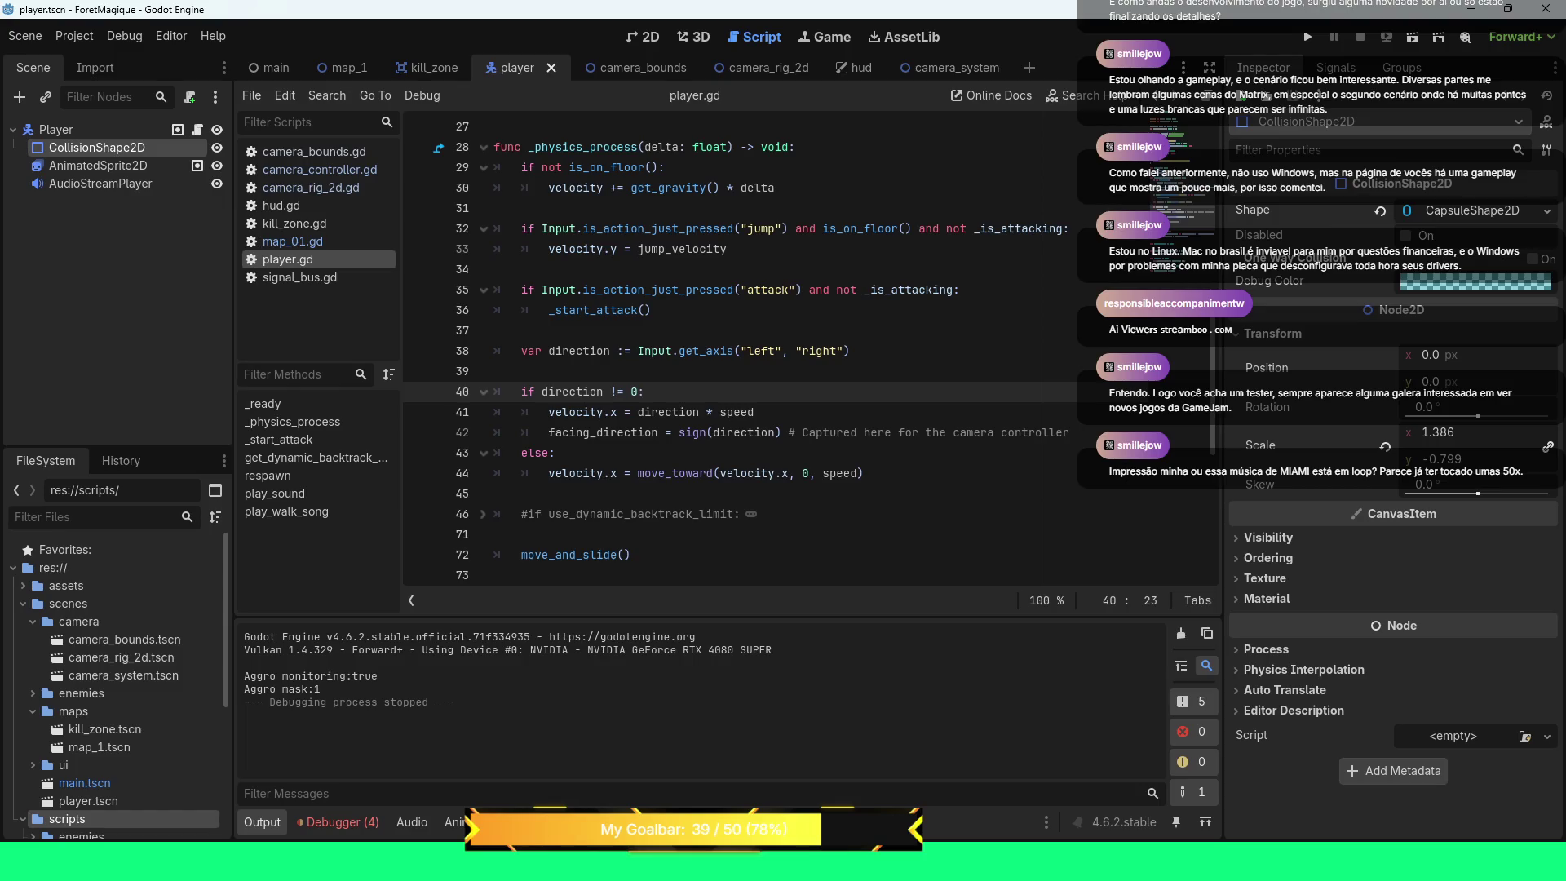
Insert a new indented line below 'if direction != 0:' on line 40 of player.gd
{"action": "key", "text": "Return"}
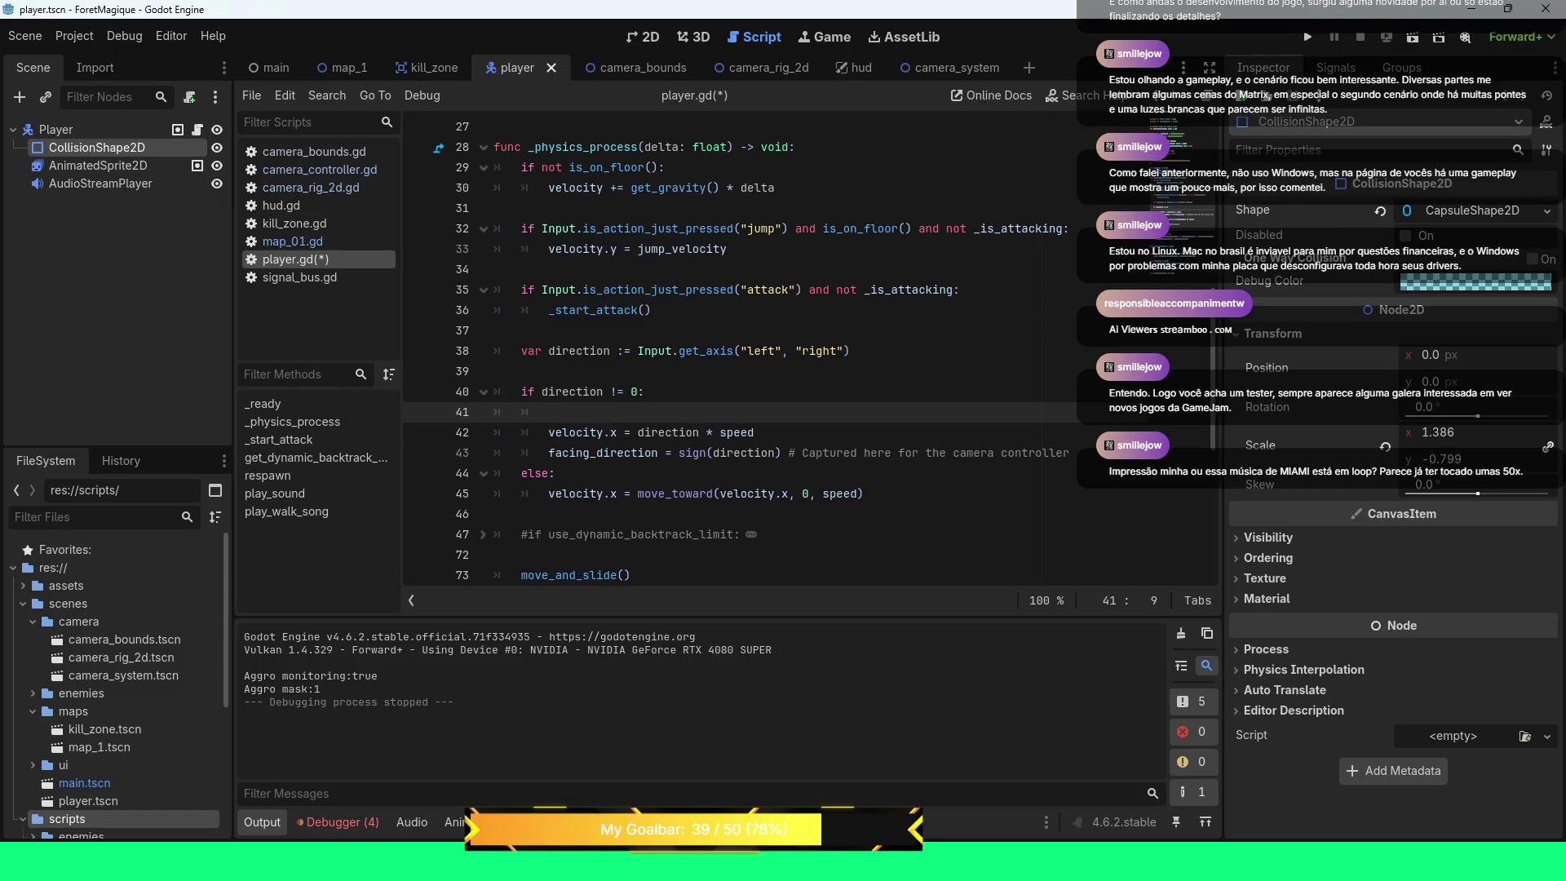
{"action": "scroll", "coordinate": [735, 351], "scroll_direction": "up", "scroll_amount": 9}
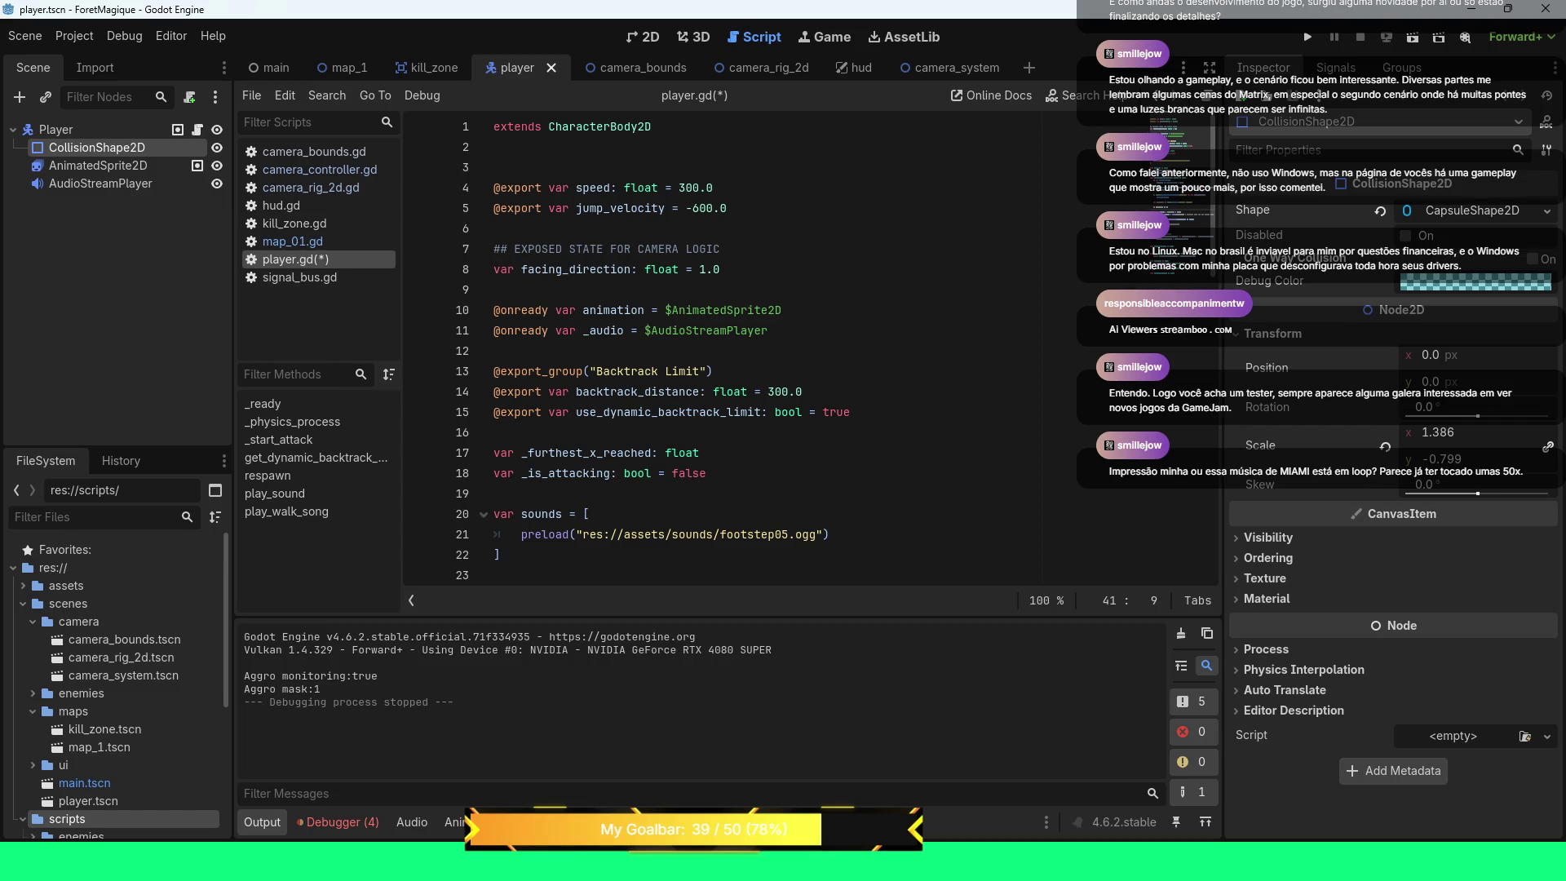
Write 'animation.flip_h = direction < 0' on line 41, then run the game and start playing
{"action": "scroll", "coordinate": [817, 352], "scroll_direction": "down", "scroll_amount": 5}
{"action": "scroll", "coordinate": [817, 351], "scroll_direction": "up", "scroll_amount": 4}
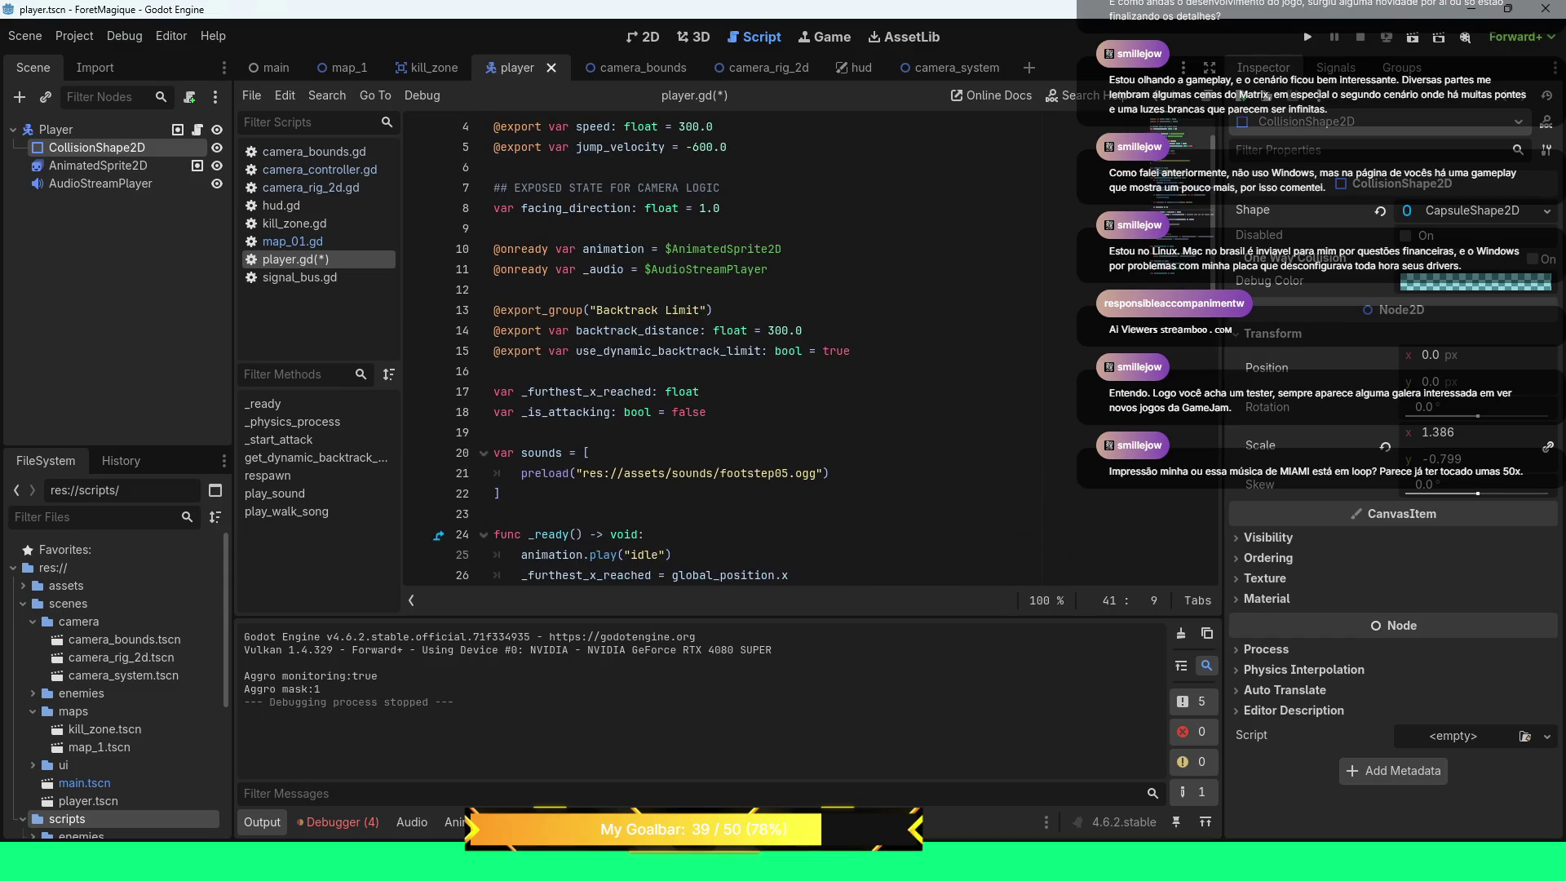
{"action": "scroll", "coordinate": [775, 351], "scroll_direction": "down", "scroll_amount": 6}
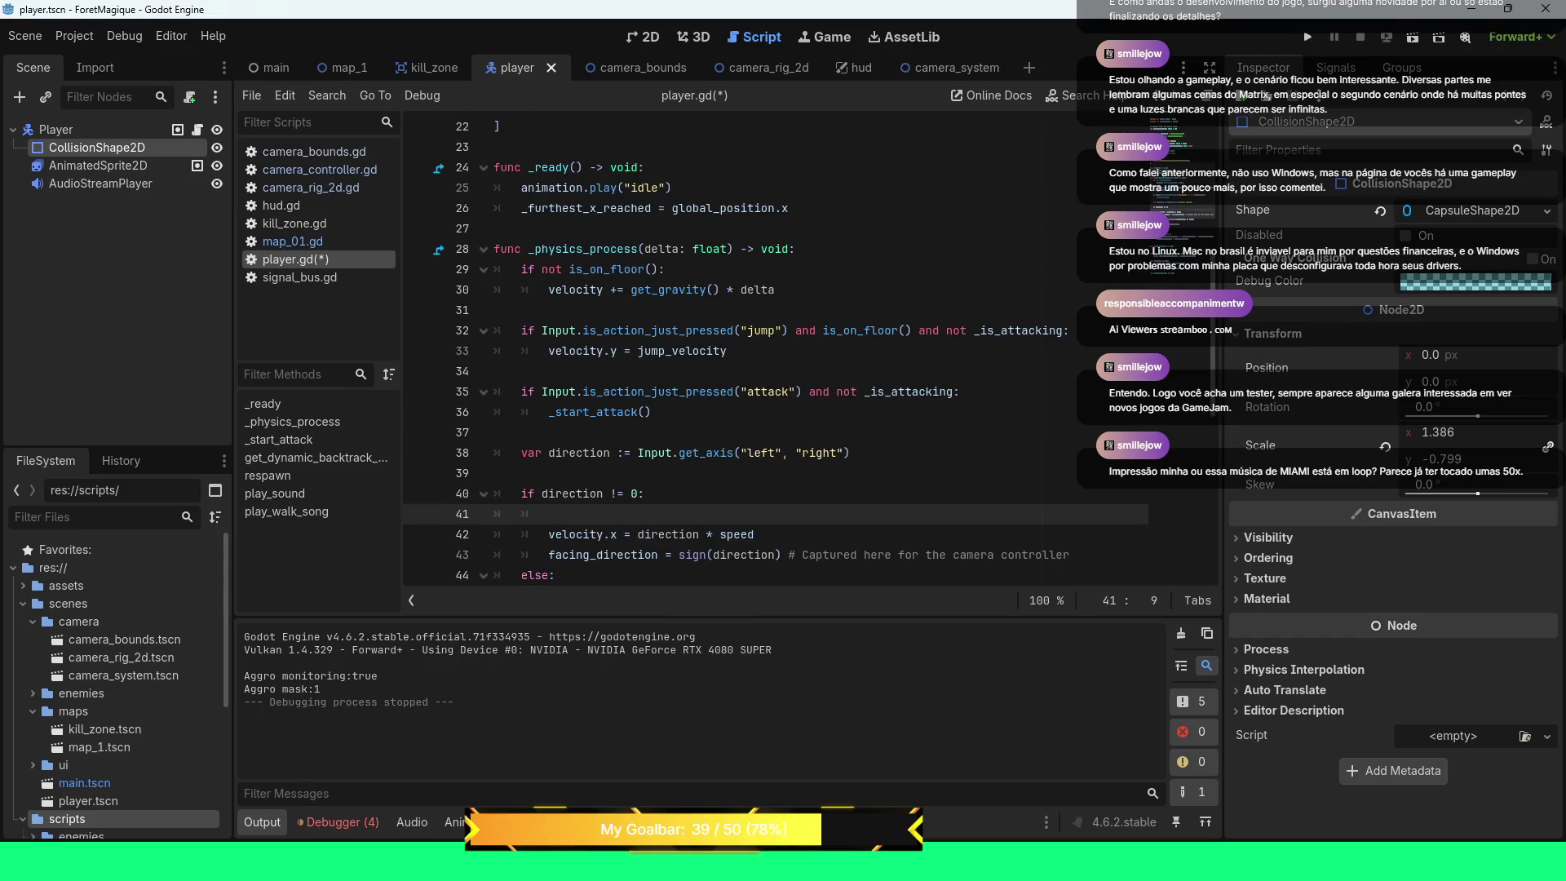
{"action": "type", "text": "animation"}
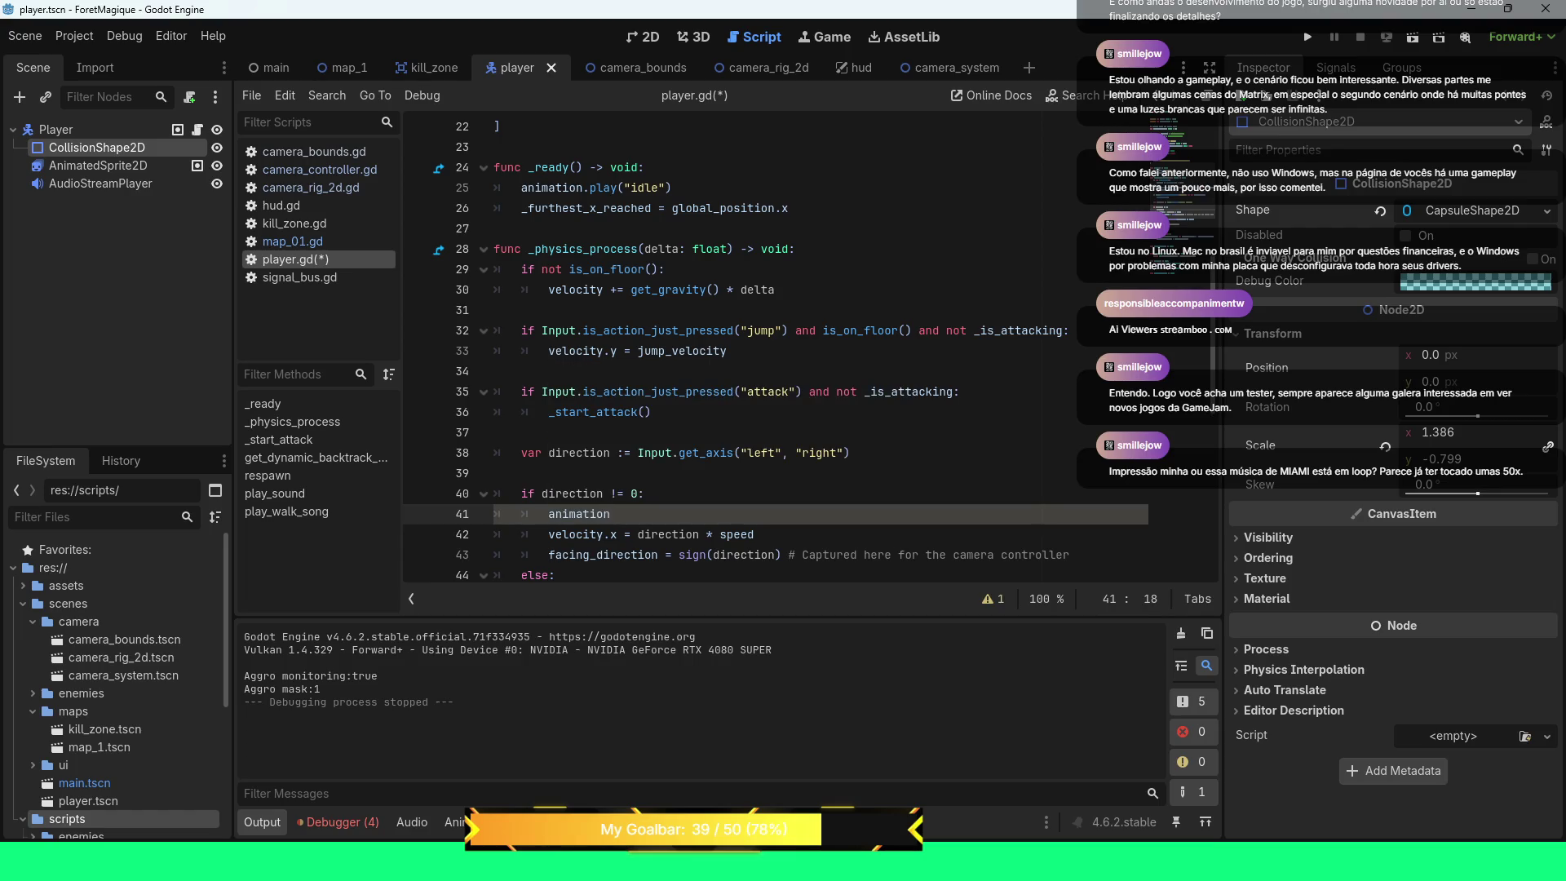
{"action": "type", "text": ".flip_h ="}
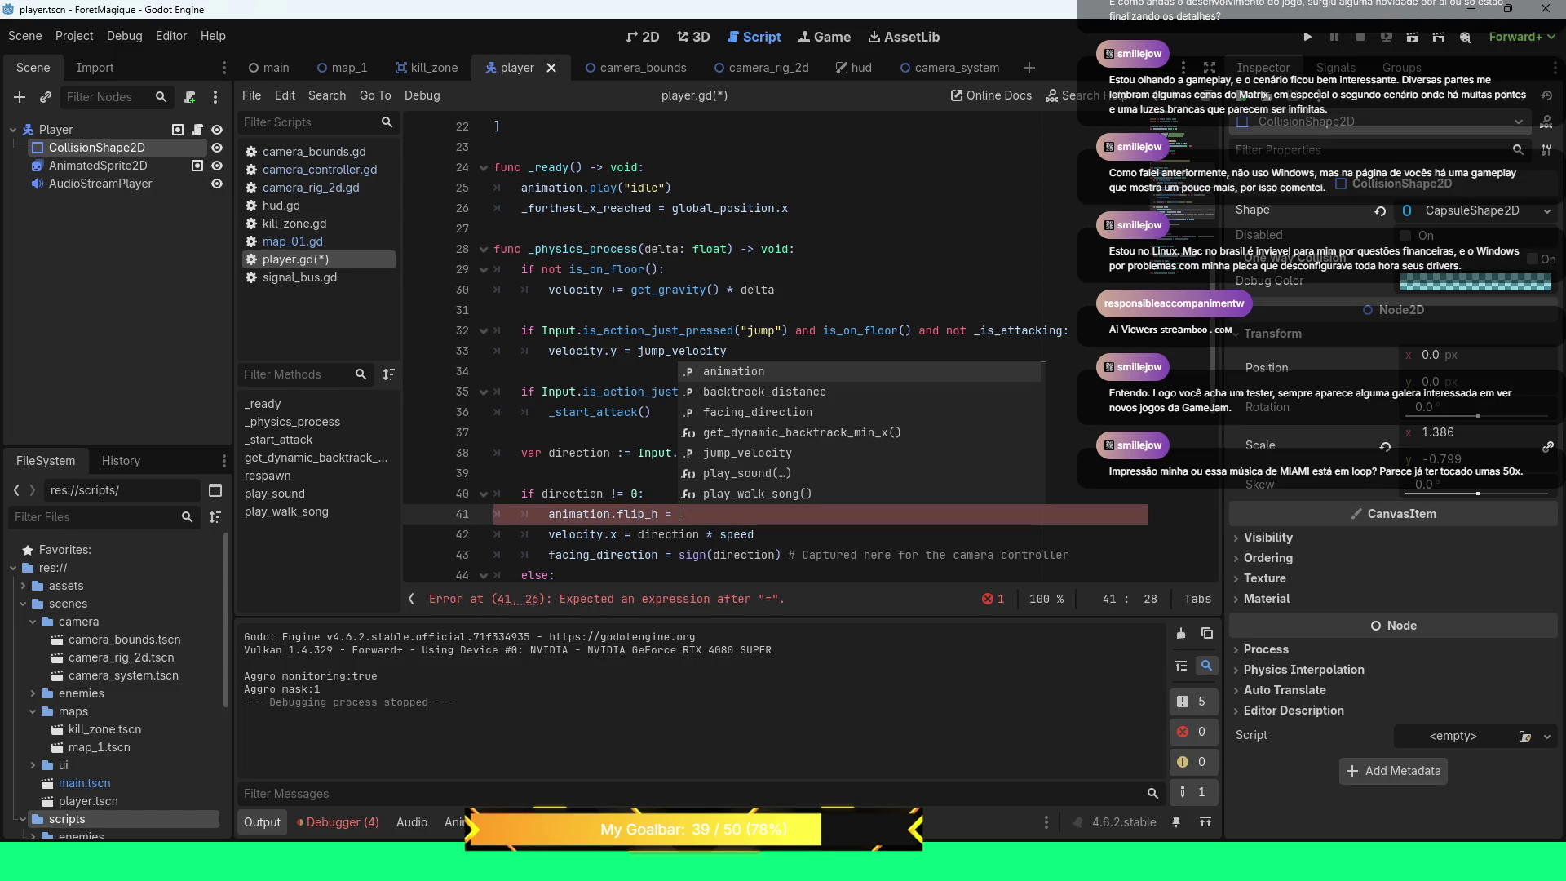
{"action": "type", "text": "direction < "}
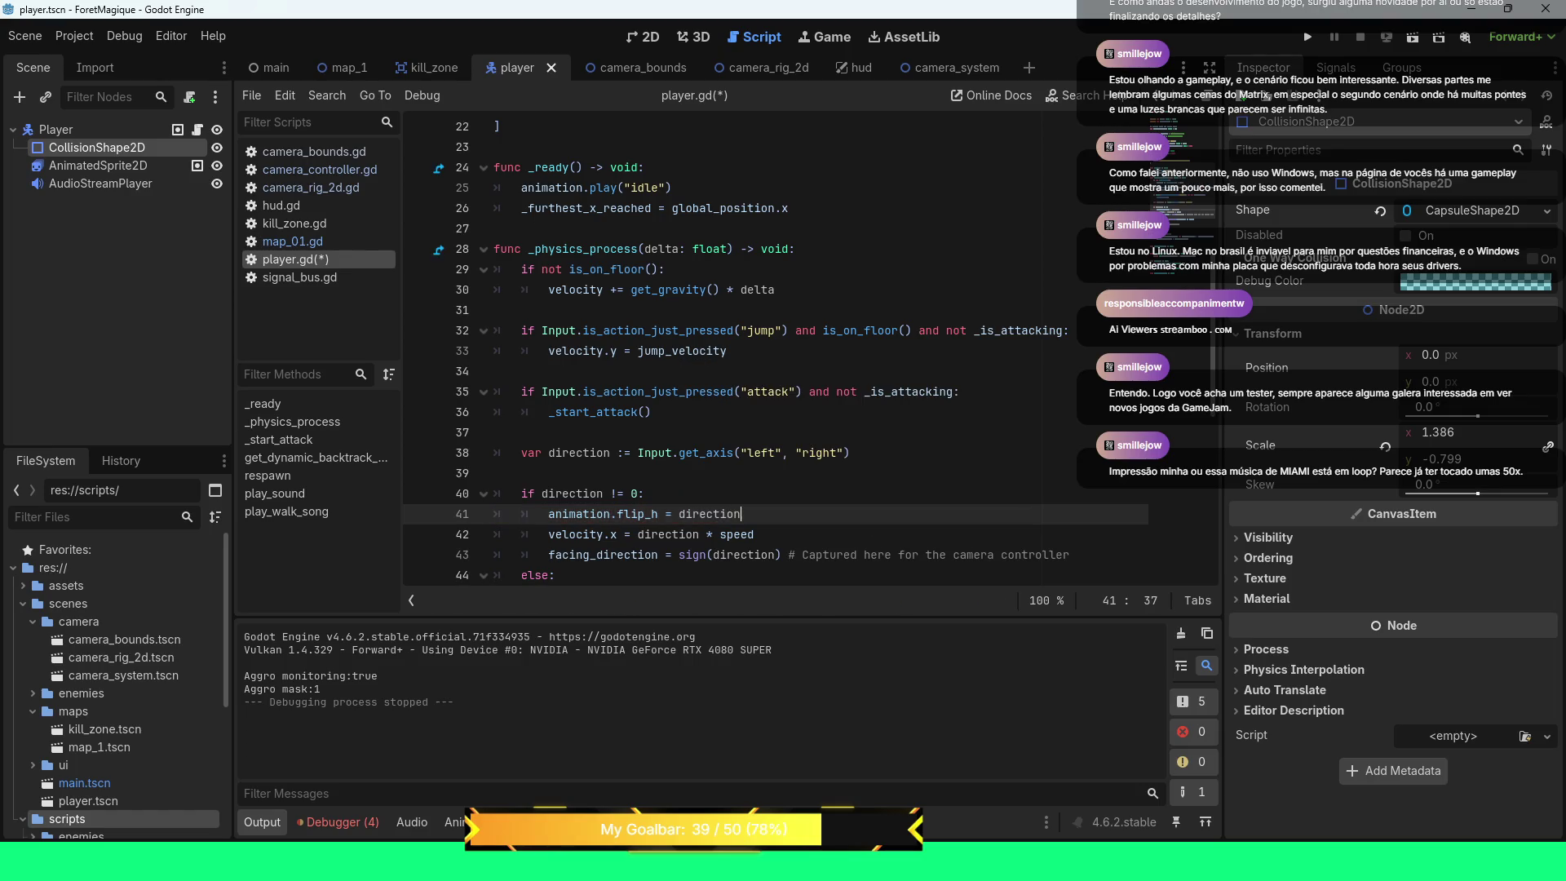
{"action": "type", "text": "0"}
{"action": "key", "text": "F5"}
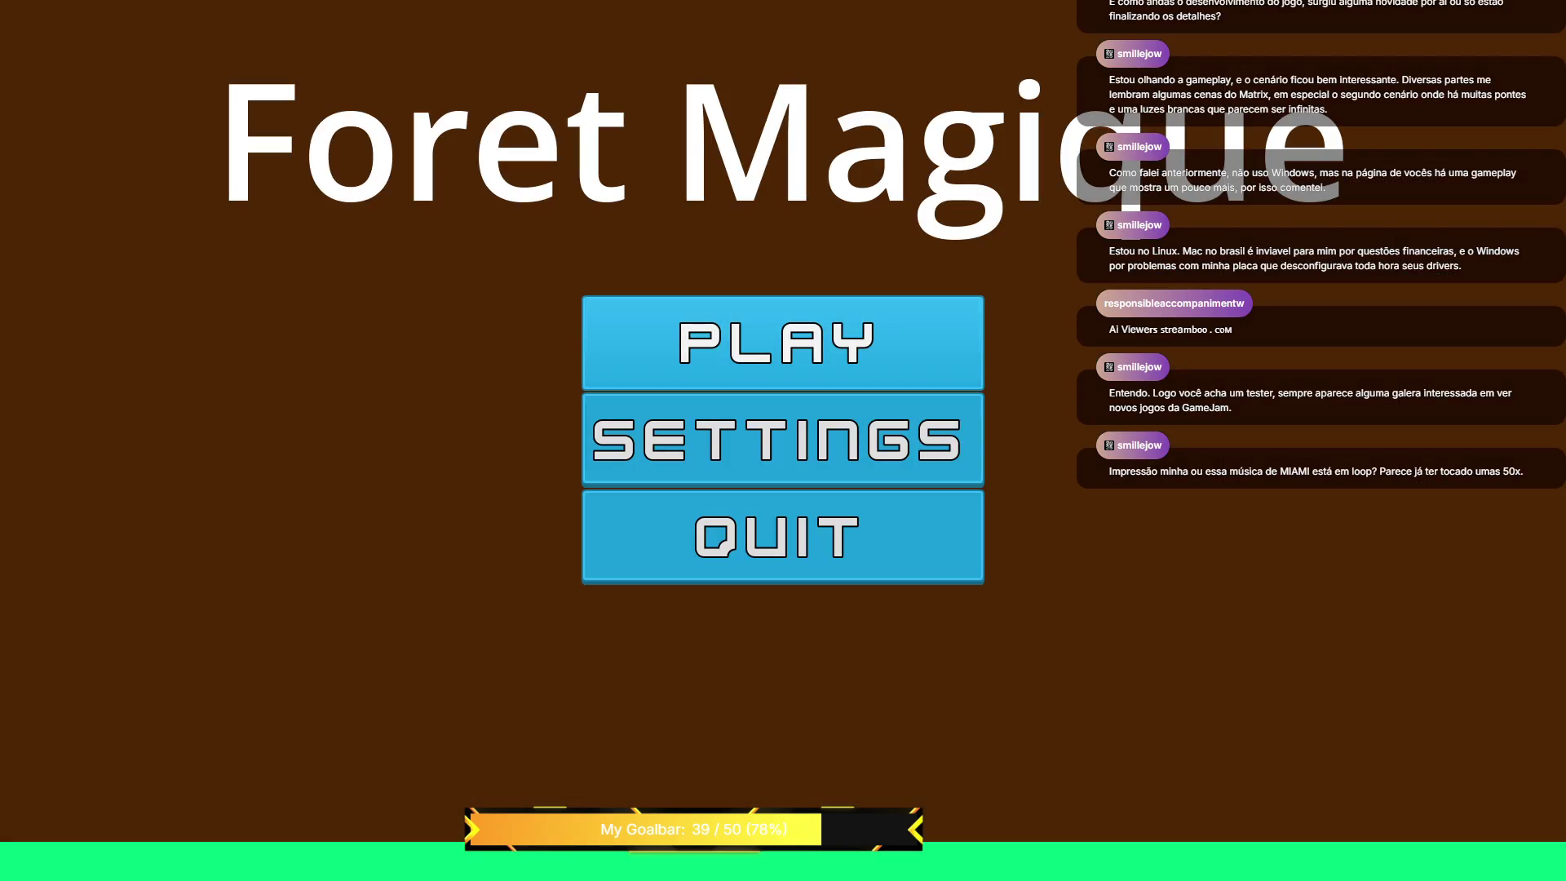
{"action": "key", "text": "Return"}
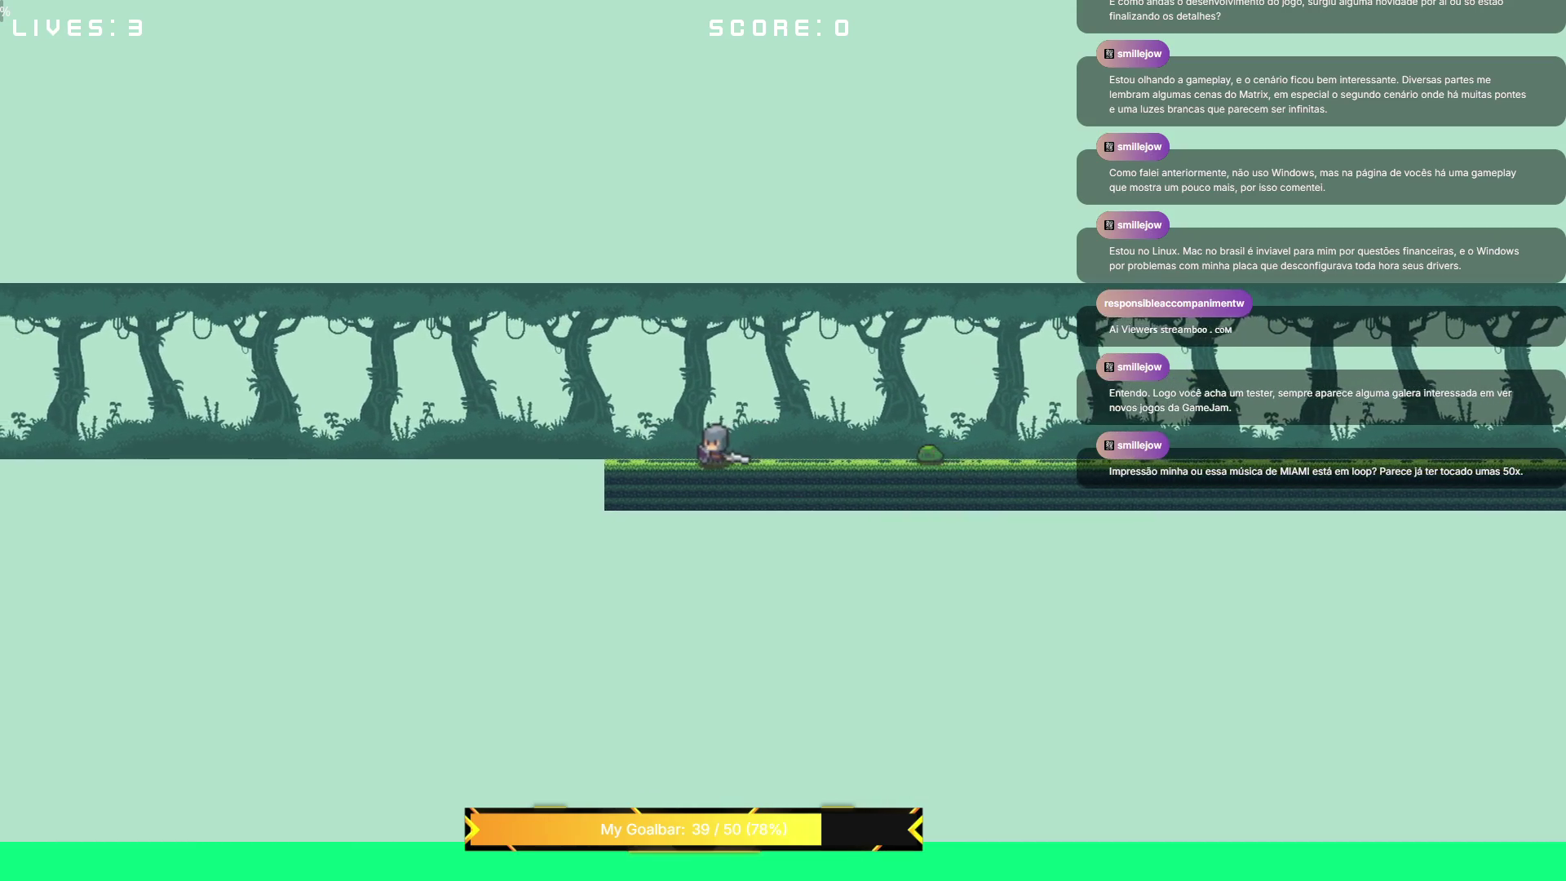
Walk the knight left and right and jump twice along the forest platform
{"action": "key", "text": "Left"}
{"action": "key", "text": "Right"}
{"action": "key", "text": "space"}
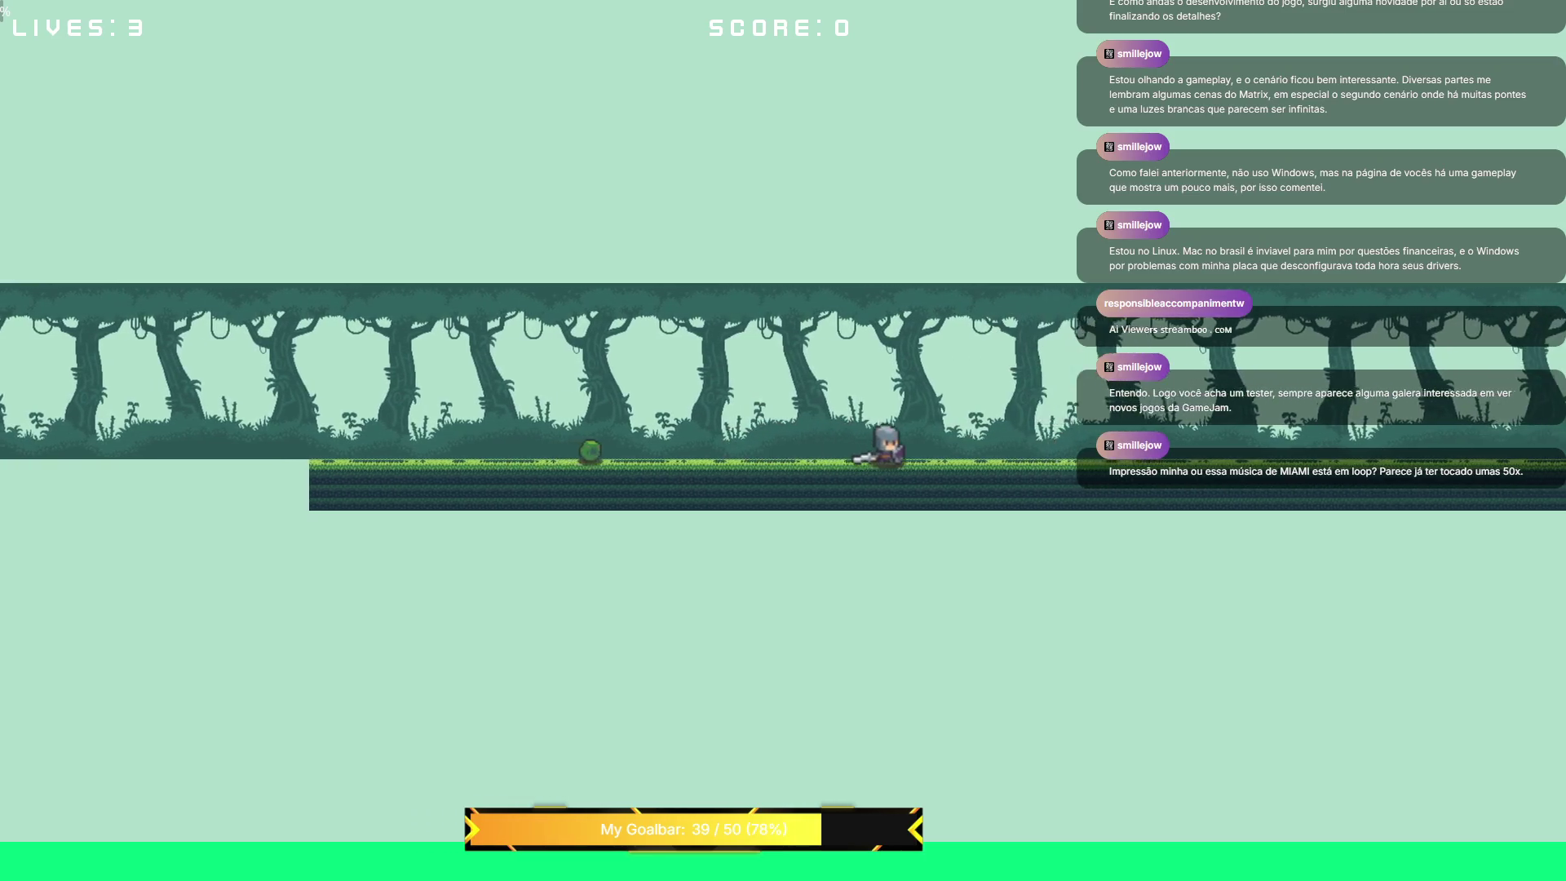
{"action": "key", "text": "space"}
{"action": "key", "text": "Right"}
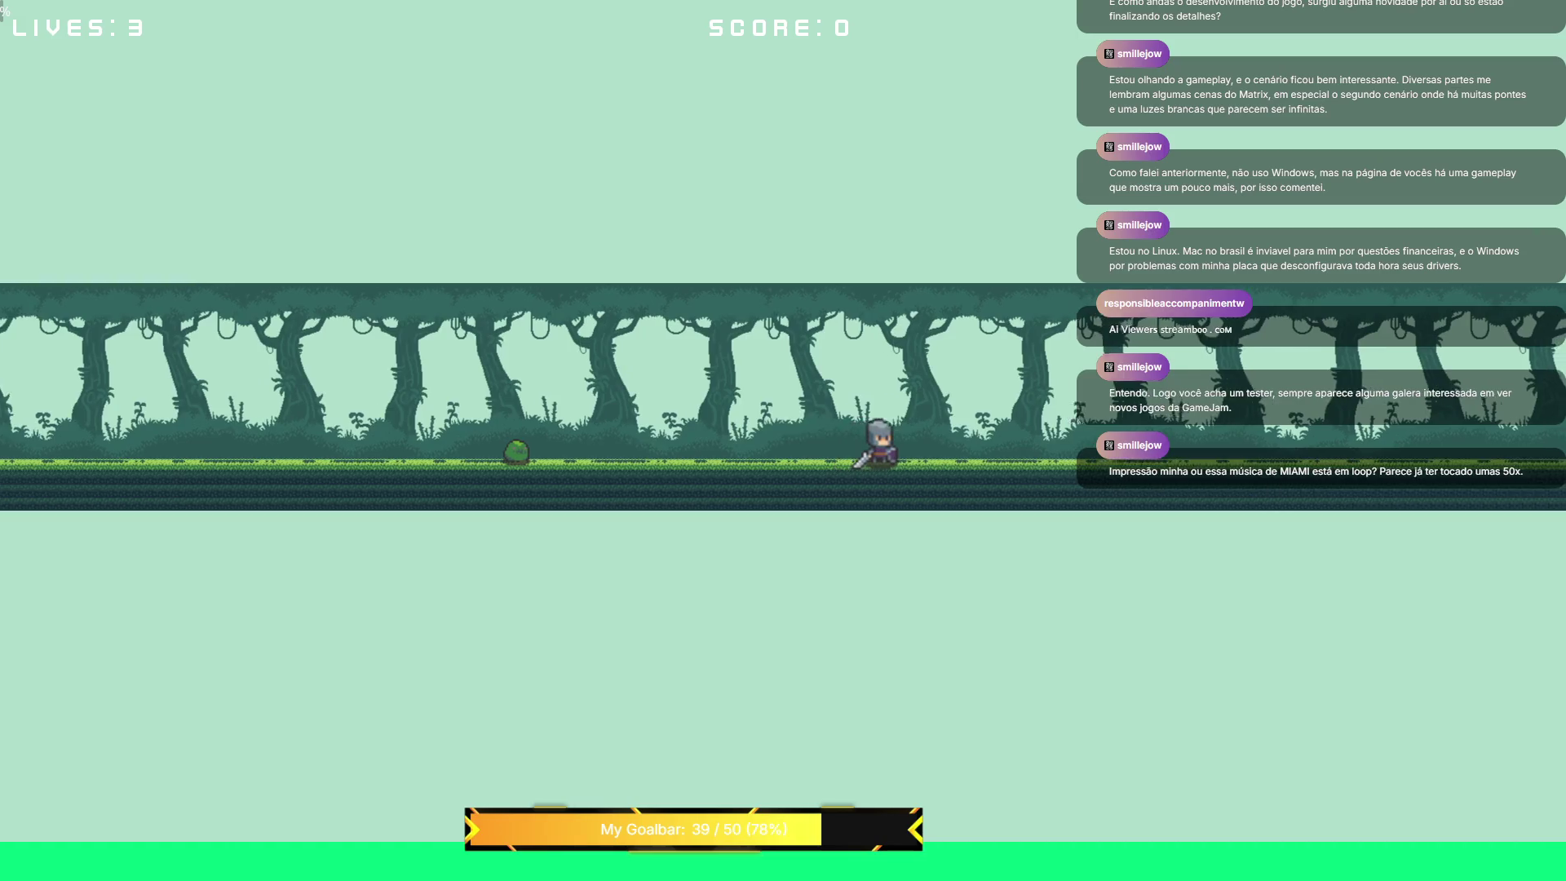
{"action": "key", "text": "Left"}
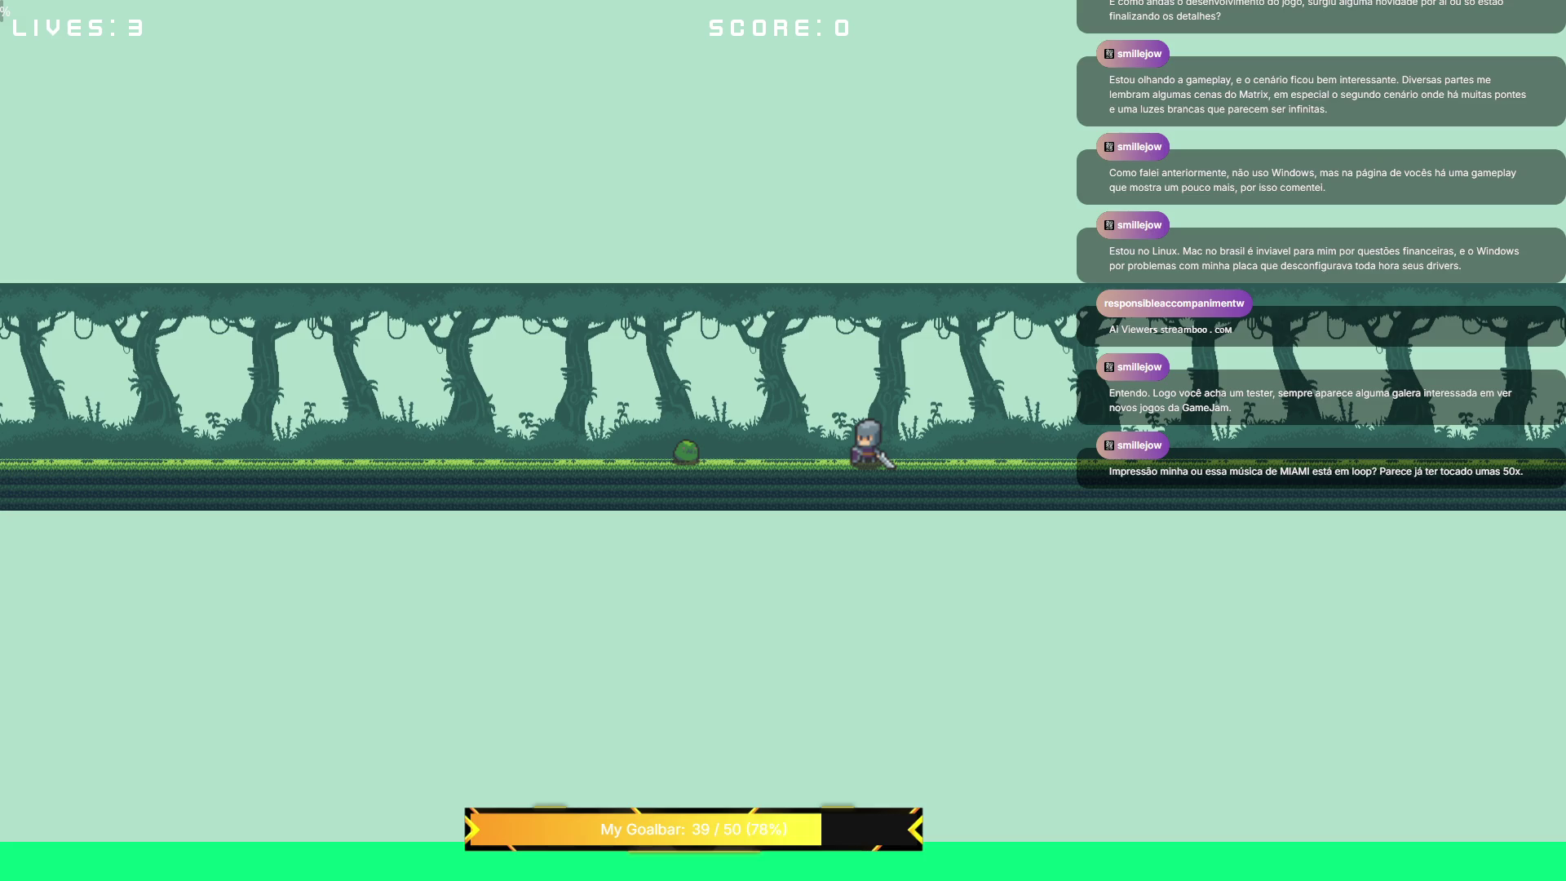
Jump the knight leftward, then turn right and jump over the green slime
{"action": "key", "text": "Left"}
{"action": "key", "text": "space"}
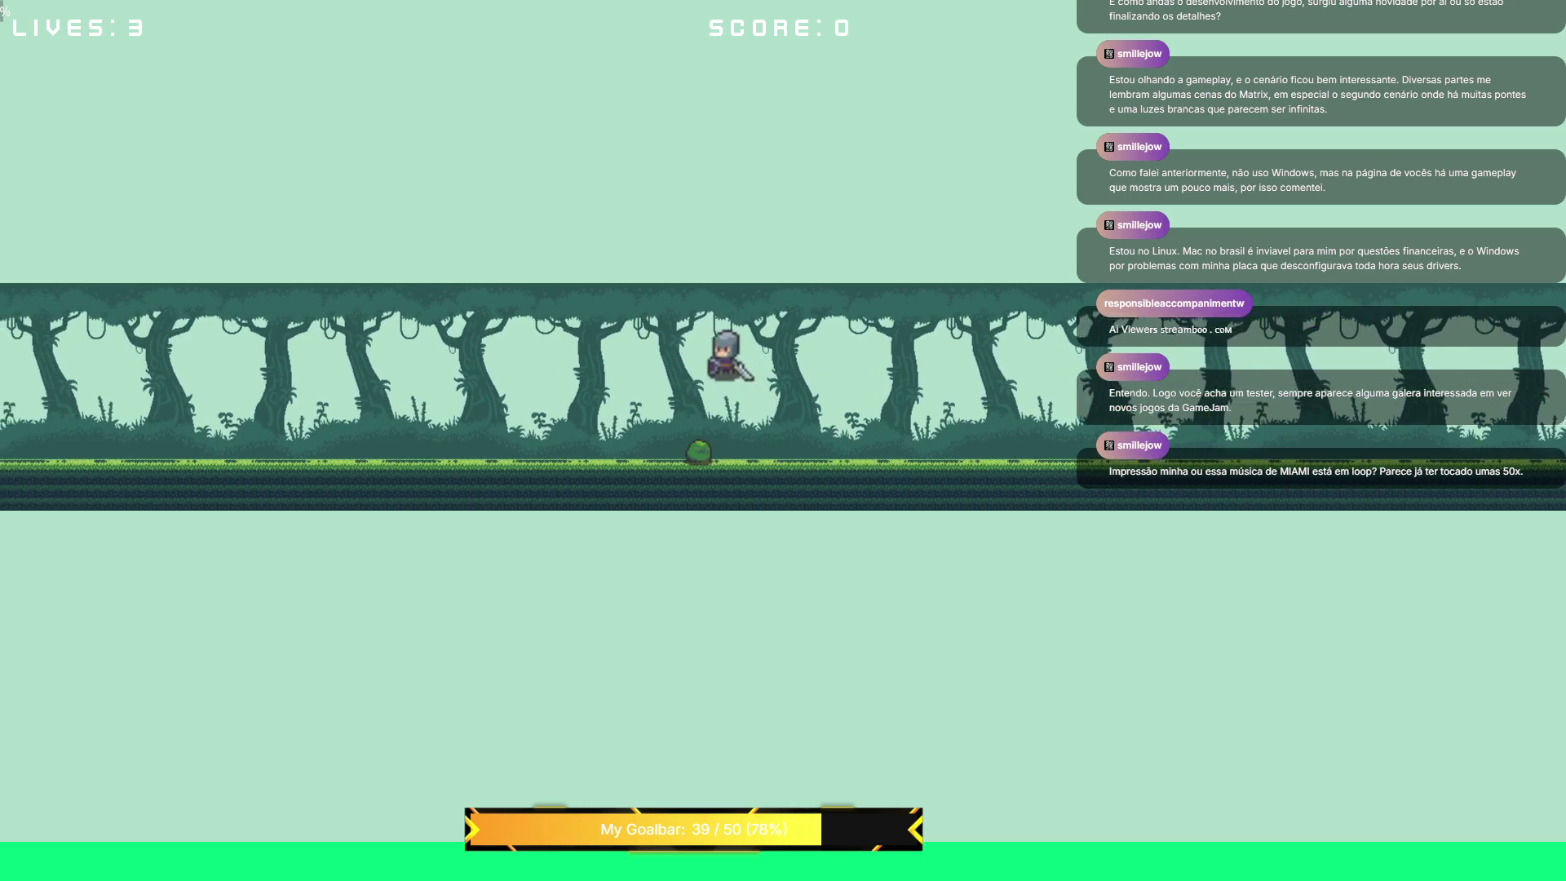
{"action": "key", "text": "Left"}
{"action": "key", "text": "Right"}
{"action": "key", "text": "space"}
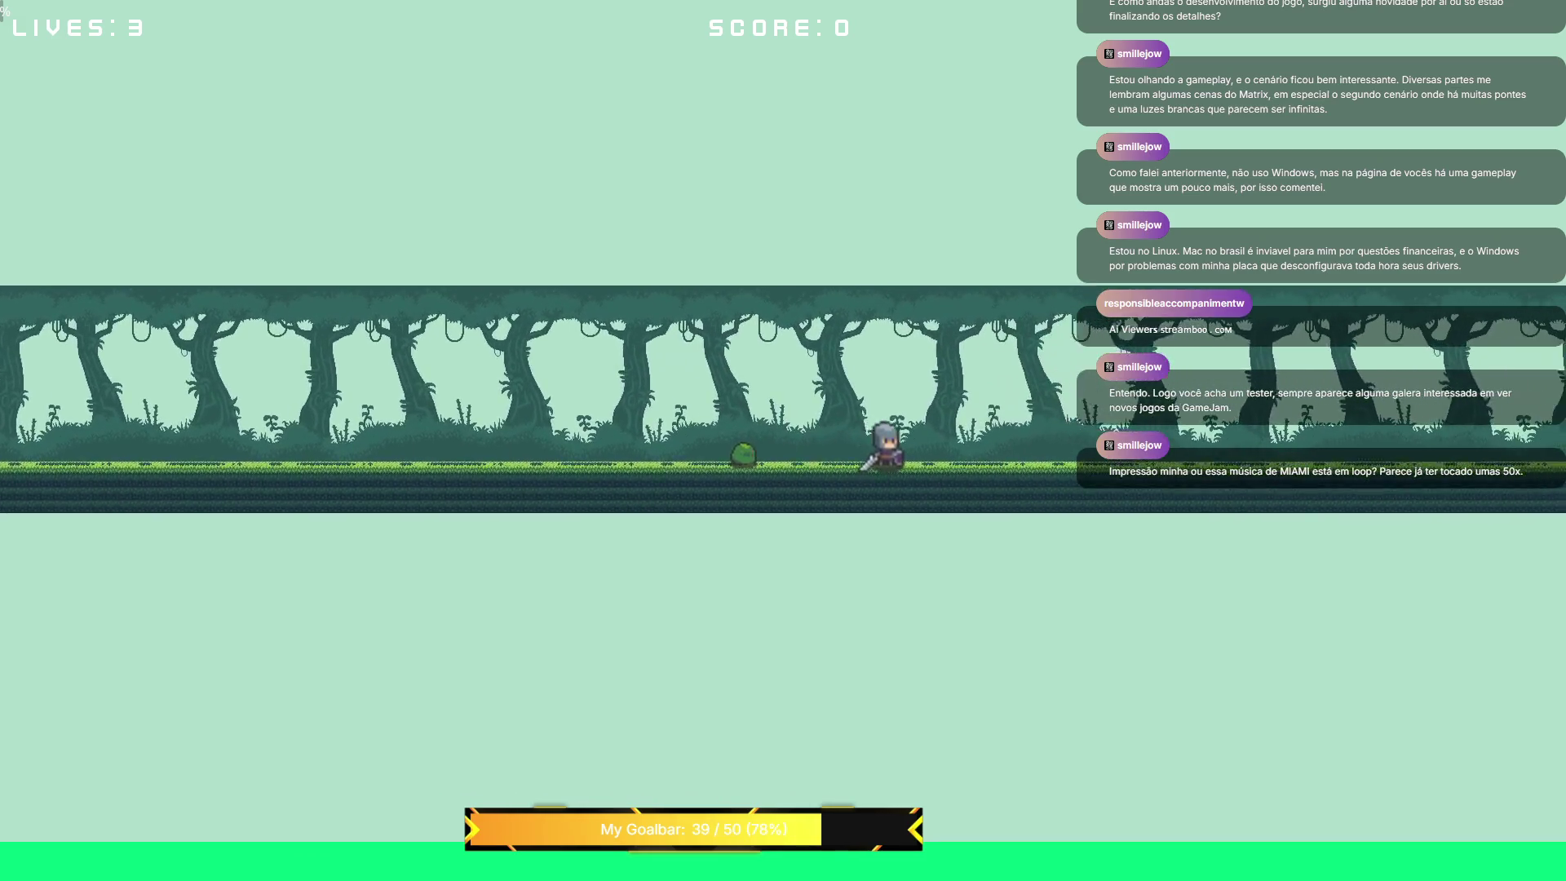
Walk the knight left, right, then left toward the slime to confirm he flips
{"action": "key", "text": "Left"}
{"action": "key", "text": "Right"}
{"action": "key", "text": "Left"}
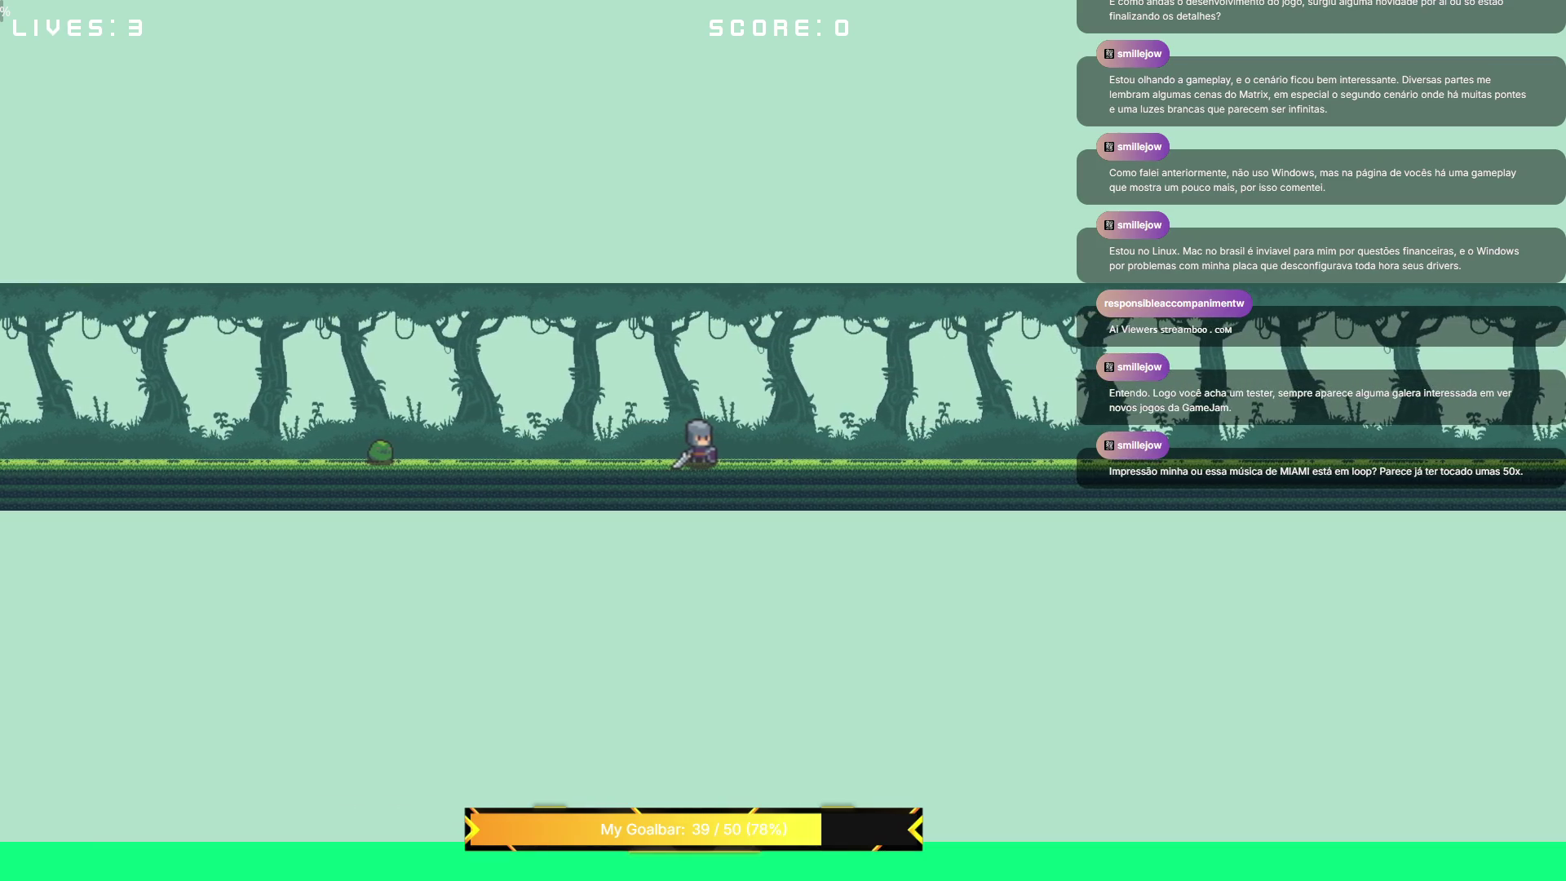
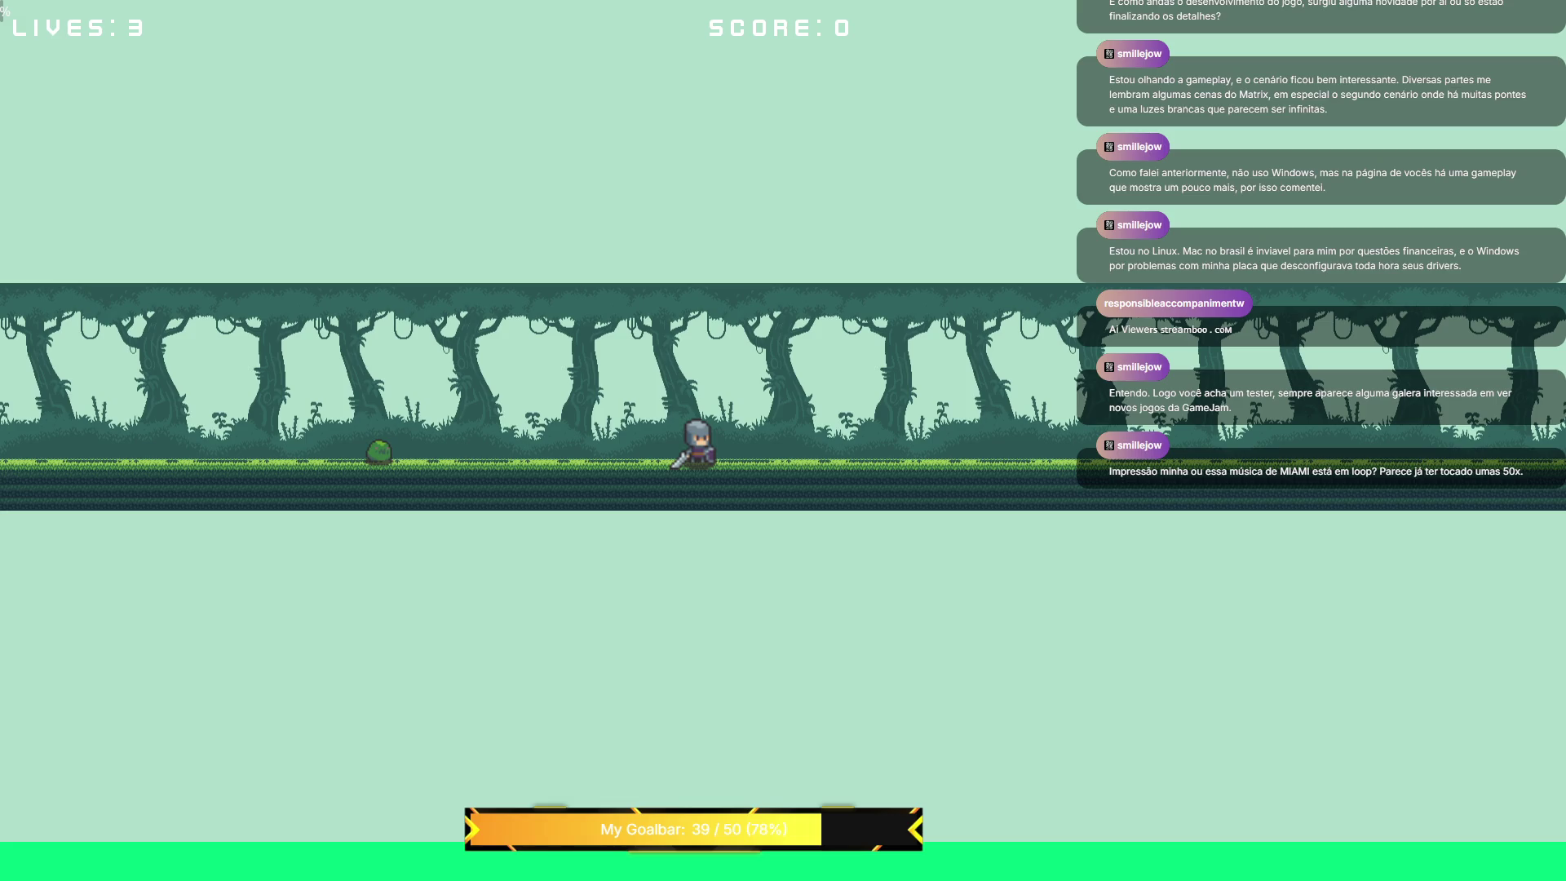
Close the running platformer test game to return to player.gd in the script editor
{"action": "key", "text": "alt+F4"}
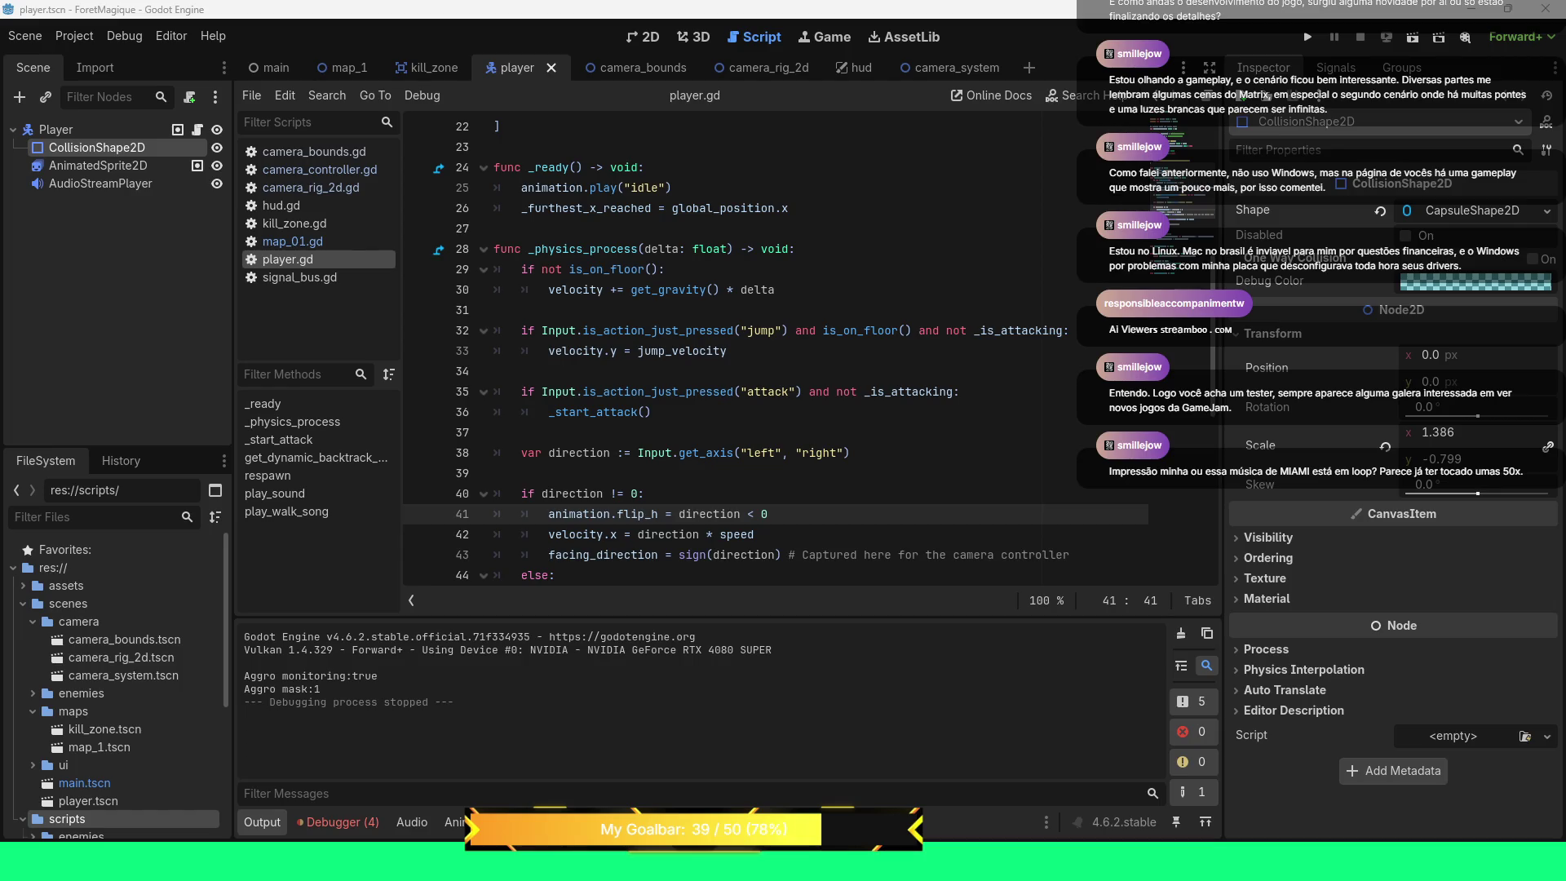
Switch to camera_system's camera_controller.gd and add blank lines after the limit_bottom export on line 29
{"action": "left_click", "coordinate": [950, 68]}
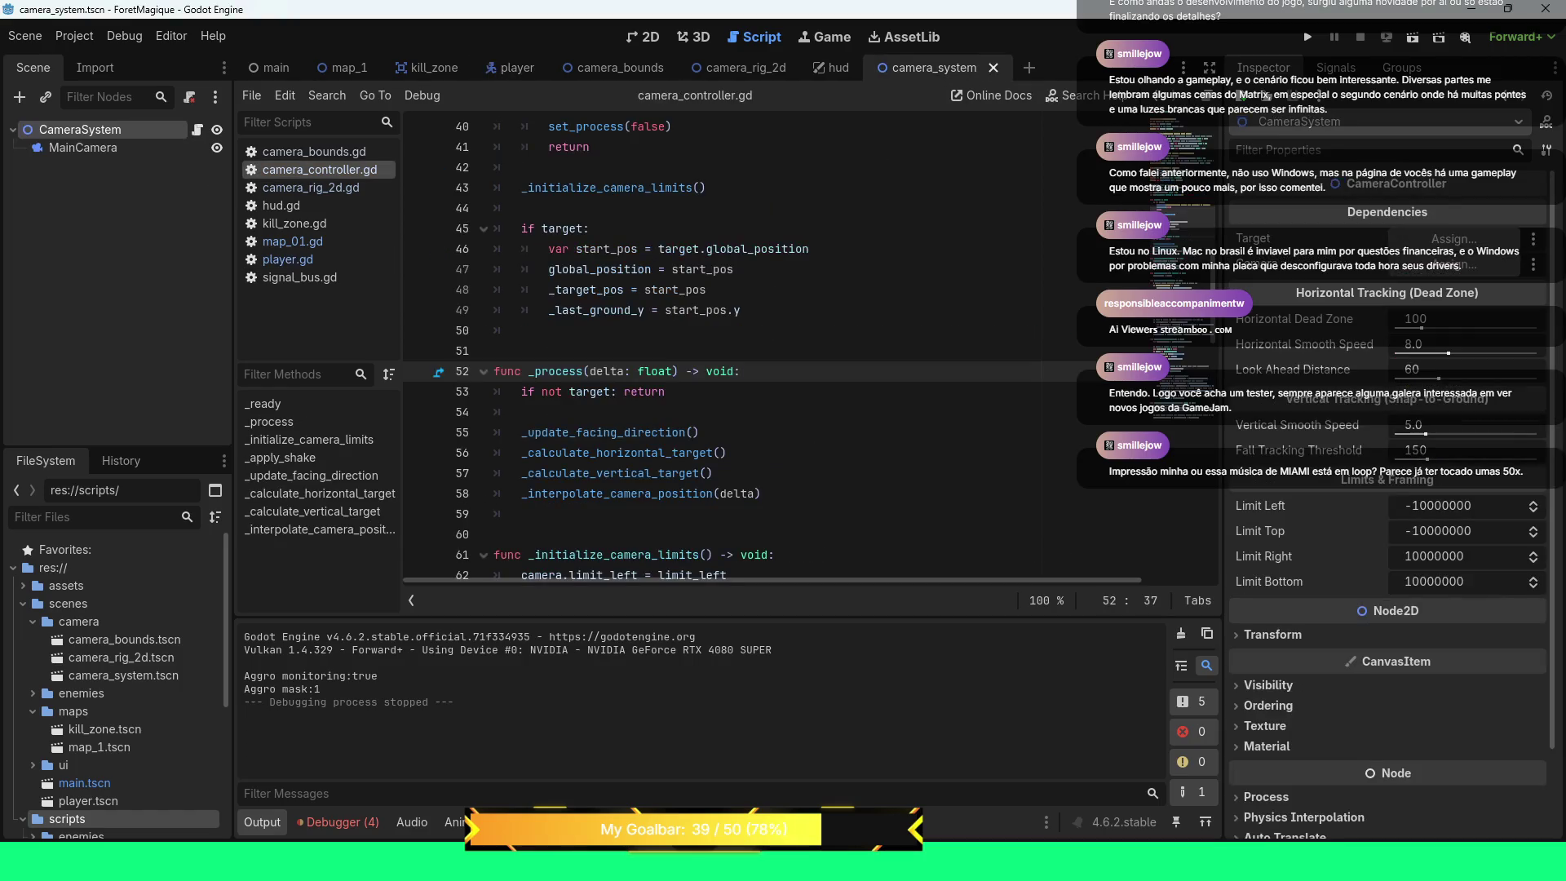
{"action": "scroll", "coordinate": [734, 351], "scroll_direction": "up", "scroll_amount": 7}
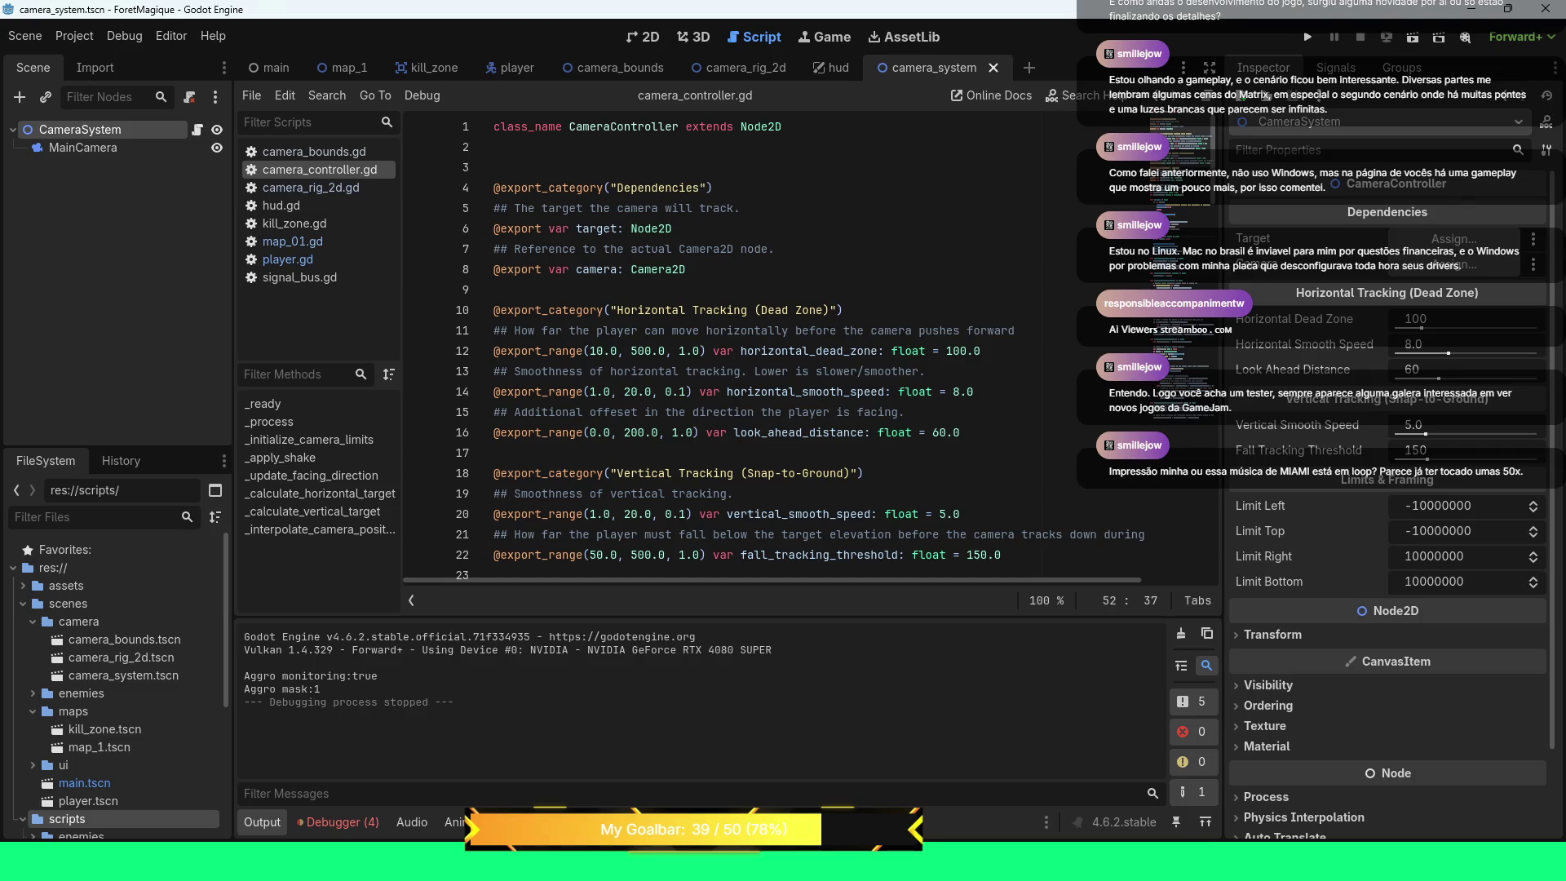
{"action": "scroll", "coordinate": [815, 351], "scroll_direction": "down", "scroll_amount": 2}
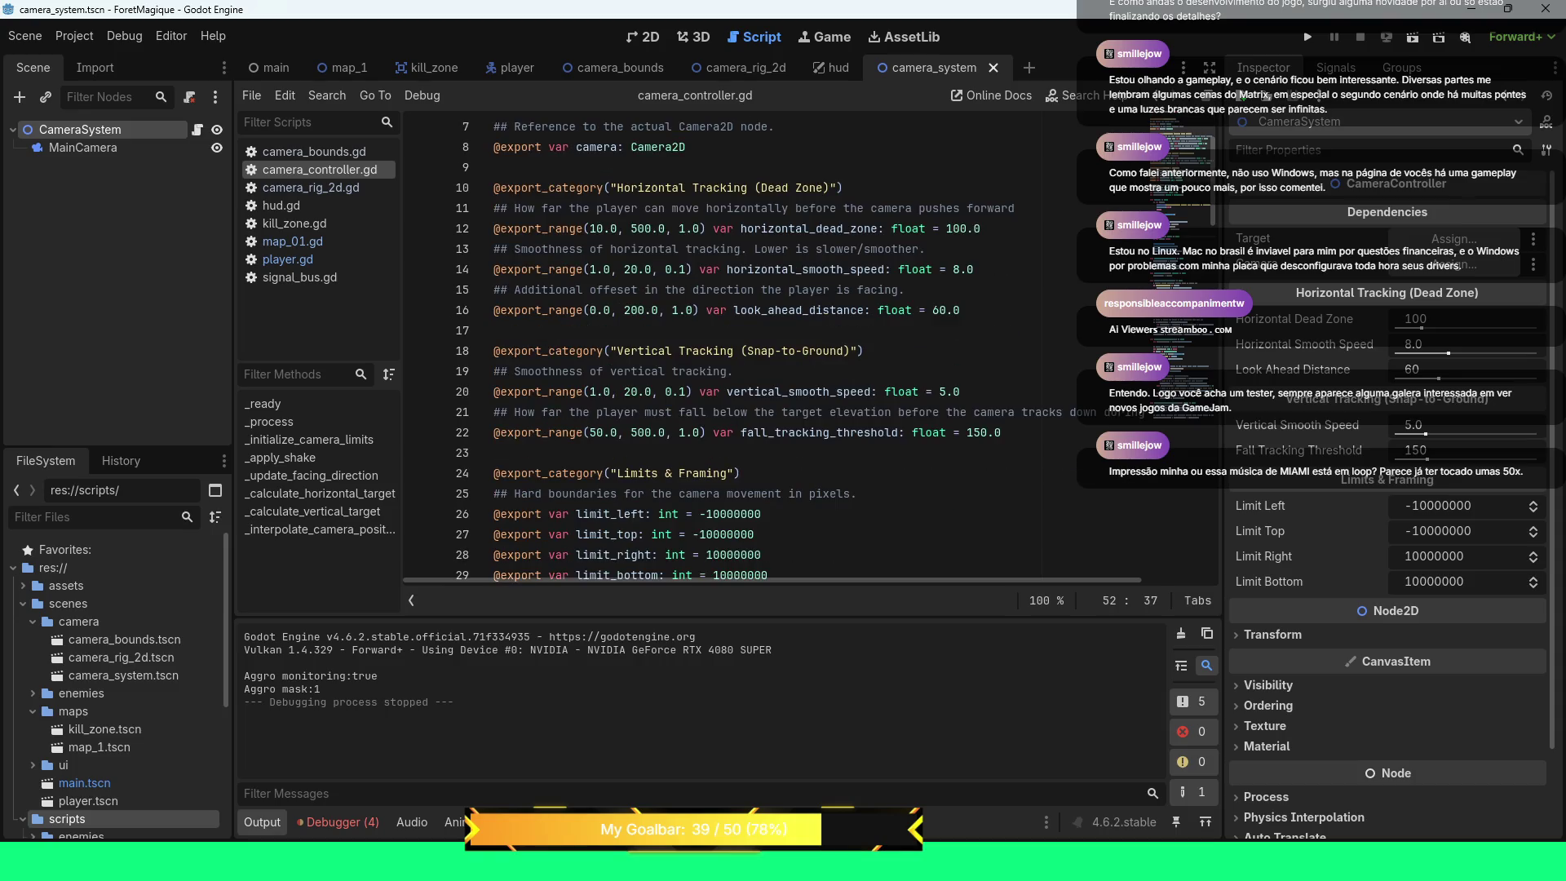
{"action": "scroll", "coordinate": [816, 351], "scroll_direction": "down", "scroll_amount": 6}
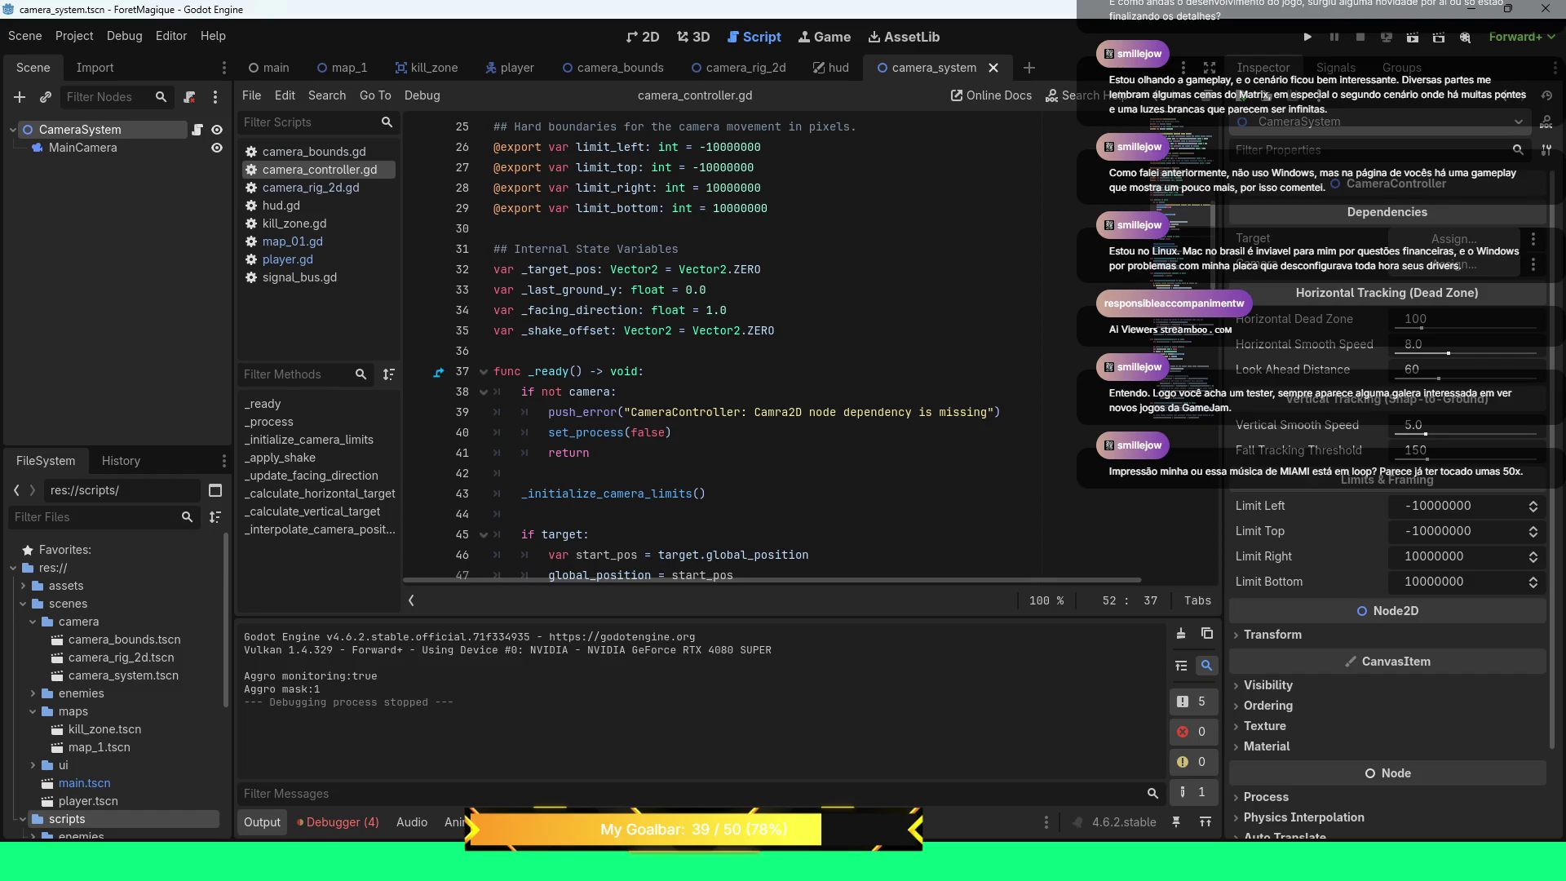
{"action": "scroll", "coordinate": [734, 351], "scroll_direction": "up", "scroll_amount": 2}
{"action": "left_click", "coordinate": [769, 330]}
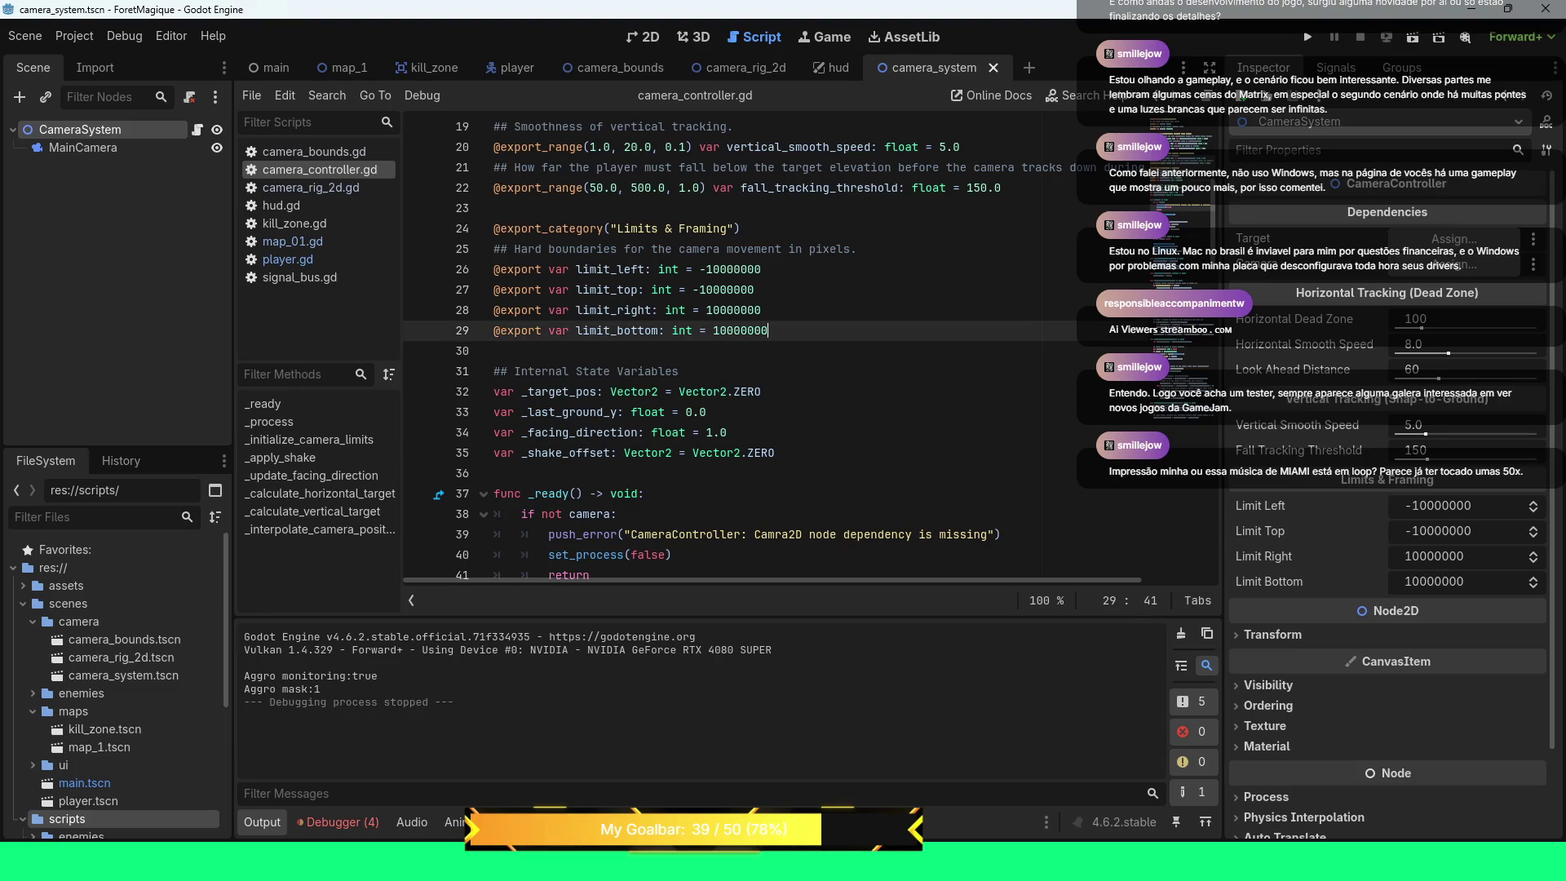
{"action": "key", "text": "Return"}
{"action": "key", "text": "Return"}
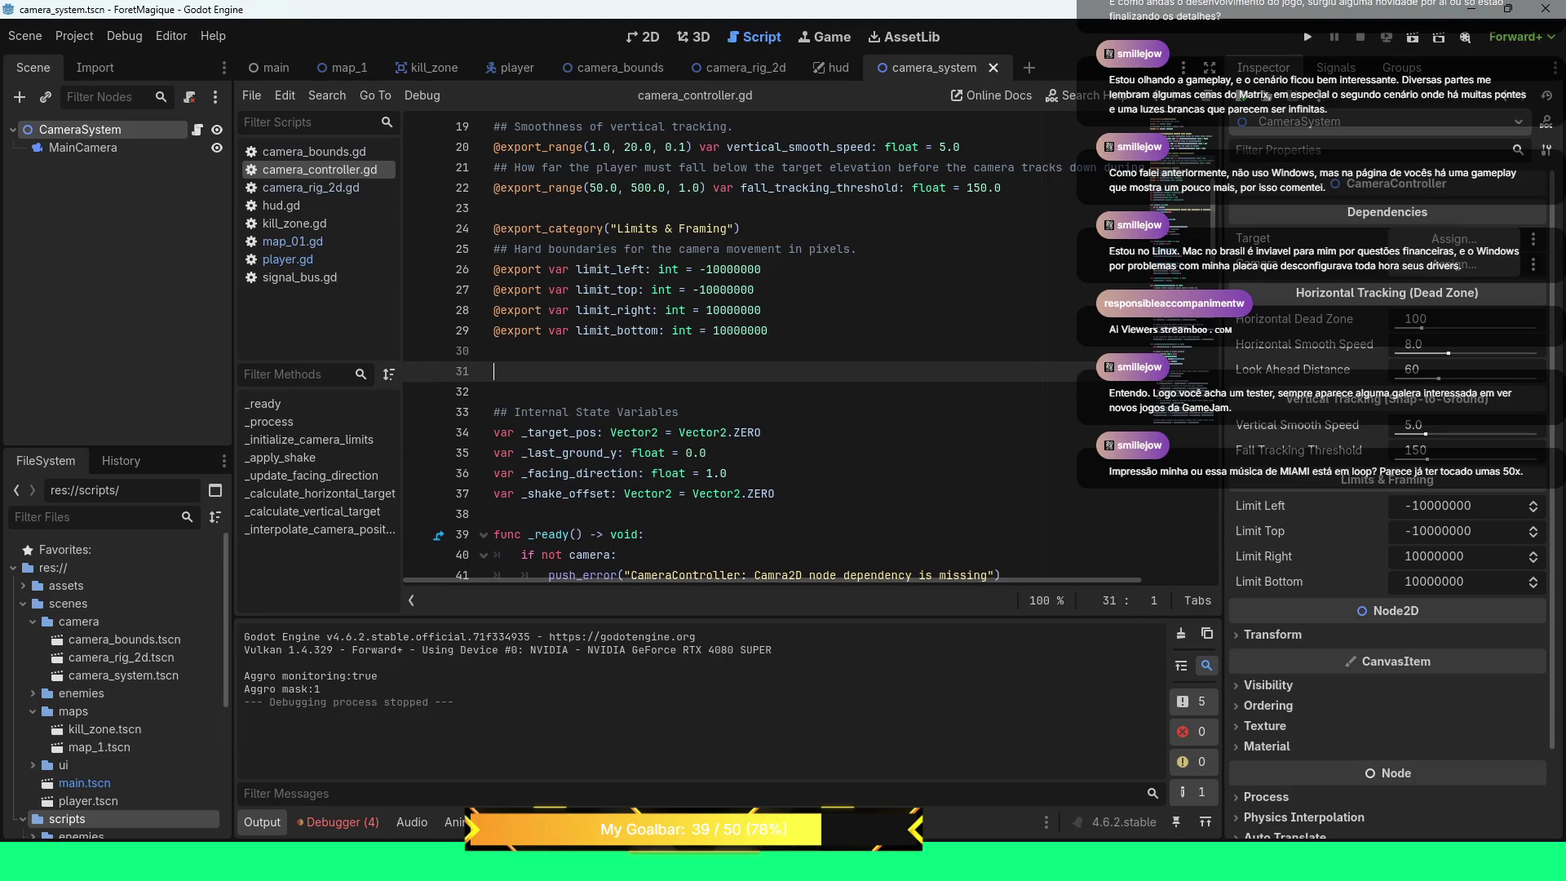
{"action": "type", "text": "##"}
{"action": "key", "text": "BackSpace"}
{"action": "key", "text": "BackSpace"}
{"action": "type", "text": "@ex"}
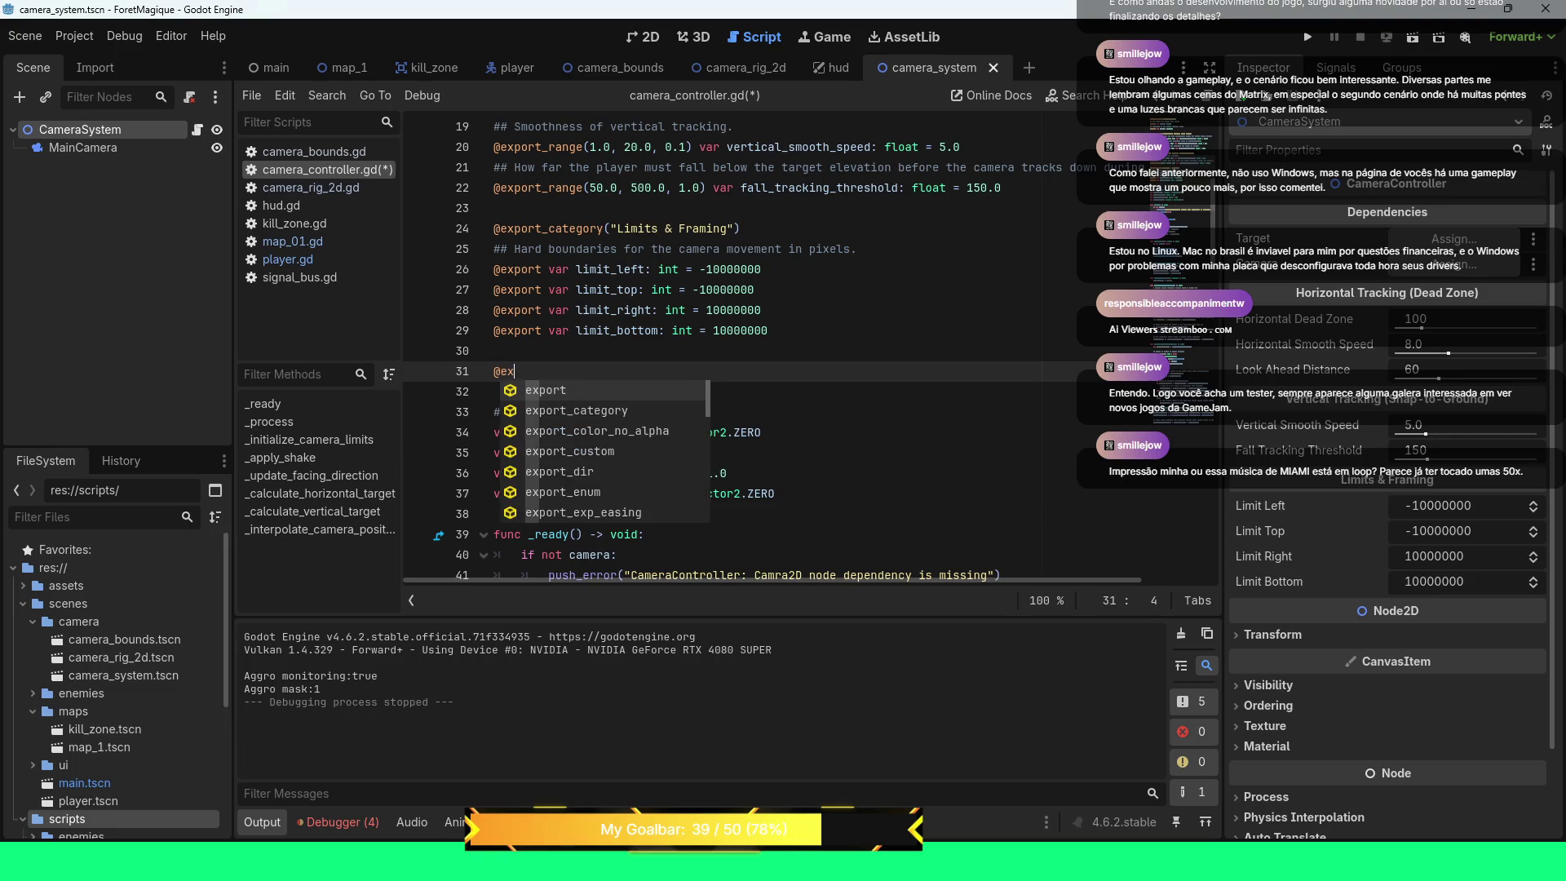
{"action": "key", "text": "Down"}
{"action": "key", "text": "Return"}
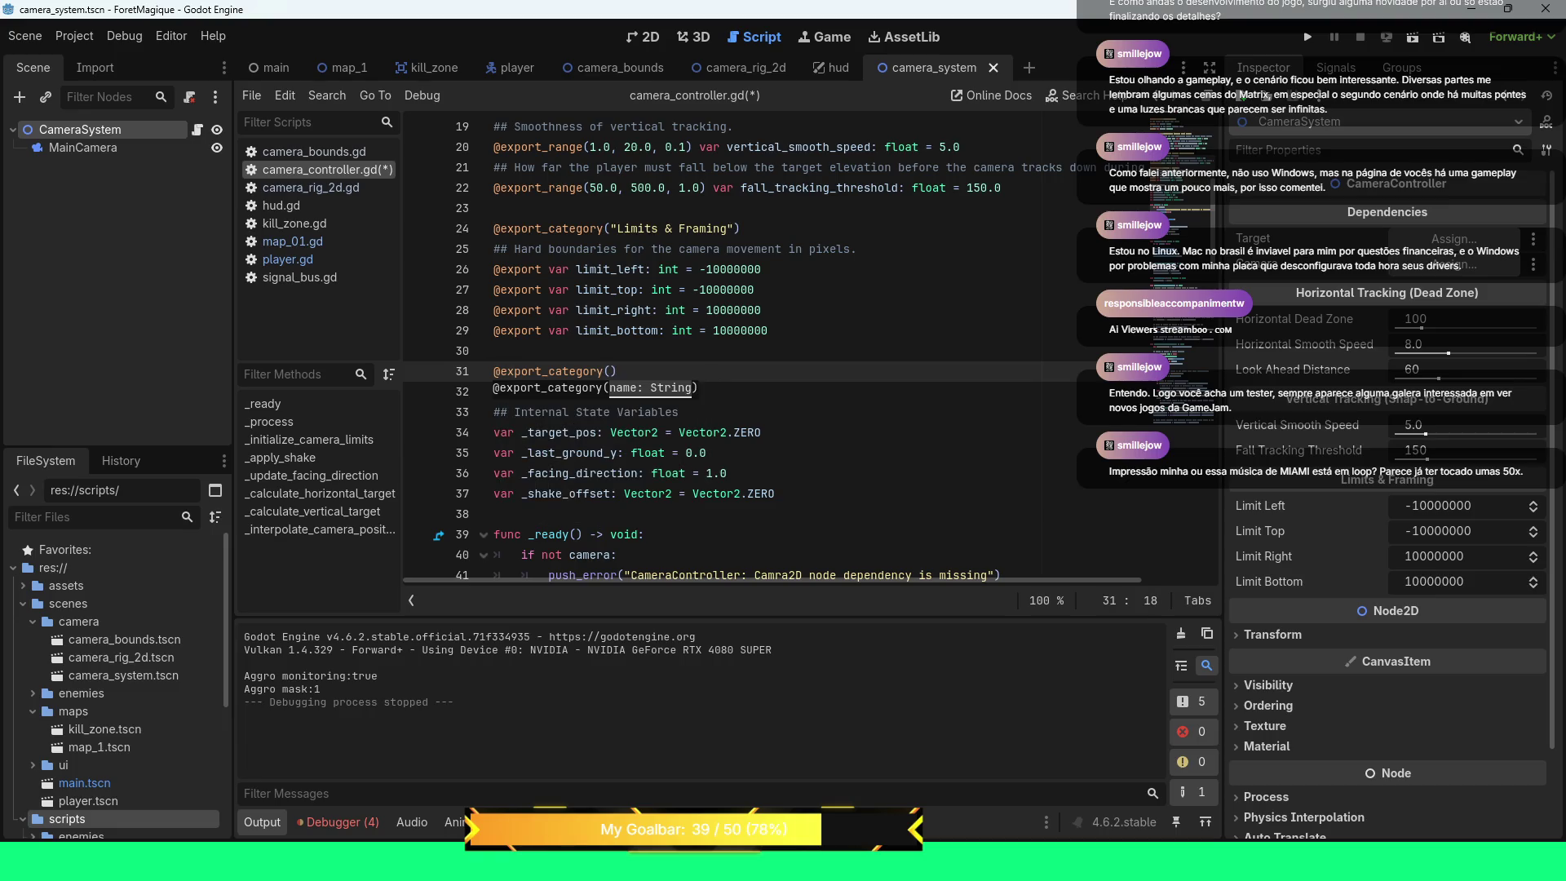
{"action": "type", "text": "\"Trai"}
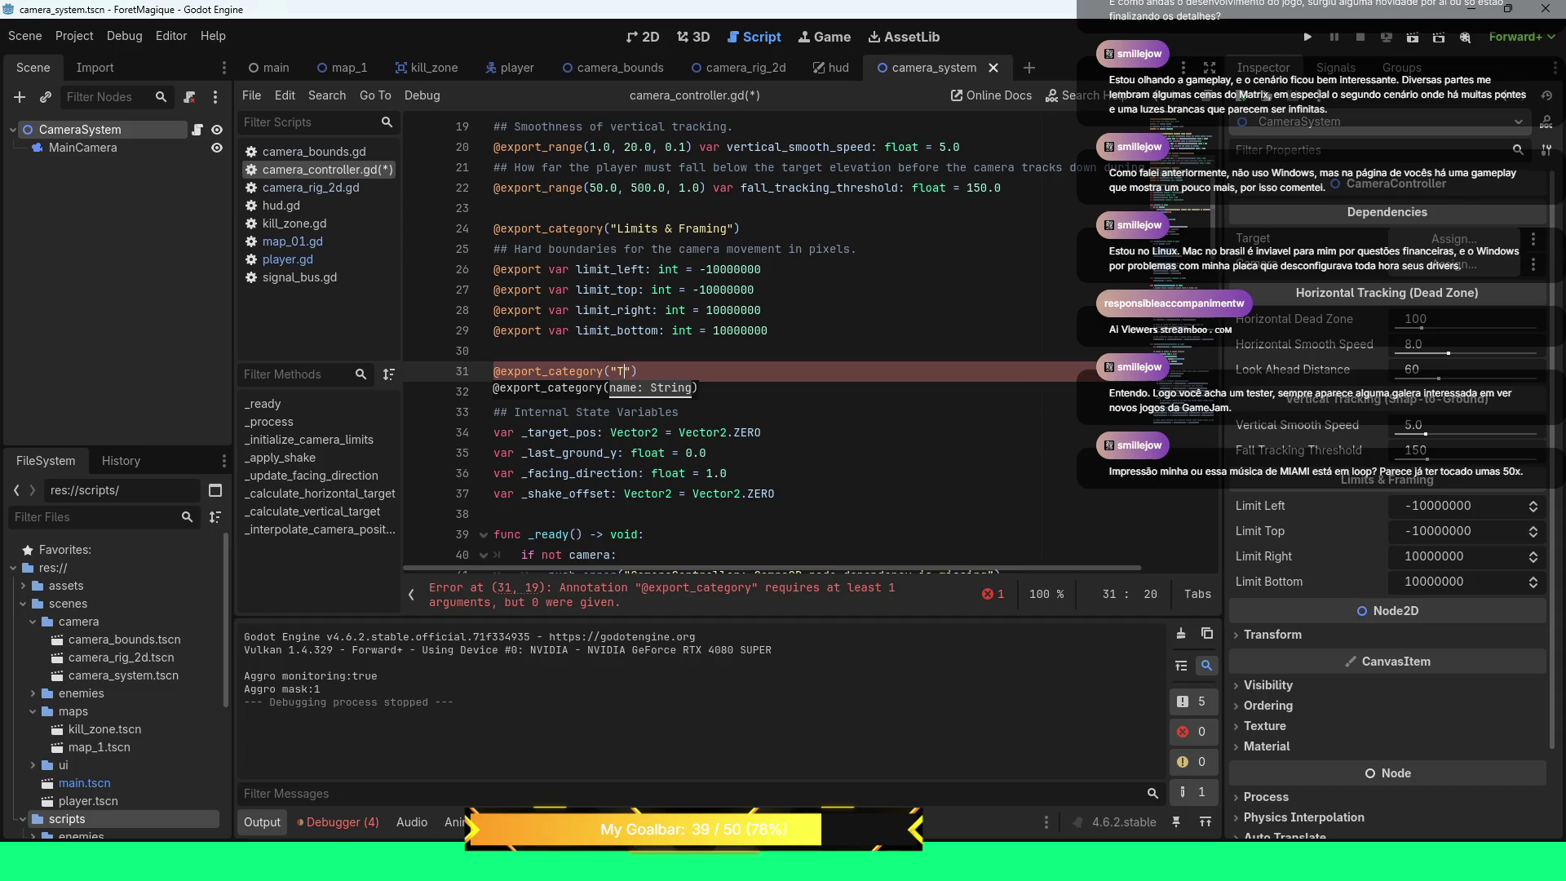
{"action": "type", "text": "ling Boundary"}
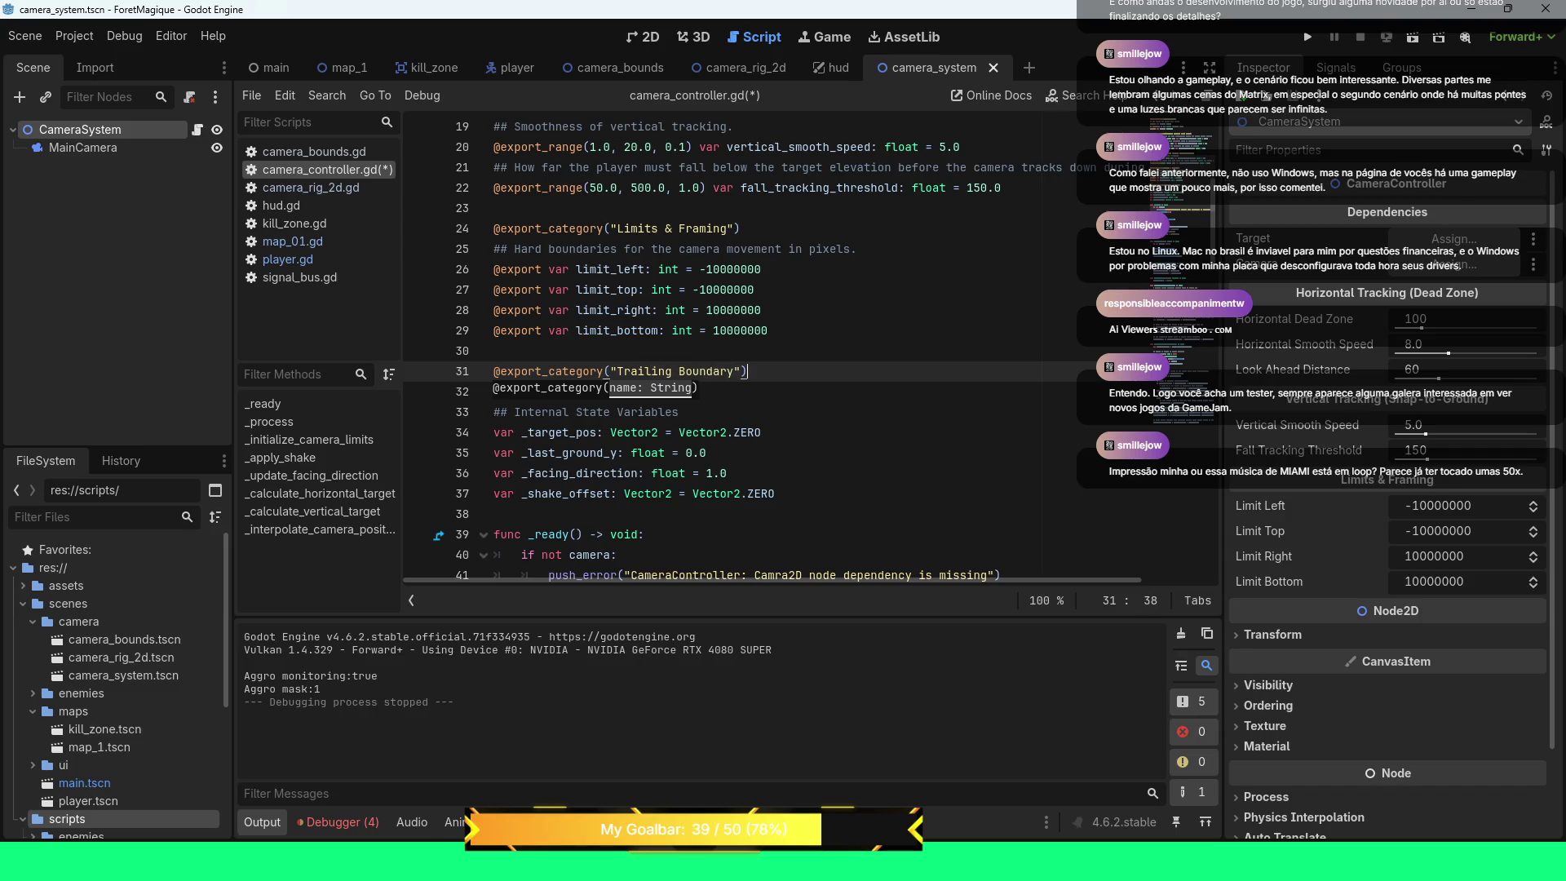
{"action": "key", "text": "Return"}
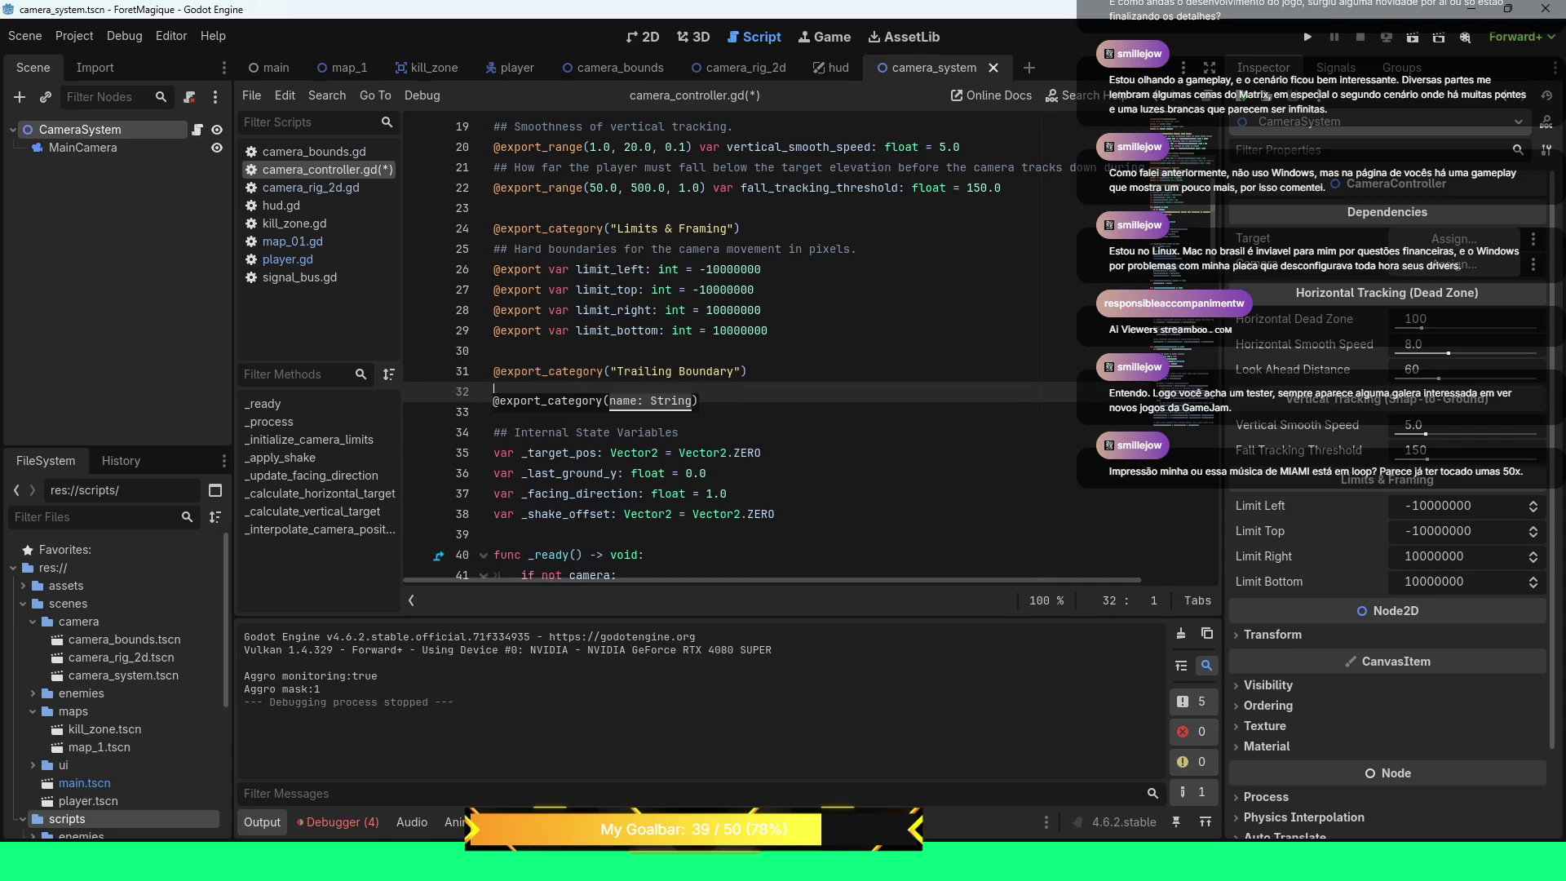
{"action": "type", "text": "## T"}
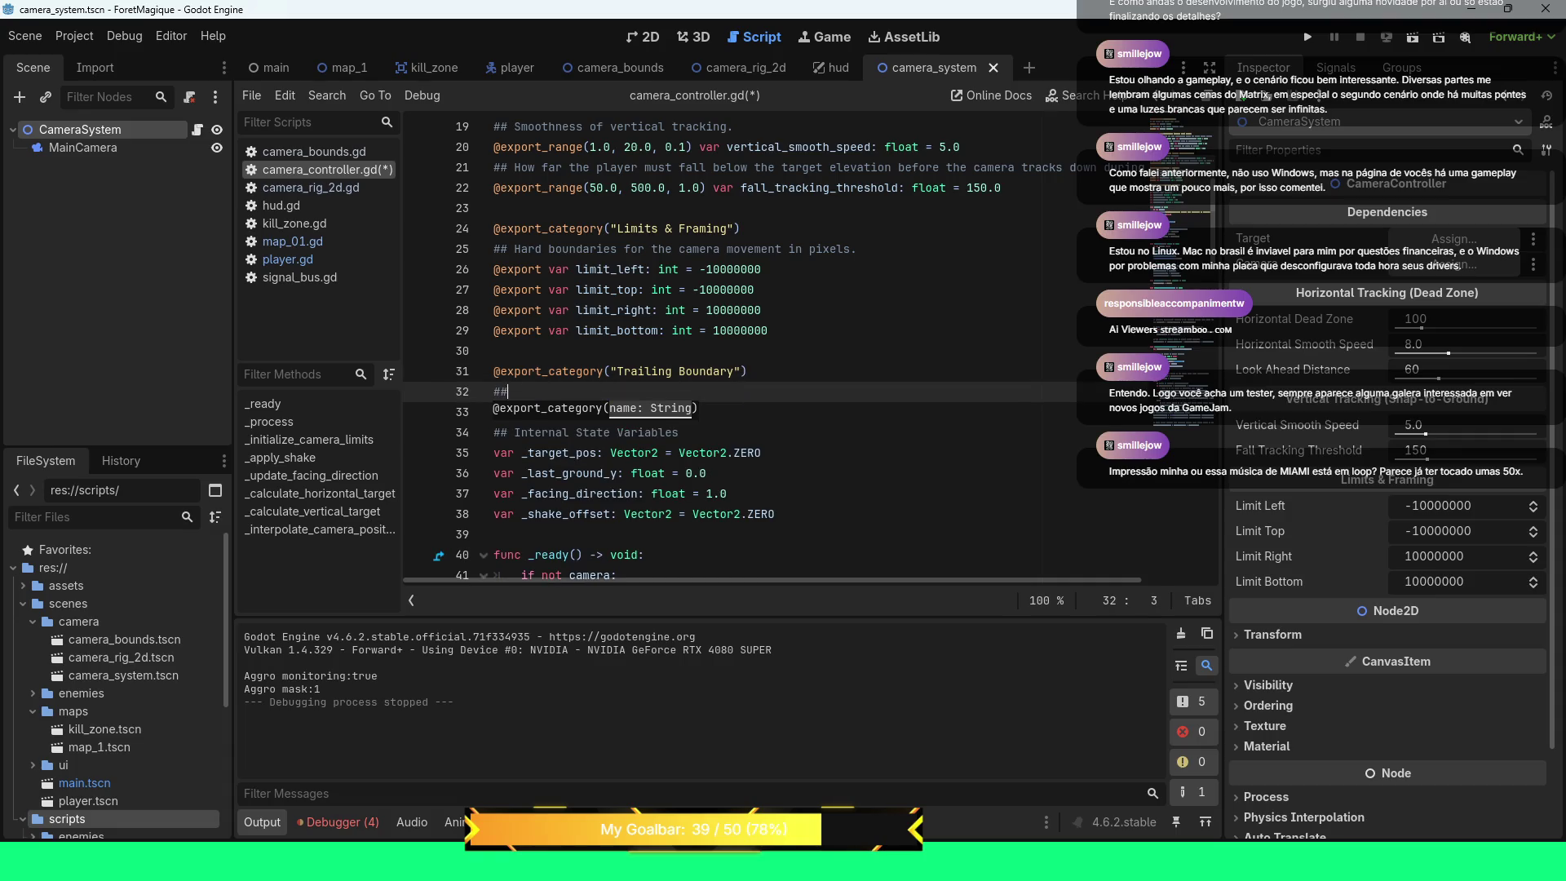
{"action": "type", "text": "he "}
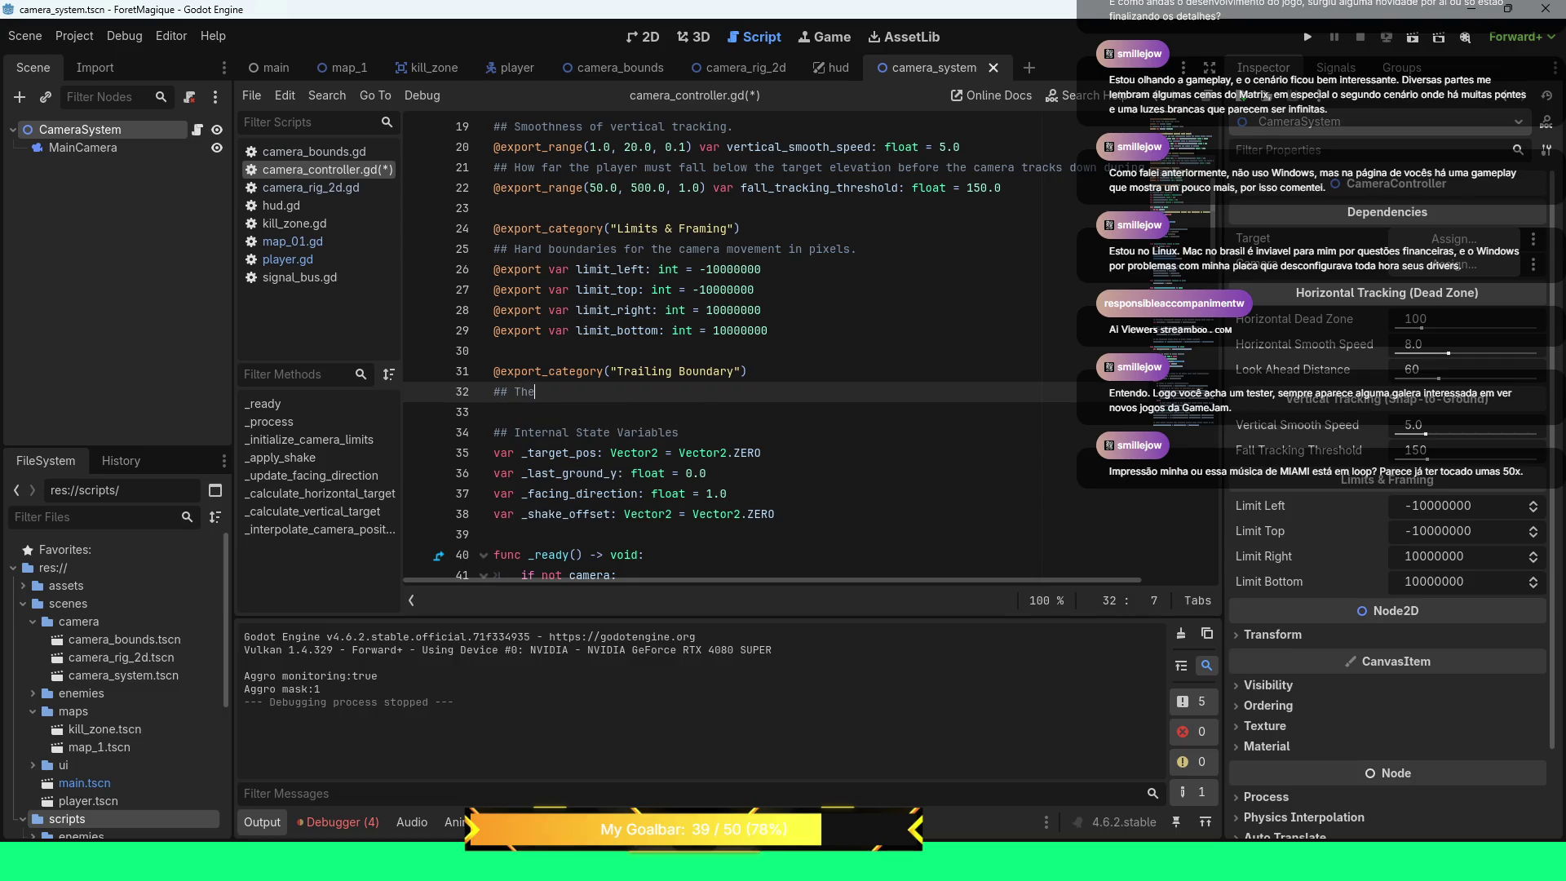
{"action": "type", "text": "maximum "}
{"action": "type", "text": "number of u"}
{"action": "type", "text": "nits "}
{"action": "type", "text": "(pixels) "}
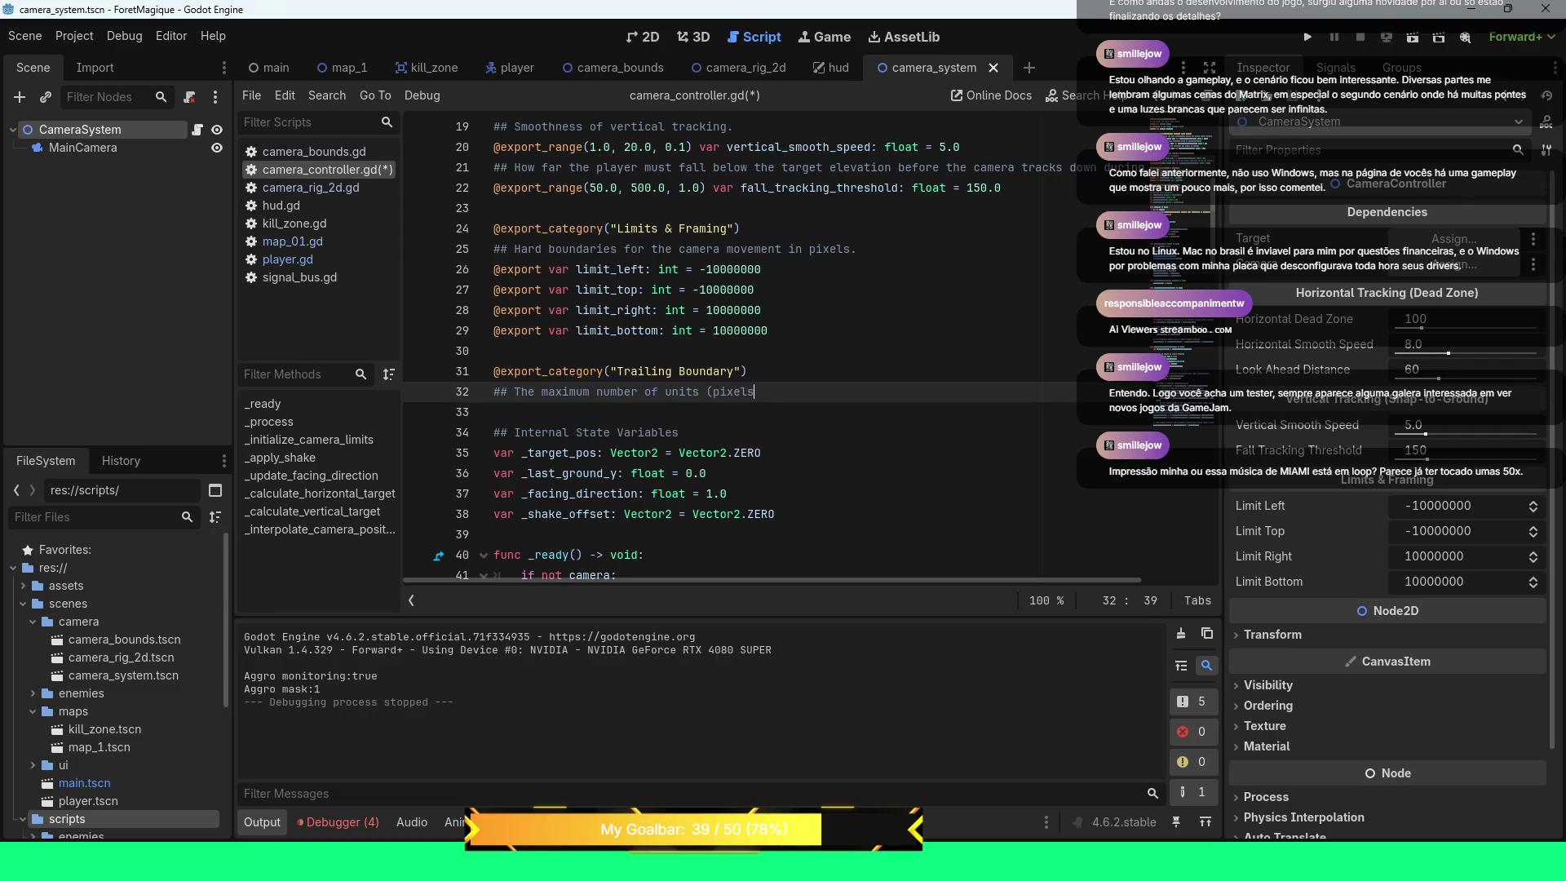
{"action": "type", "text": "teh camera"}
{"action": "type", "text": " can "}
{"action": "type", "text": "retreat to t"}
{"action": "type", "text": "he left"}
{"action": "key", "text": "Return"}
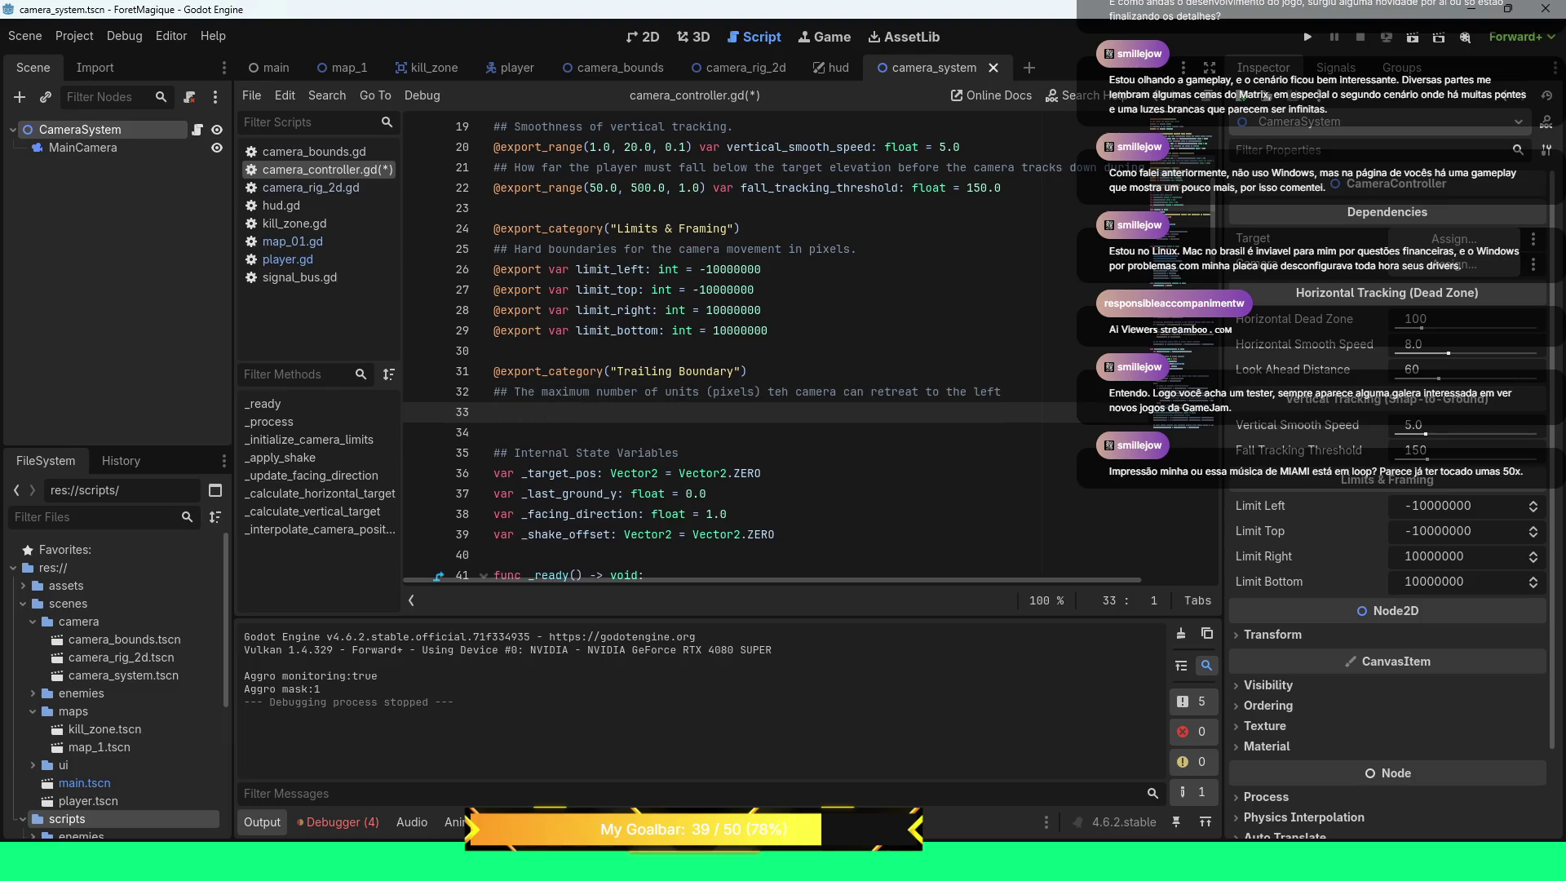
{"action": "type", "text": "## from it"}
{"action": "type", "text": "s current f"}
{"action": "type", "text": "urther"}
{"action": "type", "text": "st"}
{"action": "type", "text": "forward dist"}
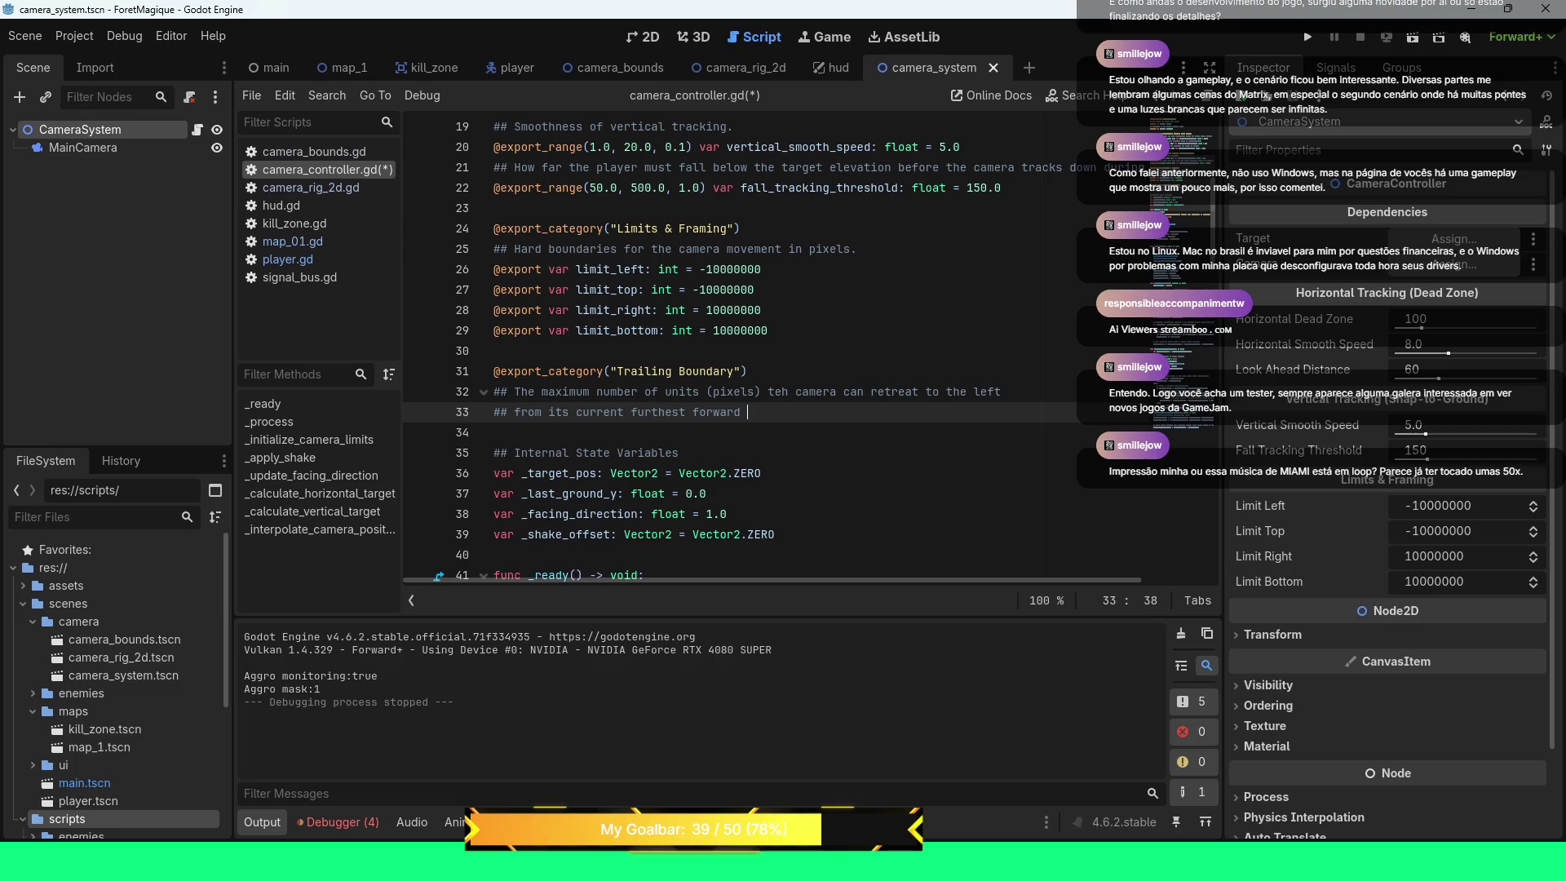
{"action": "type", "text": "ance"}
{"action": "key", "text": "Return"}
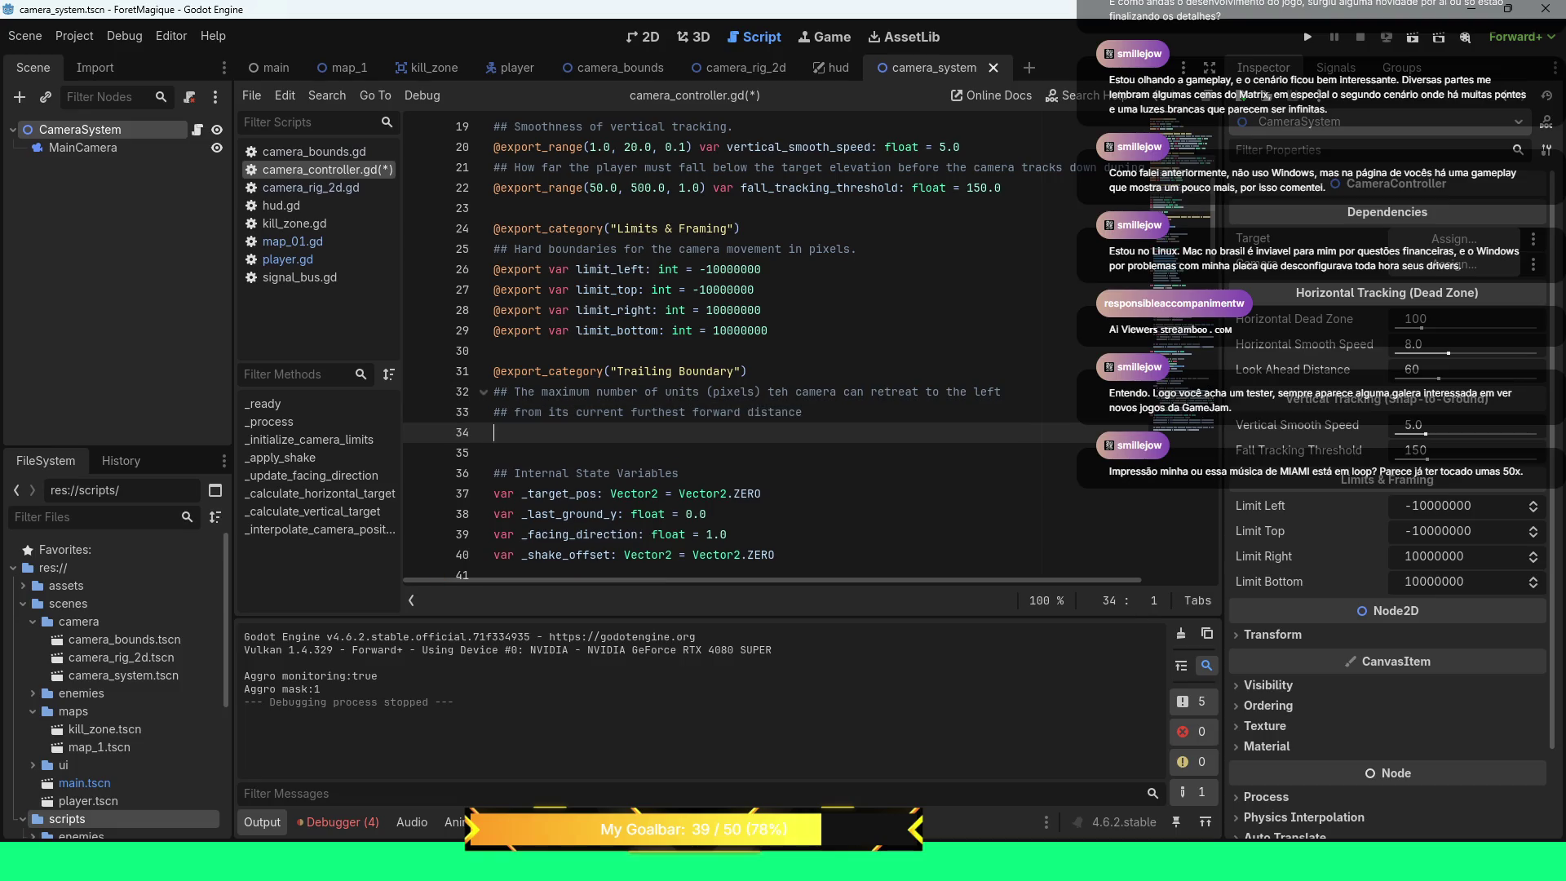
{"action": "type", "text": "@export_ra"}
{"action": "key", "text": "Return"}
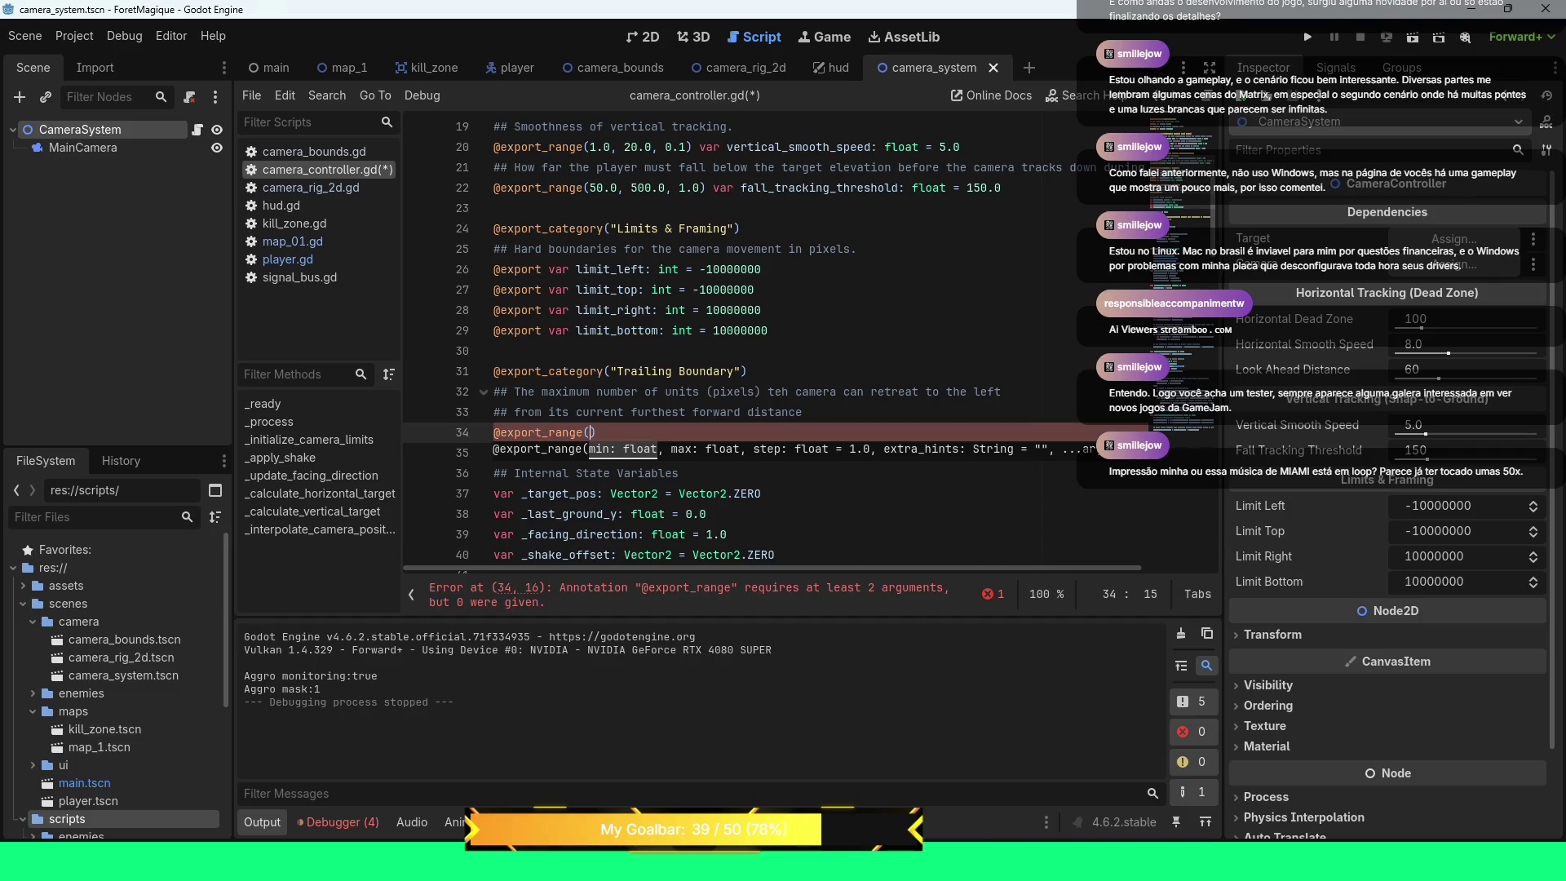
Export max_backward_distance: float = 400.0 with range 100.0–2000.0, step 10.0, then start an internal-tracking comment
{"action": "type", "text": "100."}
{"action": "type", "text": "0"}
{"action": "type", "text": ", 2000"}
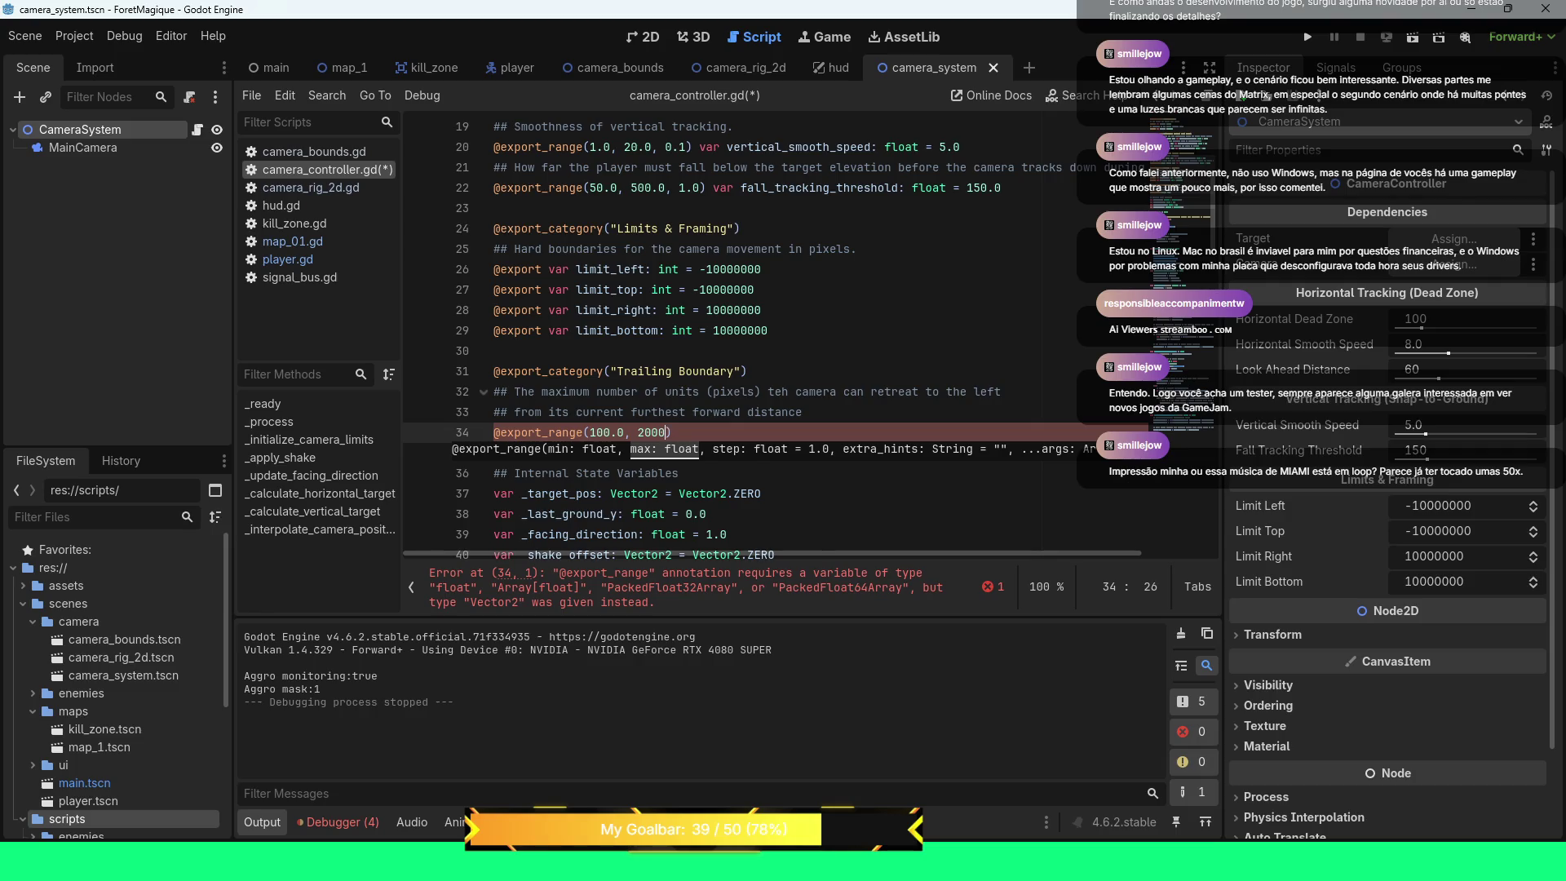
{"action": "type", "text": ".0, "}
{"action": "type", "text": "10.0"}
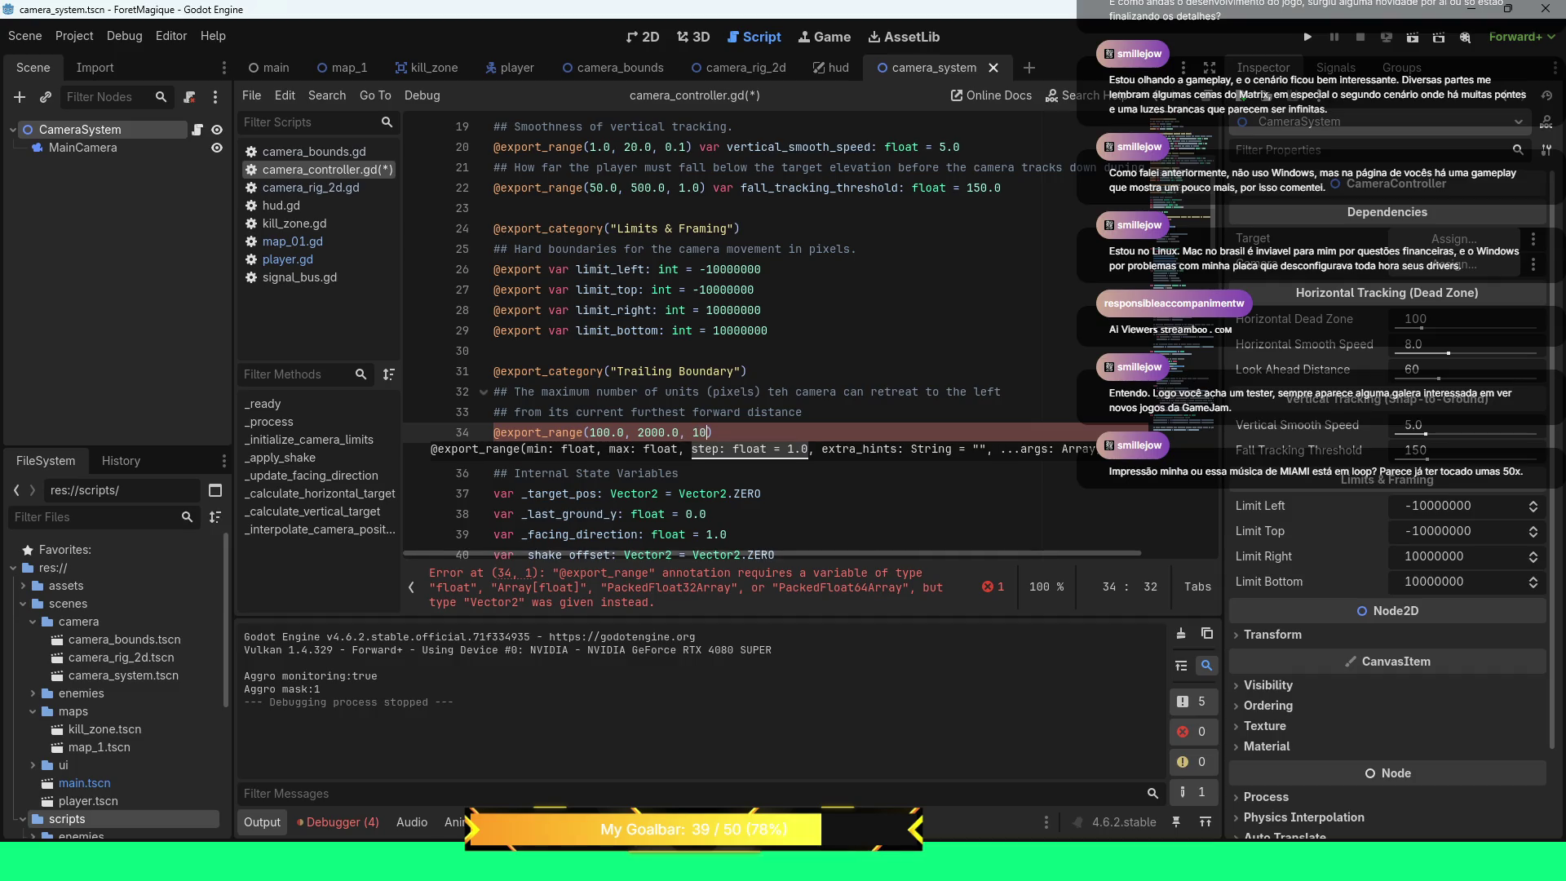
{"action": "type", "text": ") "}
{"action": "type", "text": "var max"}
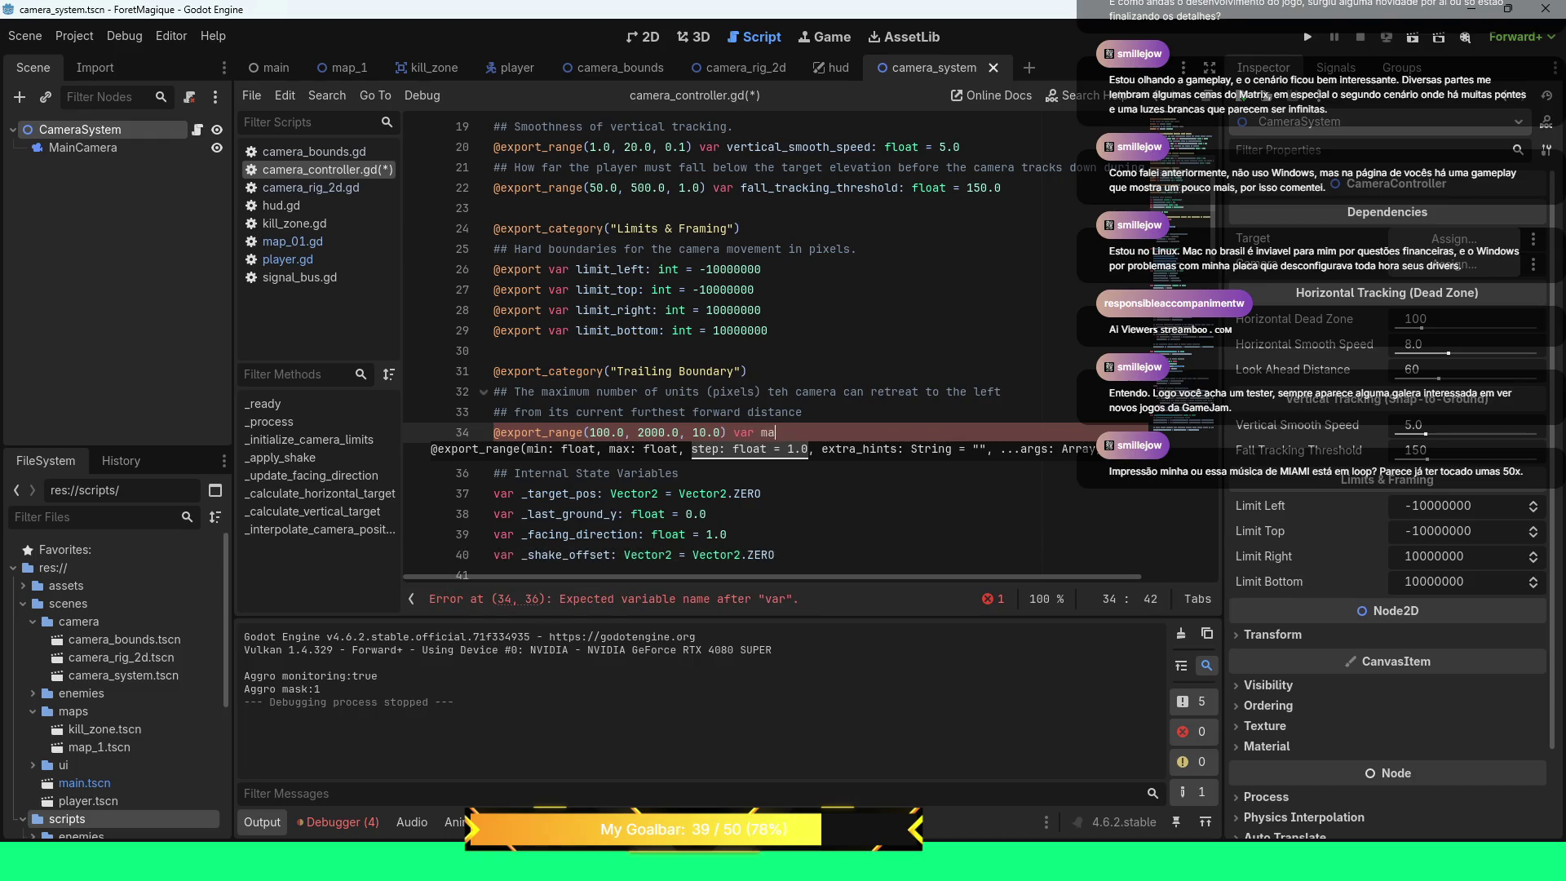
{"action": "type", "text": "_backwa"}
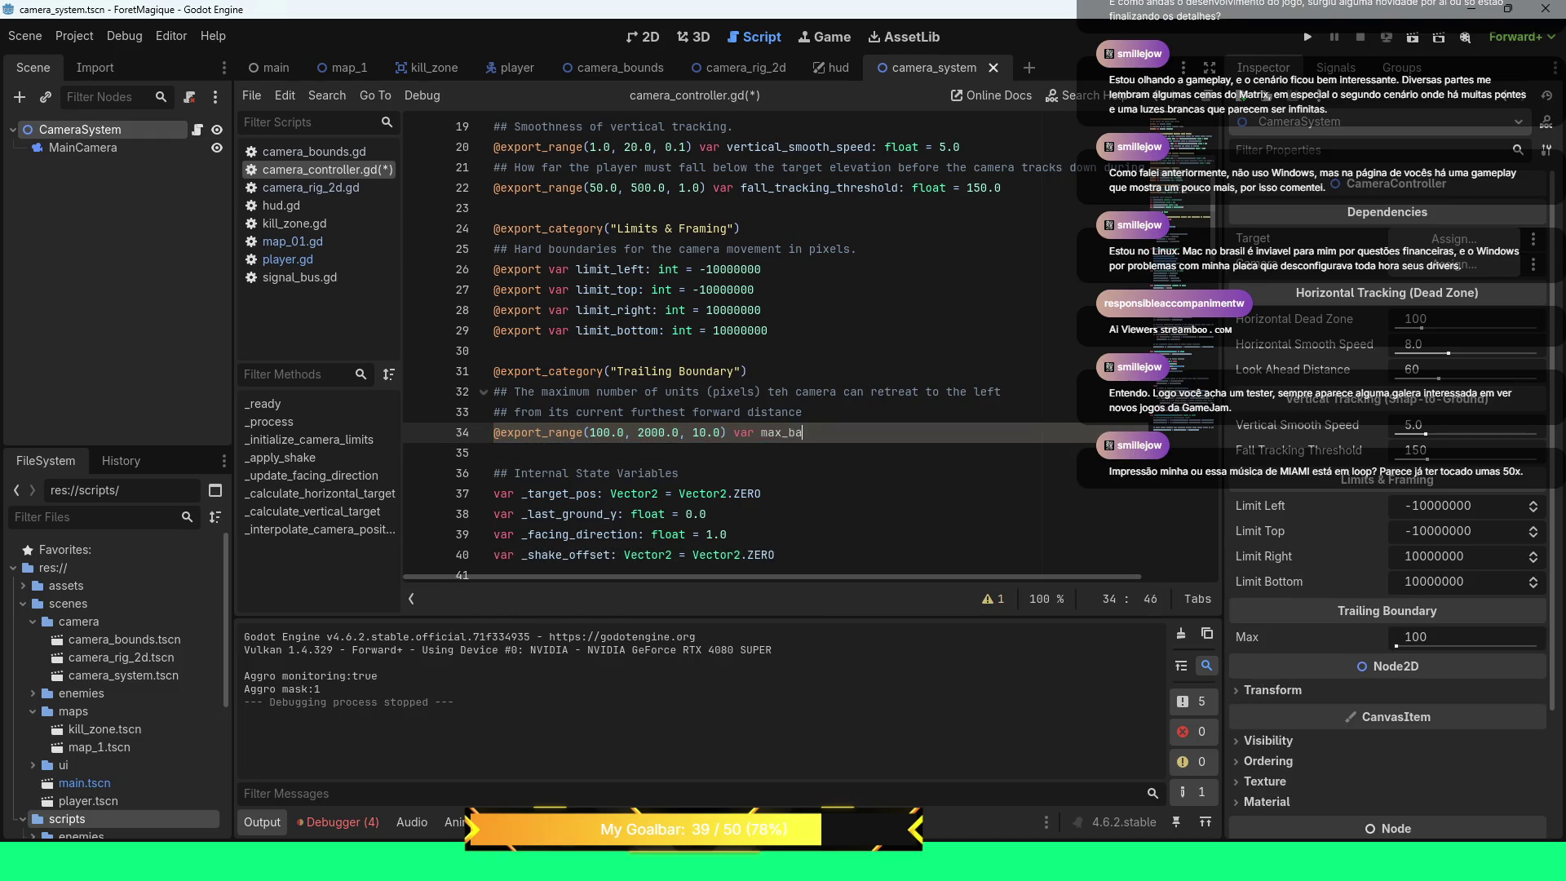
{"action": "type", "text": "rd_distan"}
{"action": "type", "text": "ce"}
{"action": "type", "text": ": fl"}
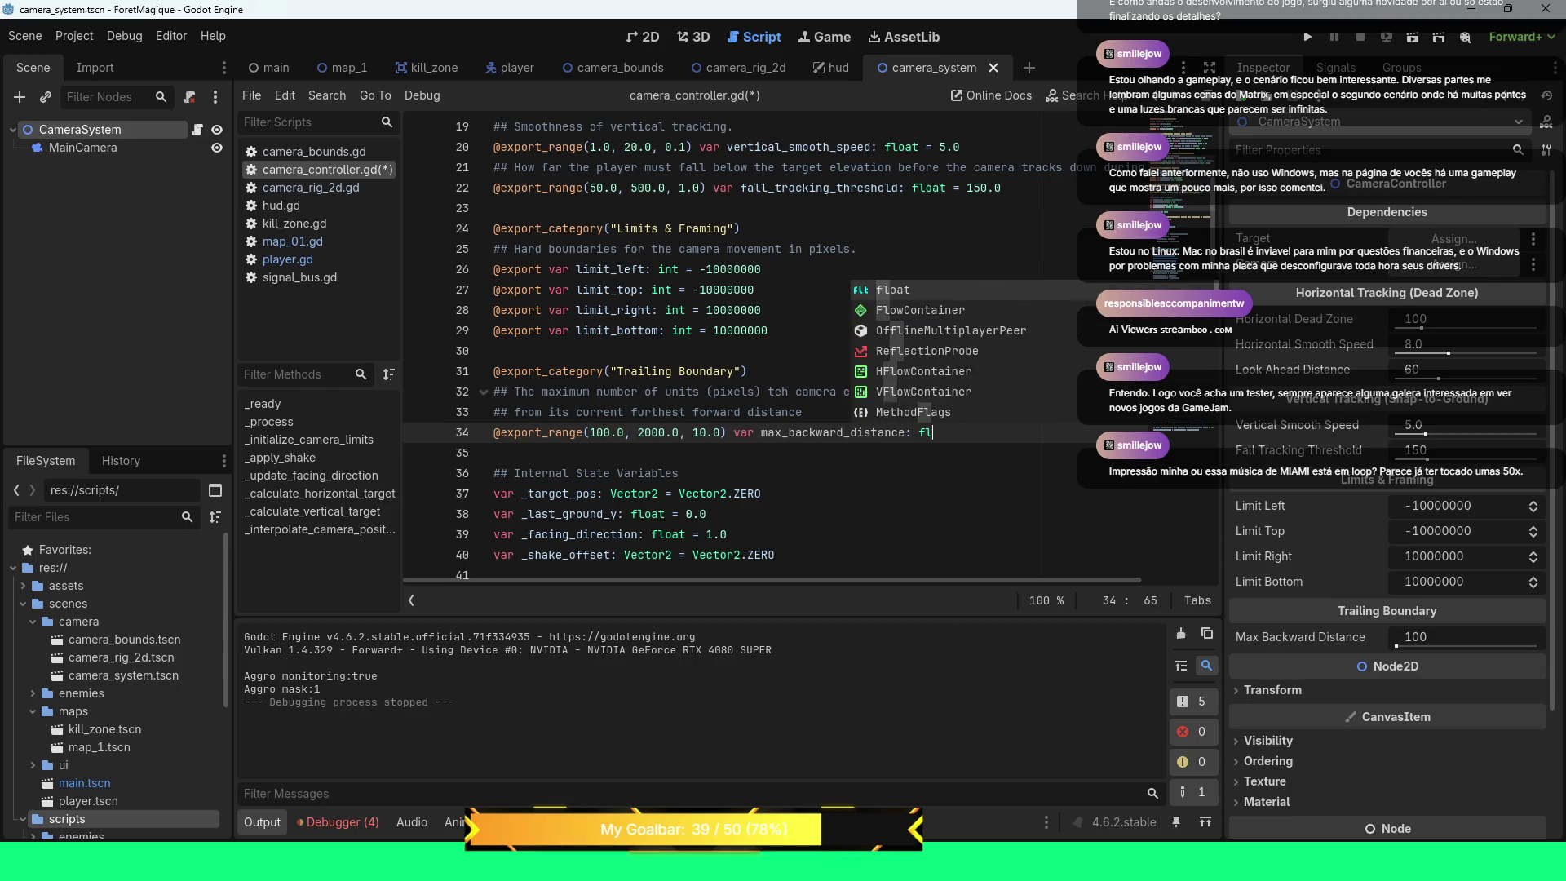
{"action": "type", "text": "oat = 400"}
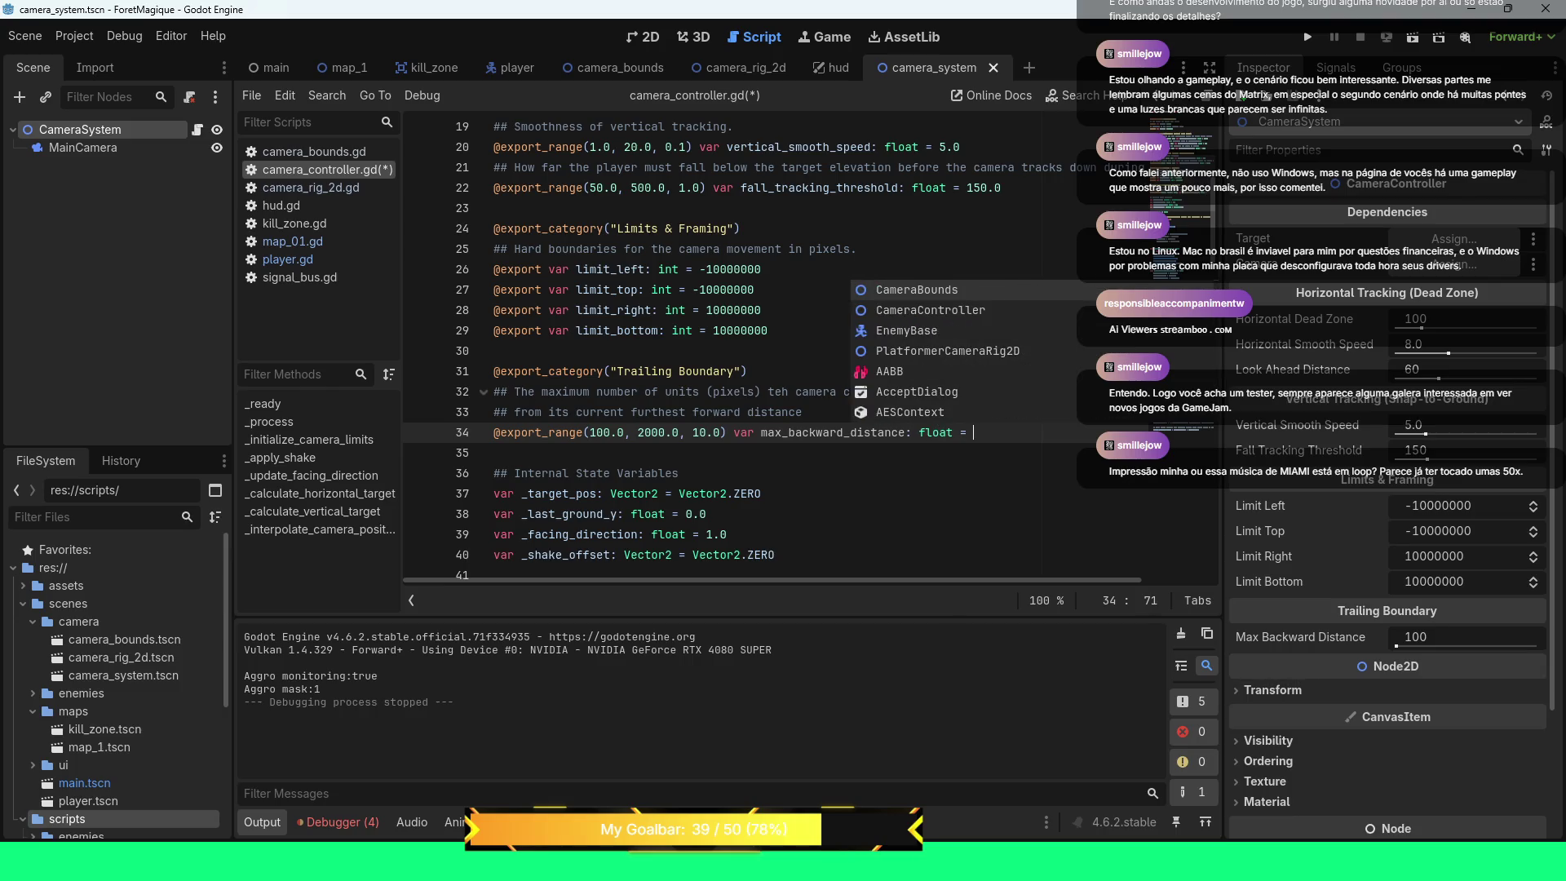
{"action": "type", "text": ".1"}
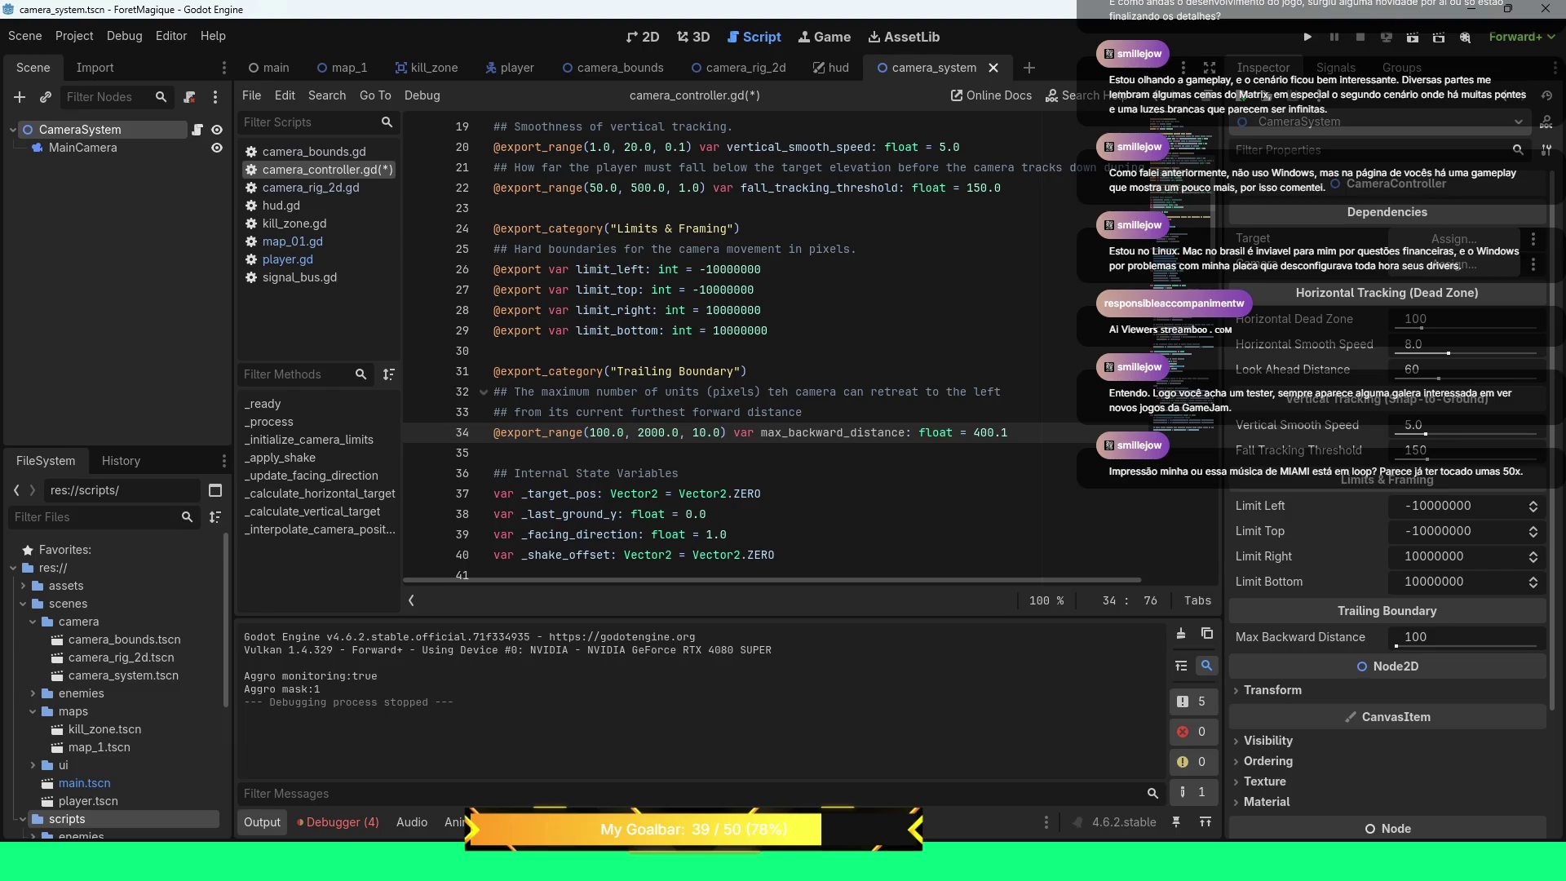
{"action": "key", "text": "BackSpace"}
{"action": "type", "text": "0"}
{"action": "key", "text": "Return"}
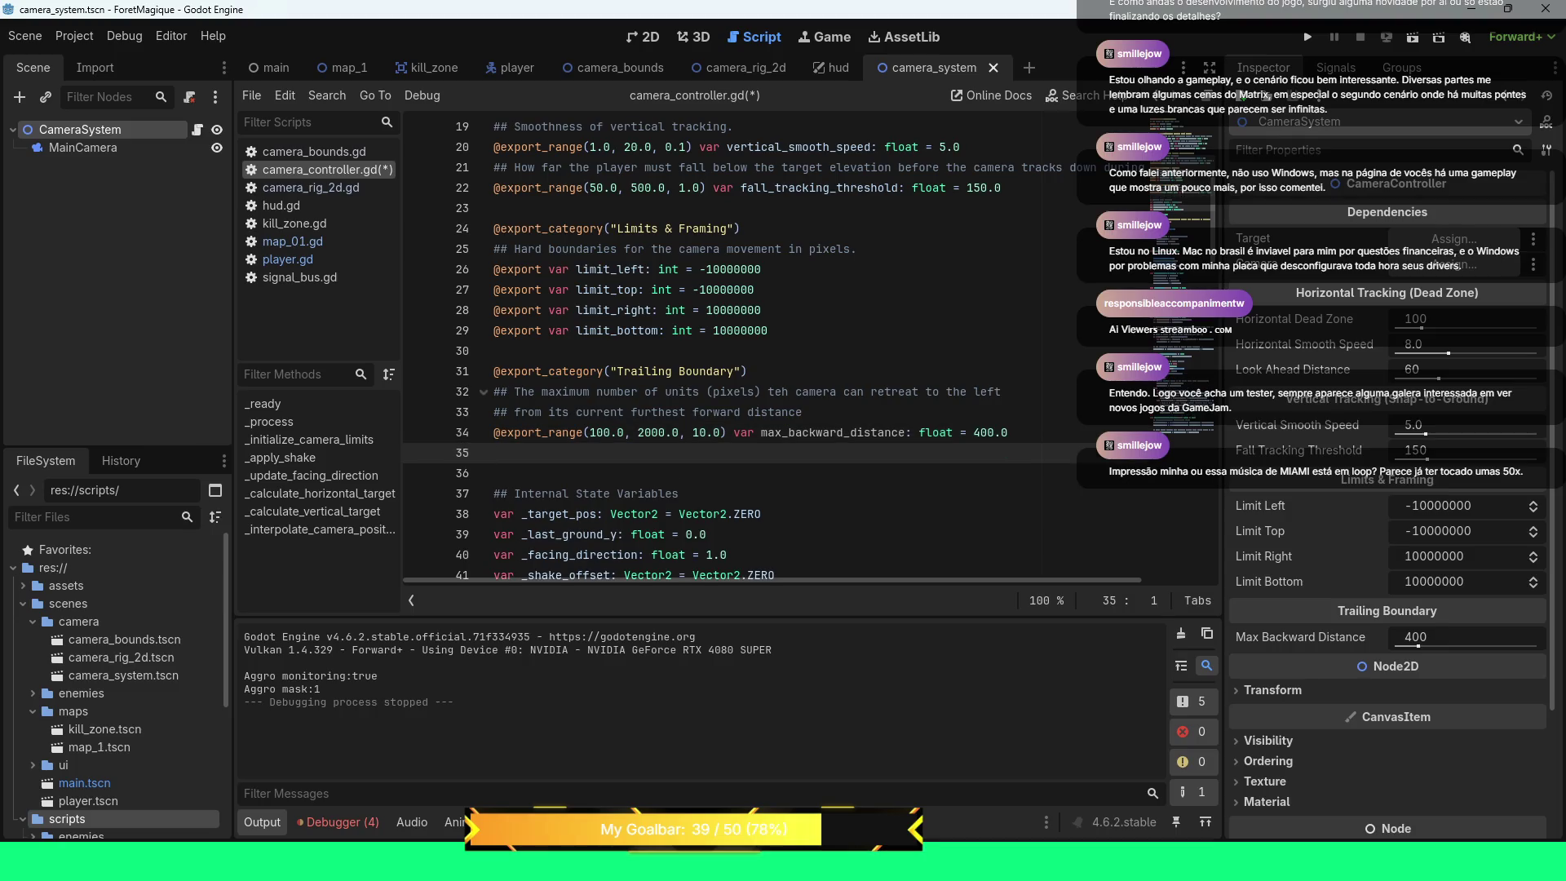
{"action": "key", "text": "Return"}
{"action": "type", "text": "## Internal tracking for "}
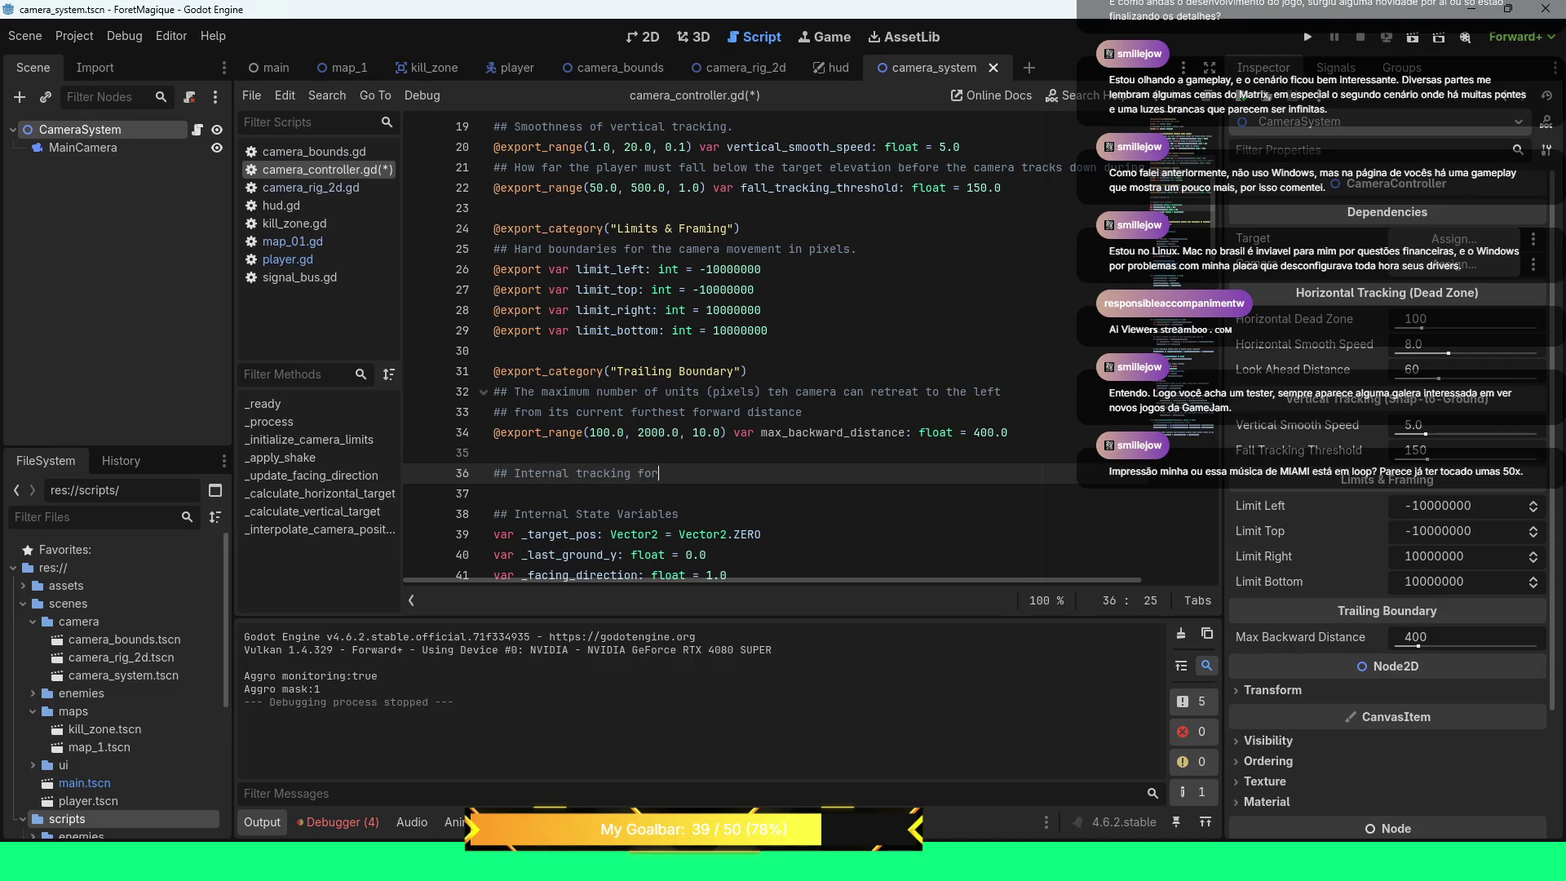
{"action": "type", "text": "the d"}
{"action": "type", "text": "ynamic left"}
{"action": "type", "text": " wall"}
Declare var _left_boundary_x: float = -10000000, reusing limit_left's value
{"action": "key", "text": "Return"}
{"action": "type", "text": "var _left_"}
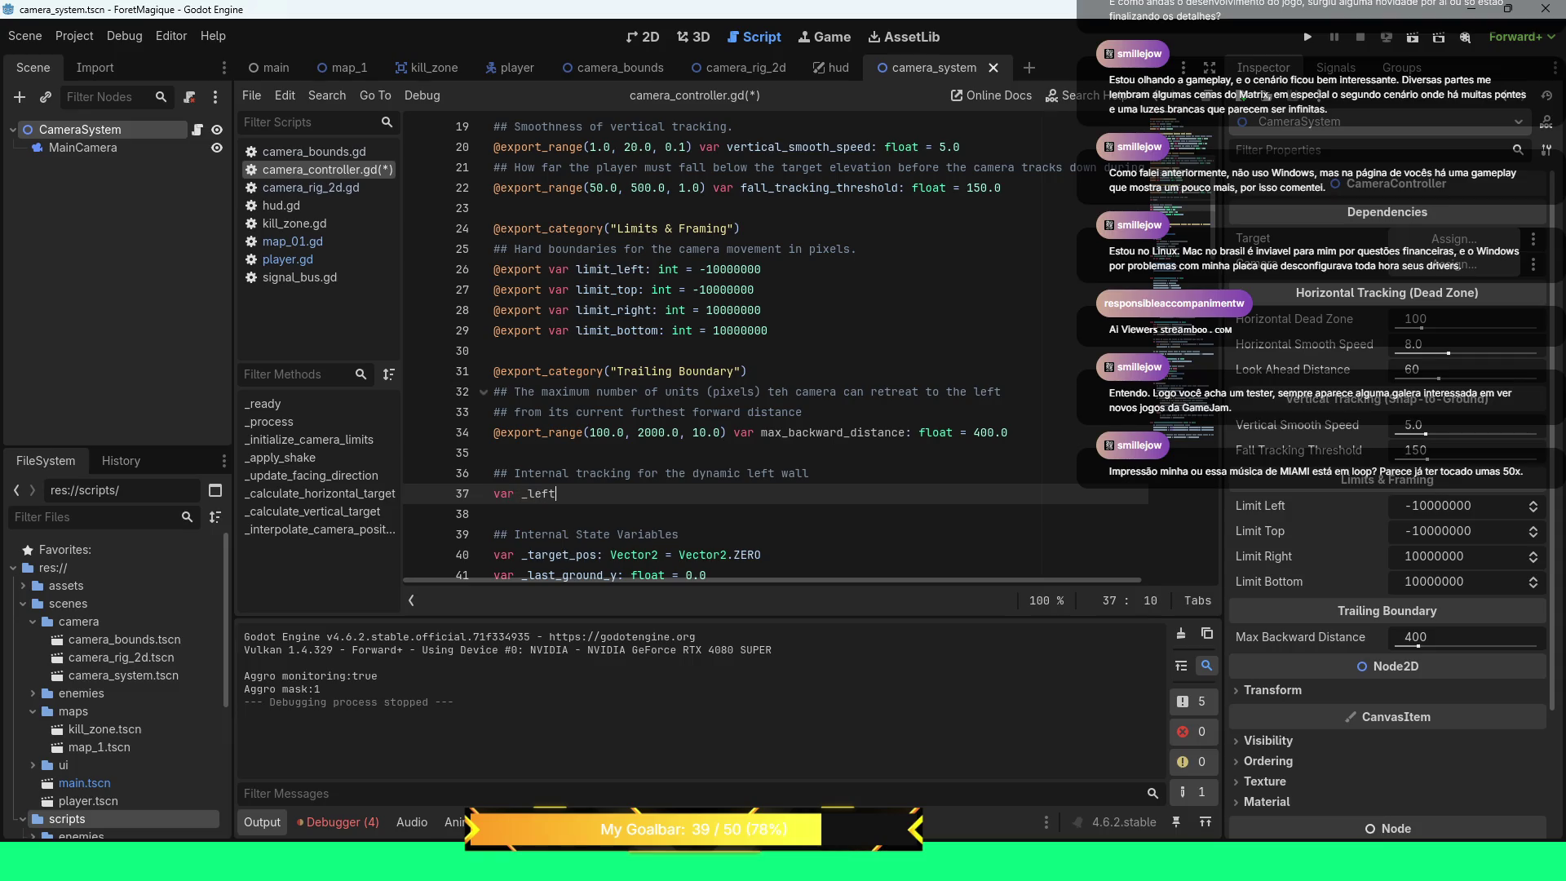
{"action": "type", "text": "boundar"}
{"action": "type", "text": "y_x: float"}
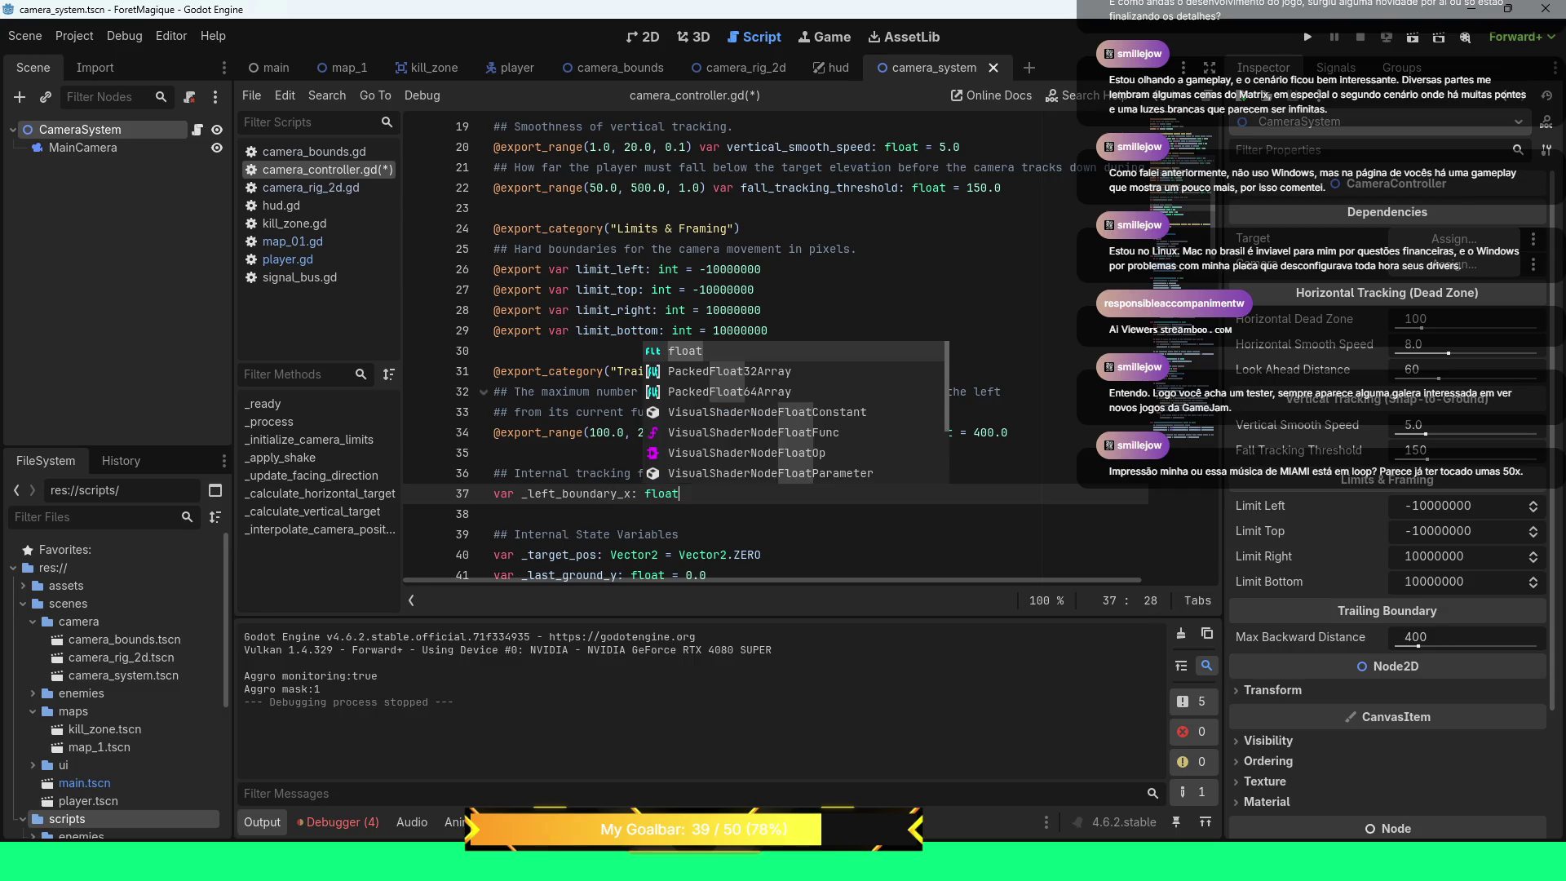
{"action": "type", "text": " ="}
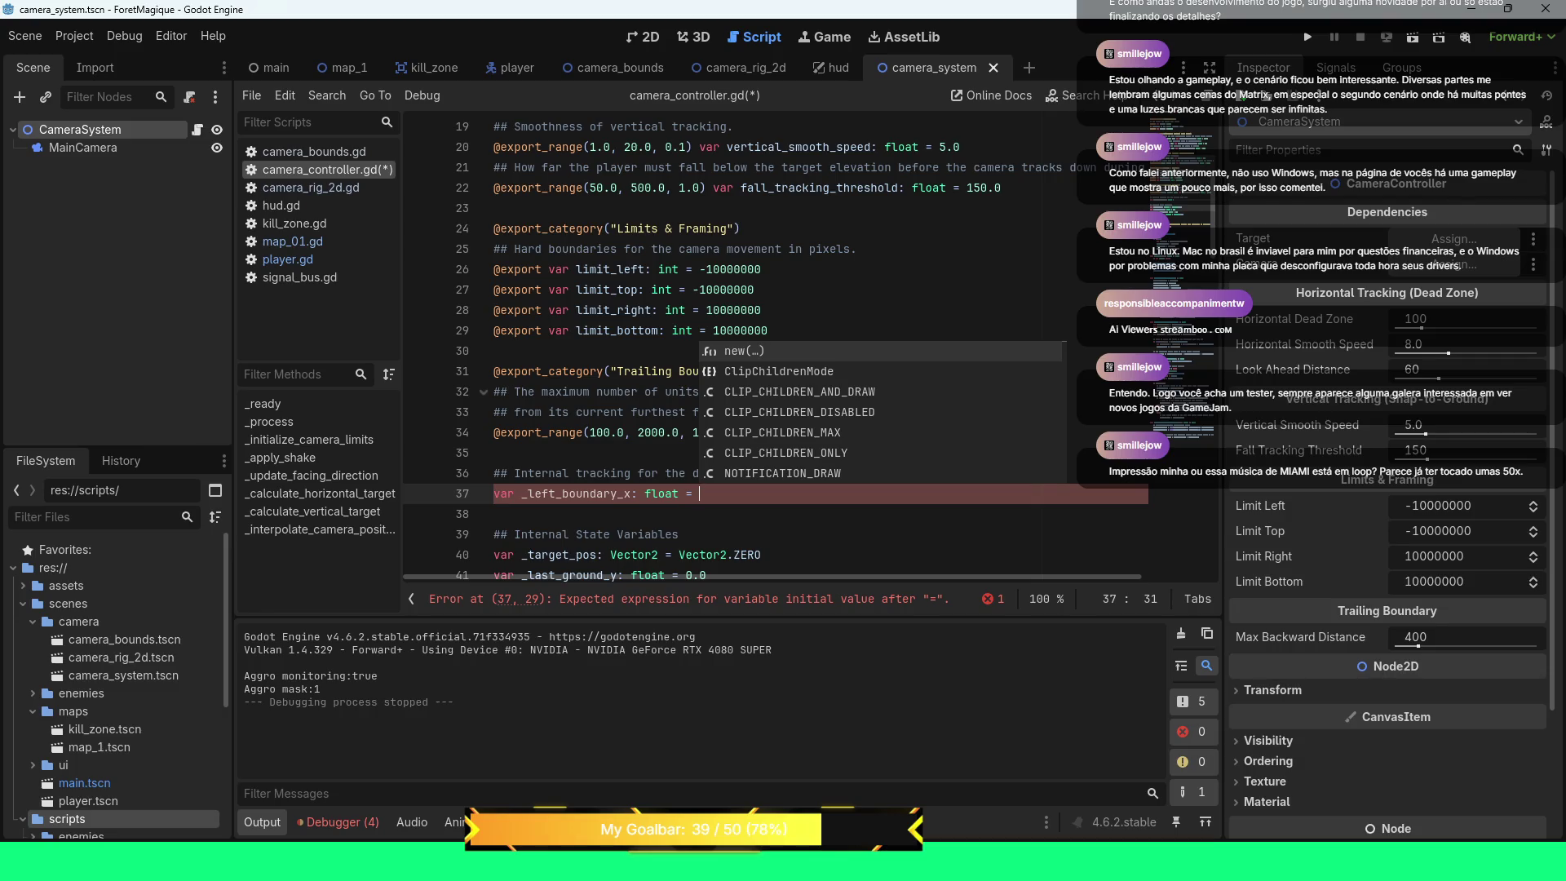
{"action": "double_click", "coordinate": [730, 269]}
{"action": "key", "text": "ctrl+c"}
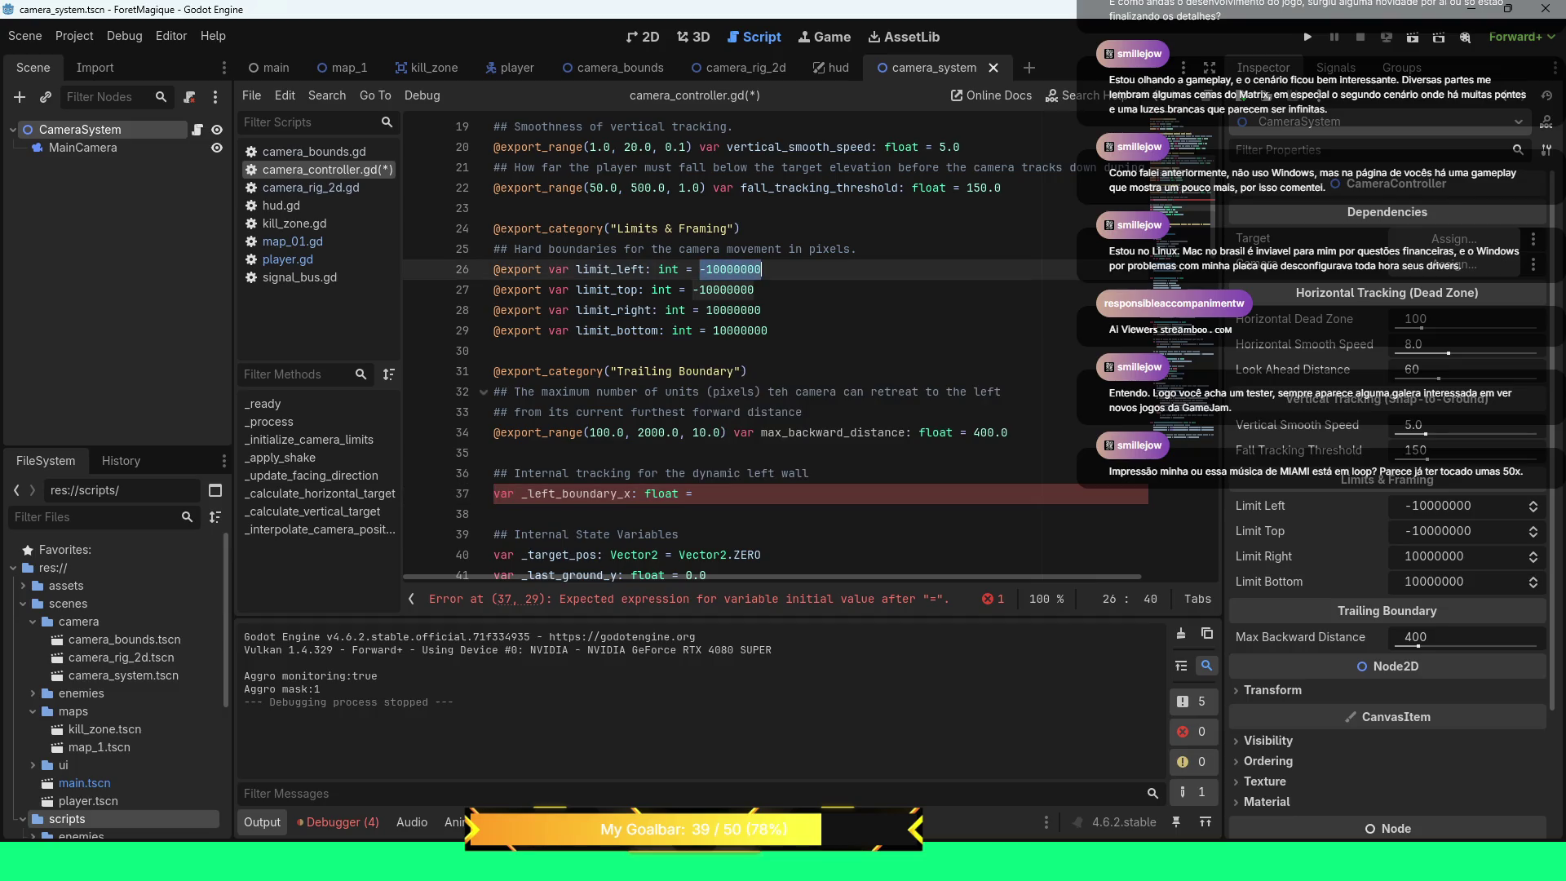
{"action": "left_click", "coordinate": [699, 493]}
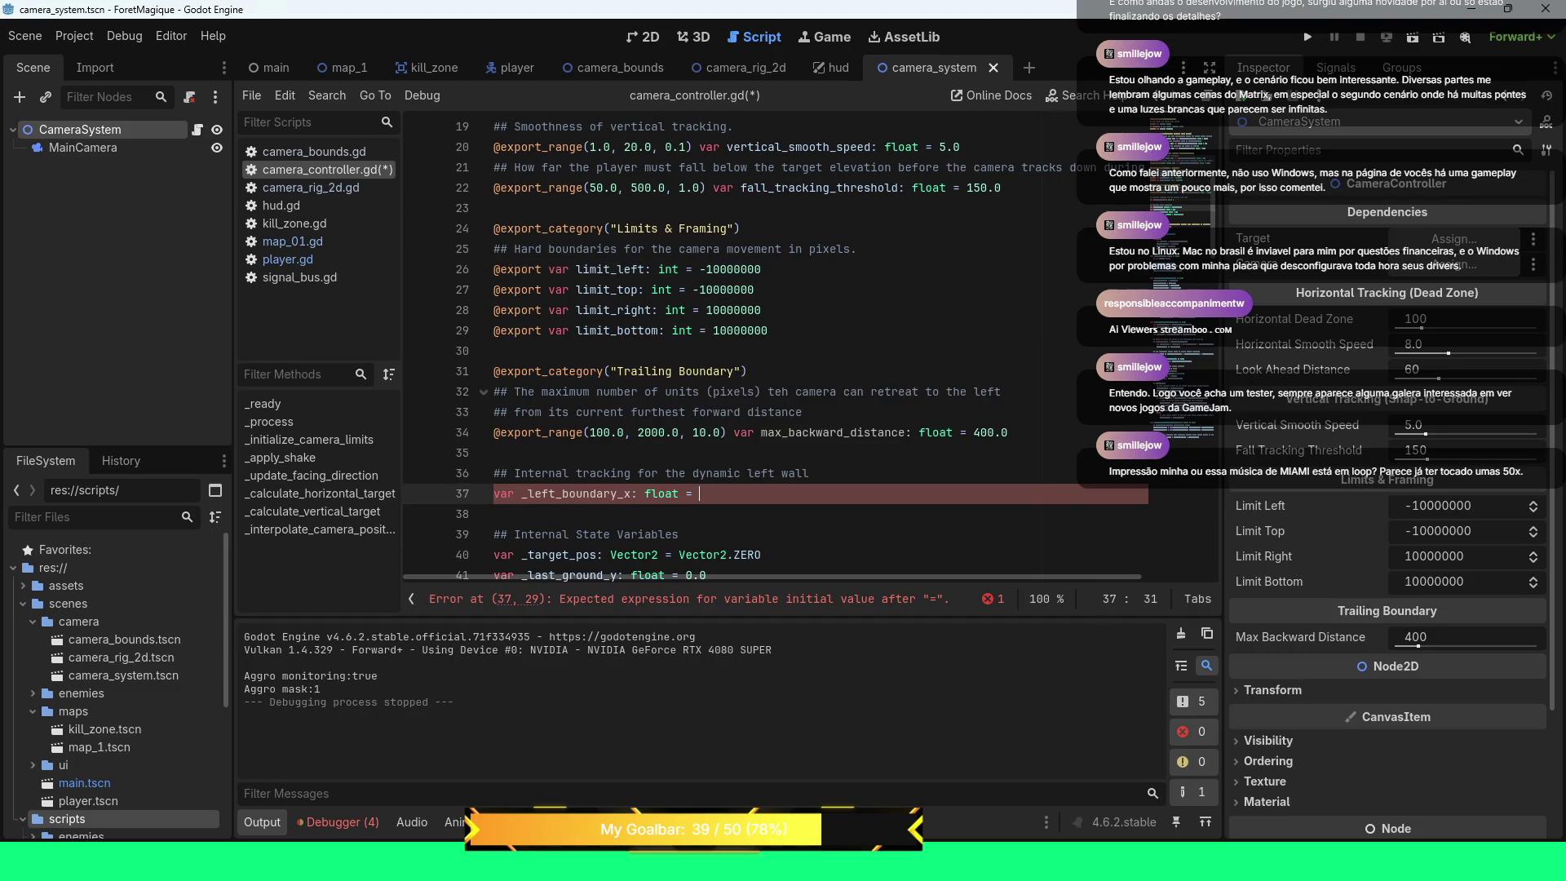
{"action": "key", "text": "ctrl+v"}
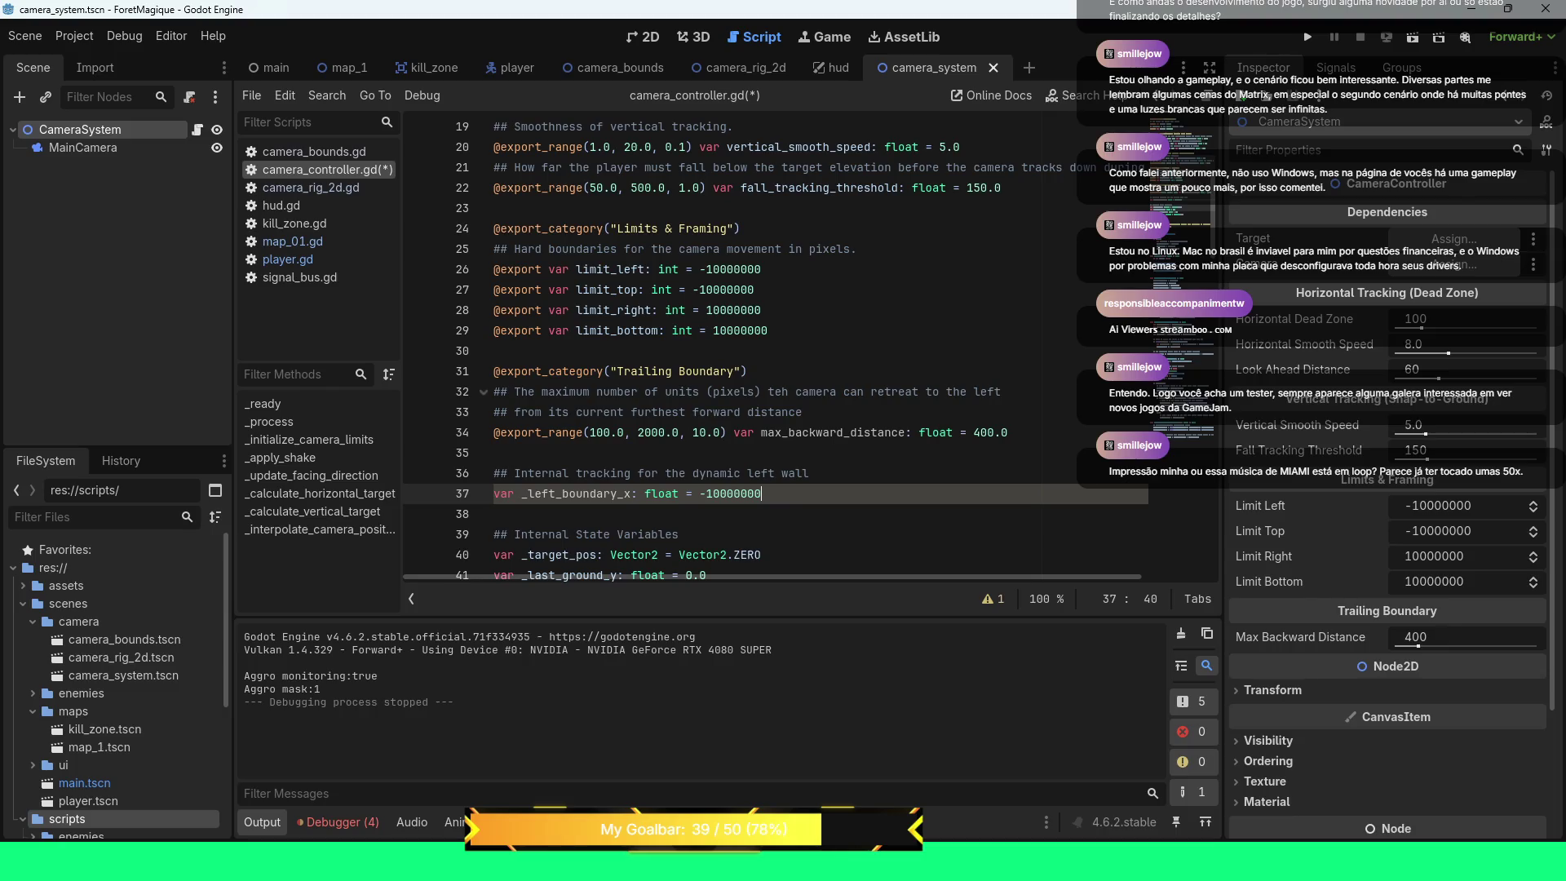
{"action": "scroll", "coordinate": [775, 351], "scroll_direction": "down", "scroll_amount": 2}
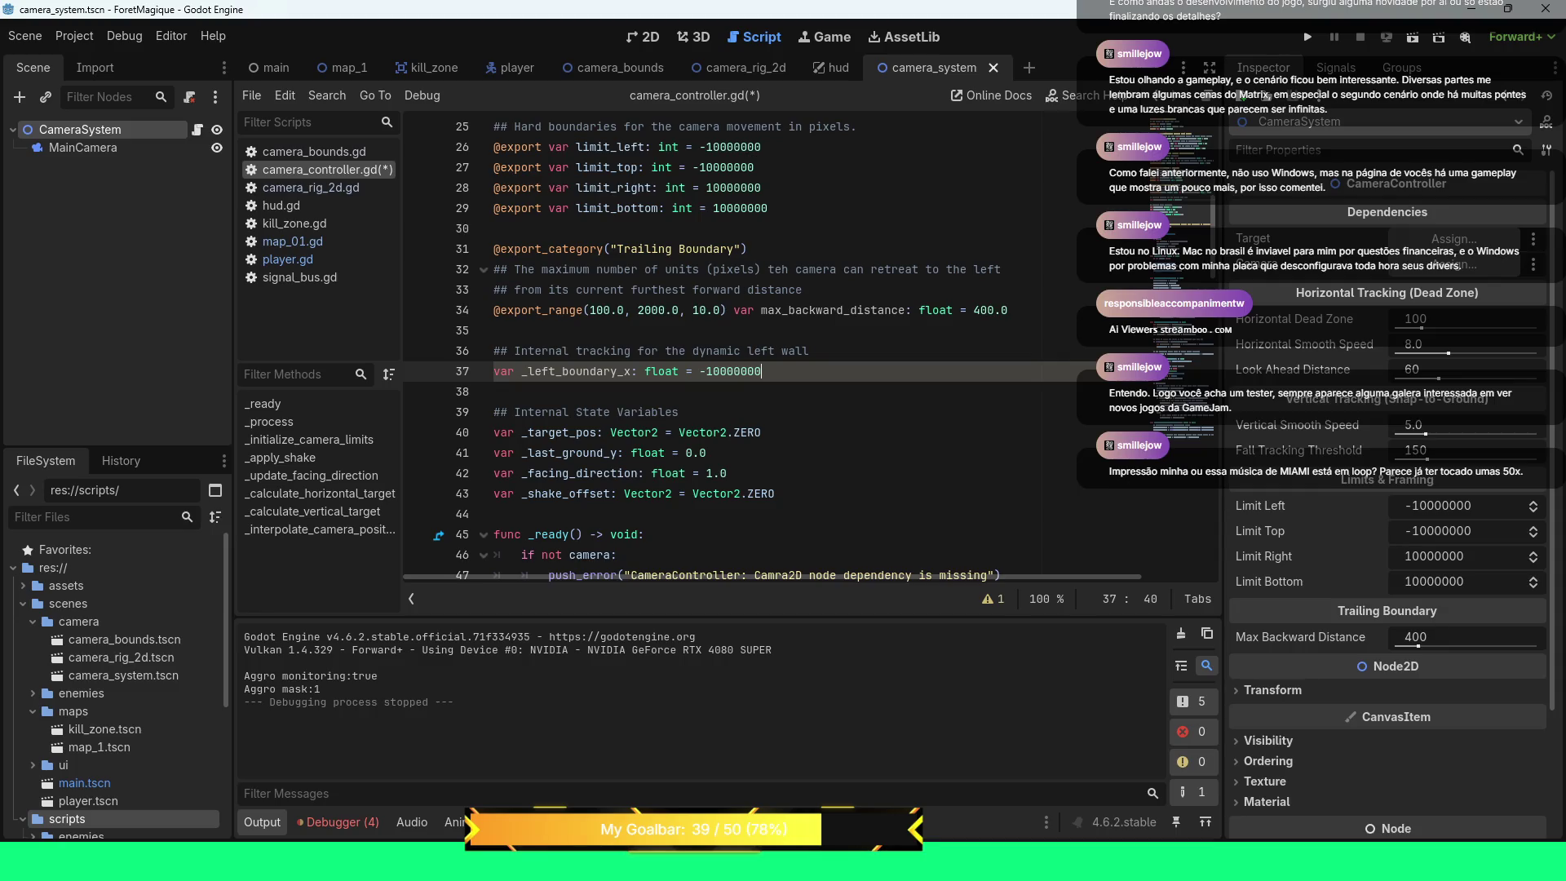
Scroll down to _calculate_horizontal_target and select its displacement and look-ahead block, lines 91–100
{"action": "scroll", "coordinate": [775, 351], "scroll_direction": "down", "scroll_amount": 2}
{"action": "scroll", "coordinate": [758, 371], "scroll_direction": "down", "scroll_amount": 3}
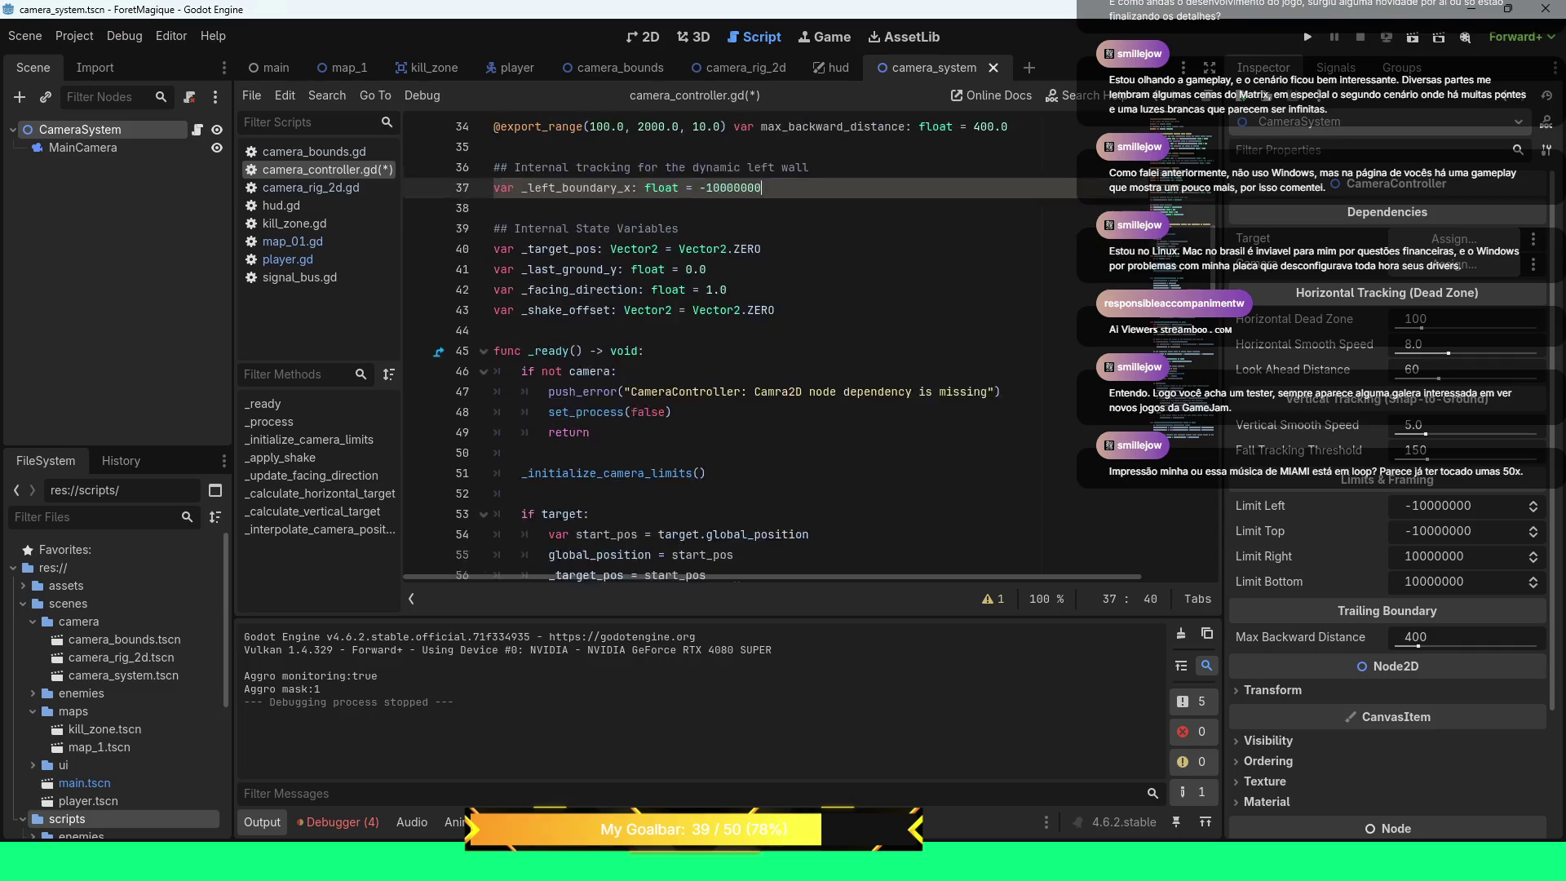
{"action": "scroll", "coordinate": [758, 371], "scroll_direction": "down", "scroll_amount": 7}
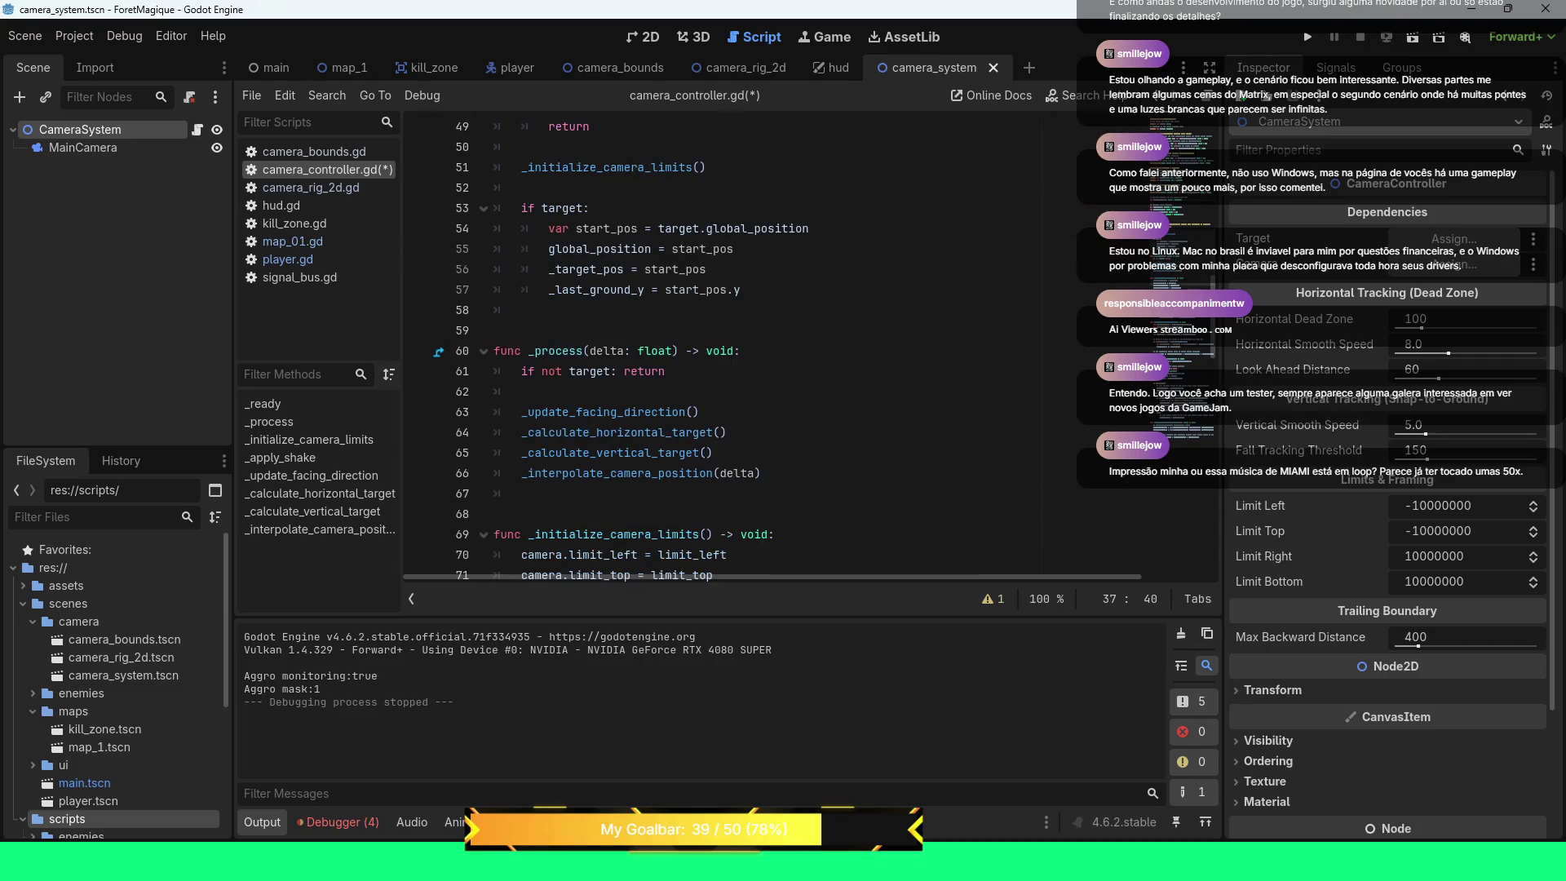
{"action": "scroll", "coordinate": [775, 350], "scroll_direction": "down", "scroll_amount": 4}
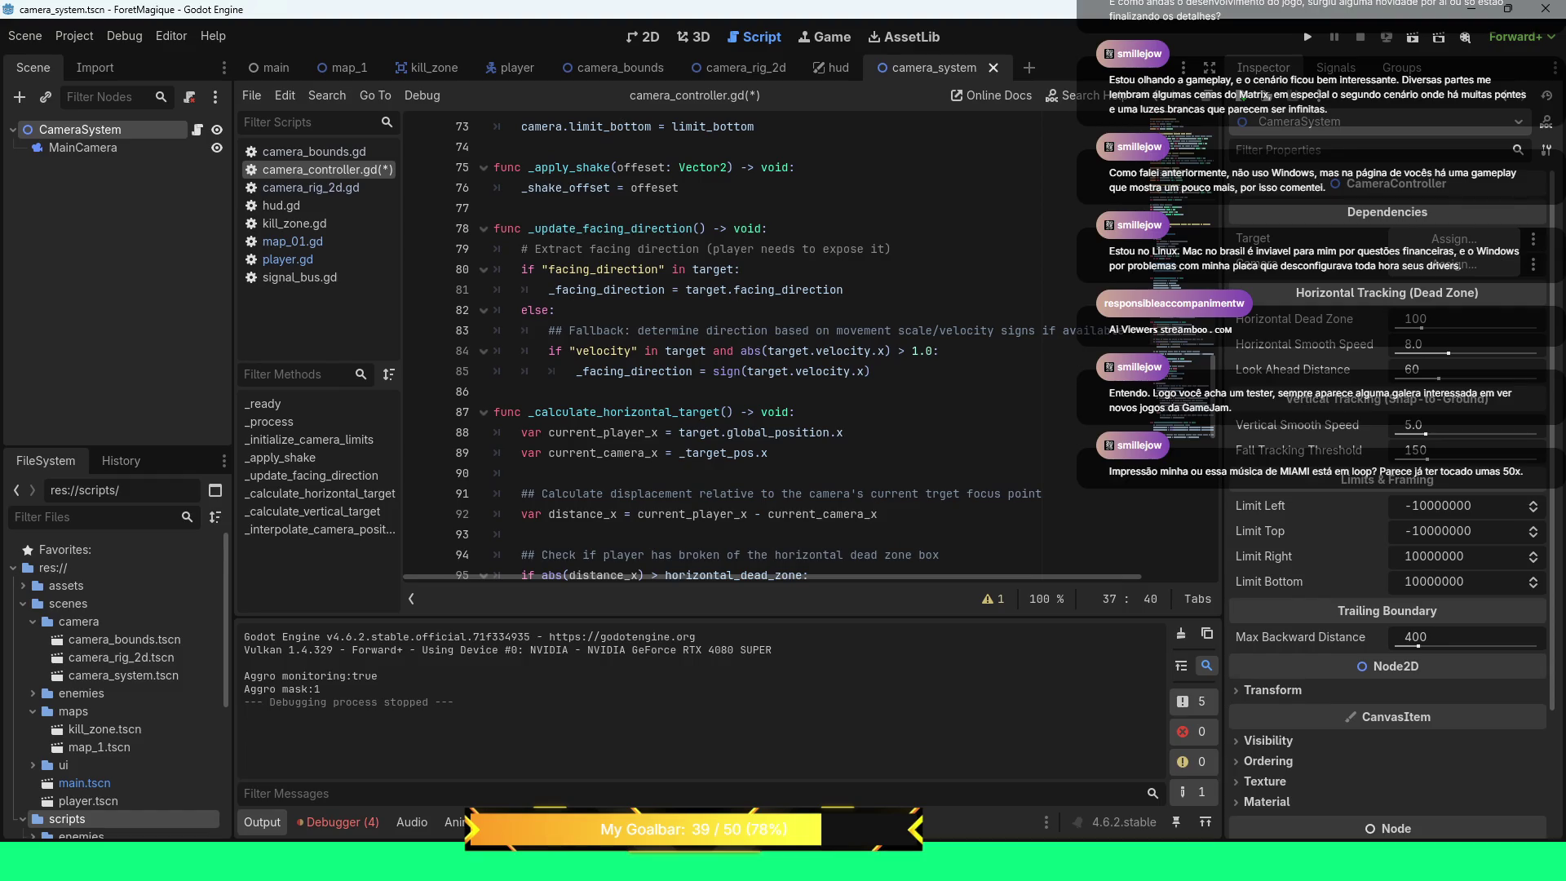
{"action": "mouse_move", "coordinate": [795, 433]}
{"action": "scroll", "coordinate": [795, 436], "scroll_direction": "down", "scroll_amount": 1}
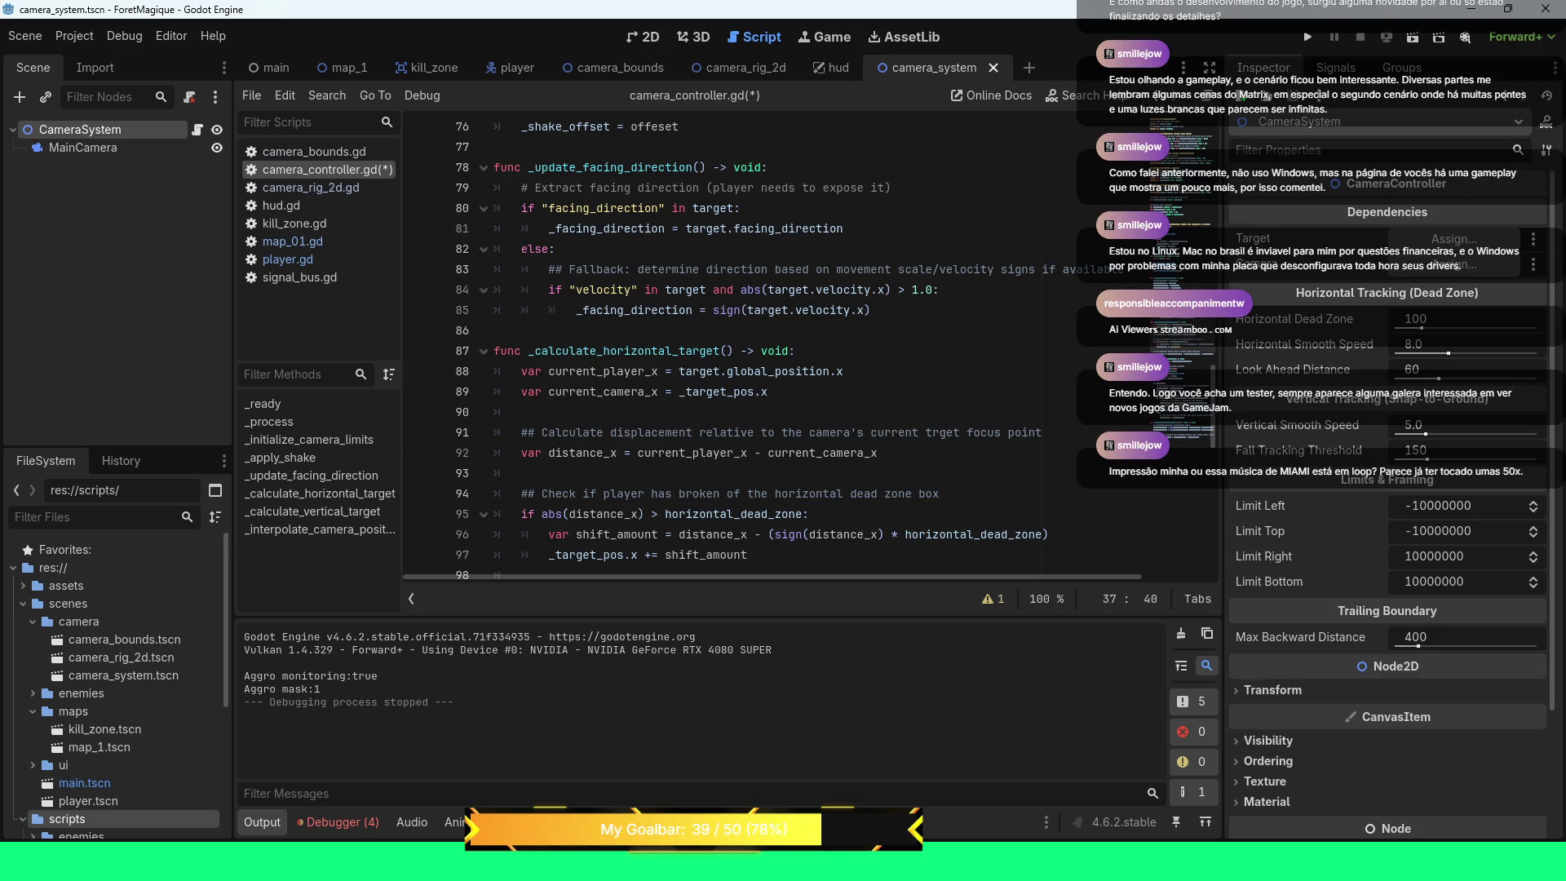
{"action": "scroll", "coordinate": [808, 351], "scroll_direction": "down", "scroll_amount": 4}
{"action": "scroll", "coordinate": [807, 350], "scroll_direction": "up", "scroll_amount": 2}
{"action": "scroll", "coordinate": [807, 351], "scroll_direction": "up", "scroll_amount": 1}
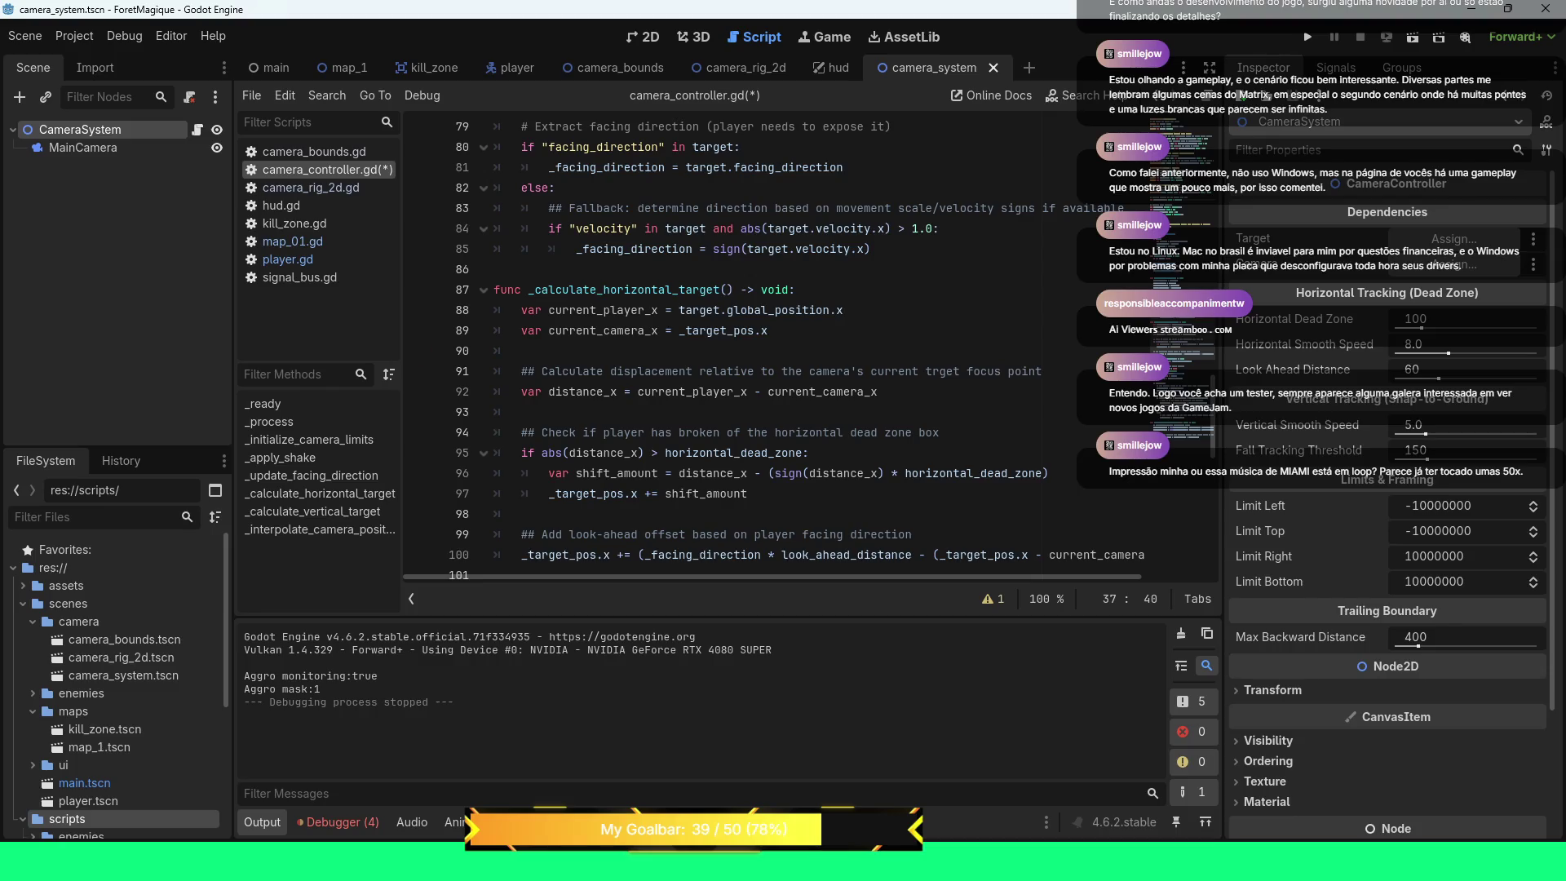
{"action": "scroll", "coordinate": [775, 347], "scroll_direction": "down", "scroll_amount": 2}
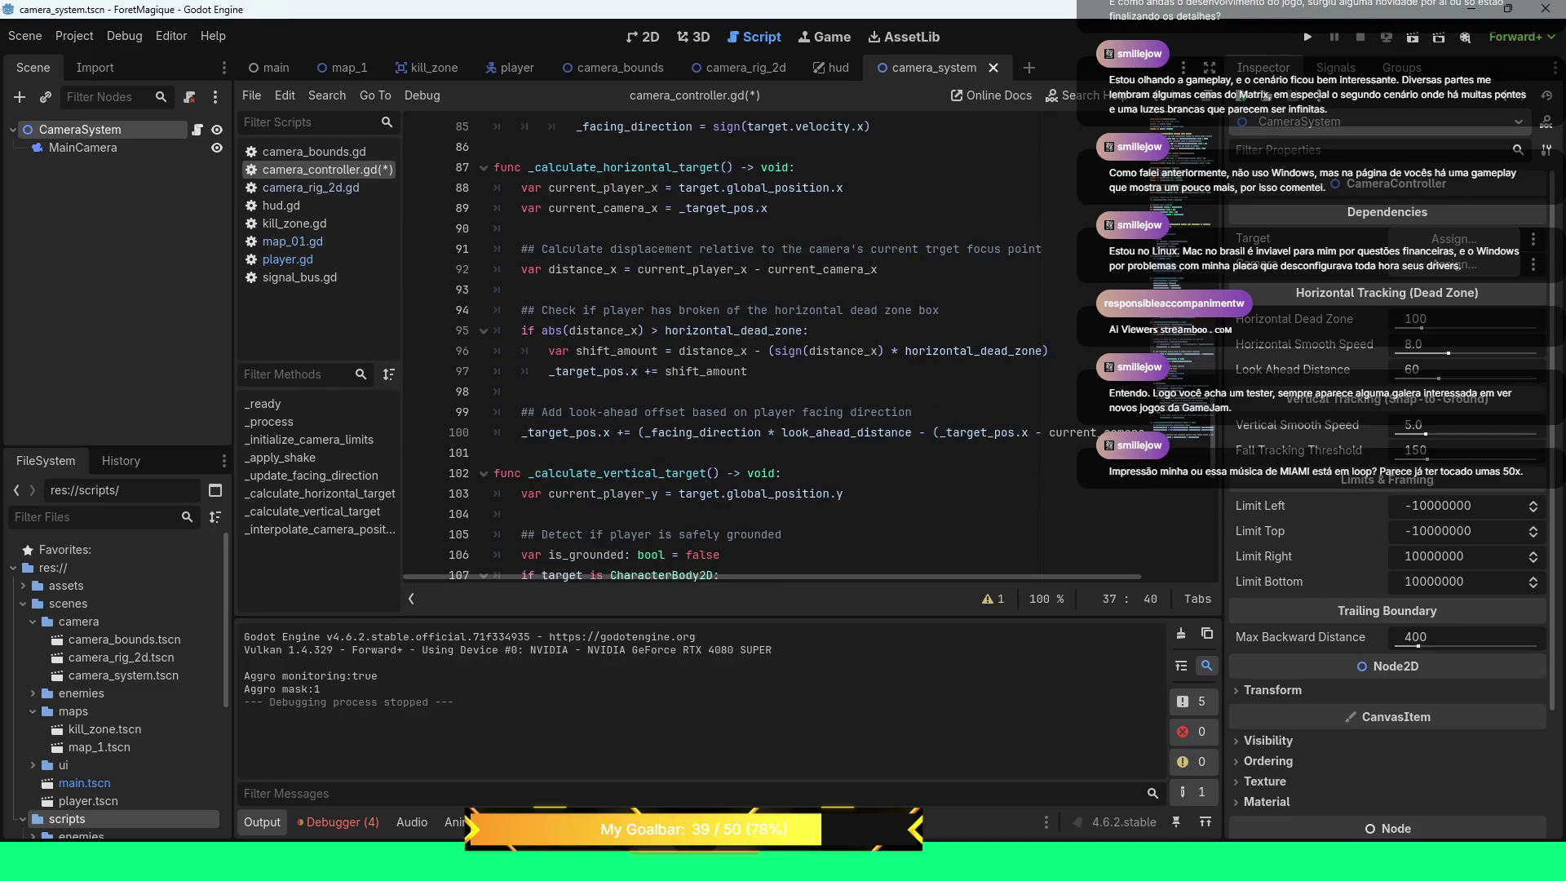
{"action": "left_click_drag", "start_coordinate": [493, 249], "coordinate": [493, 453]}
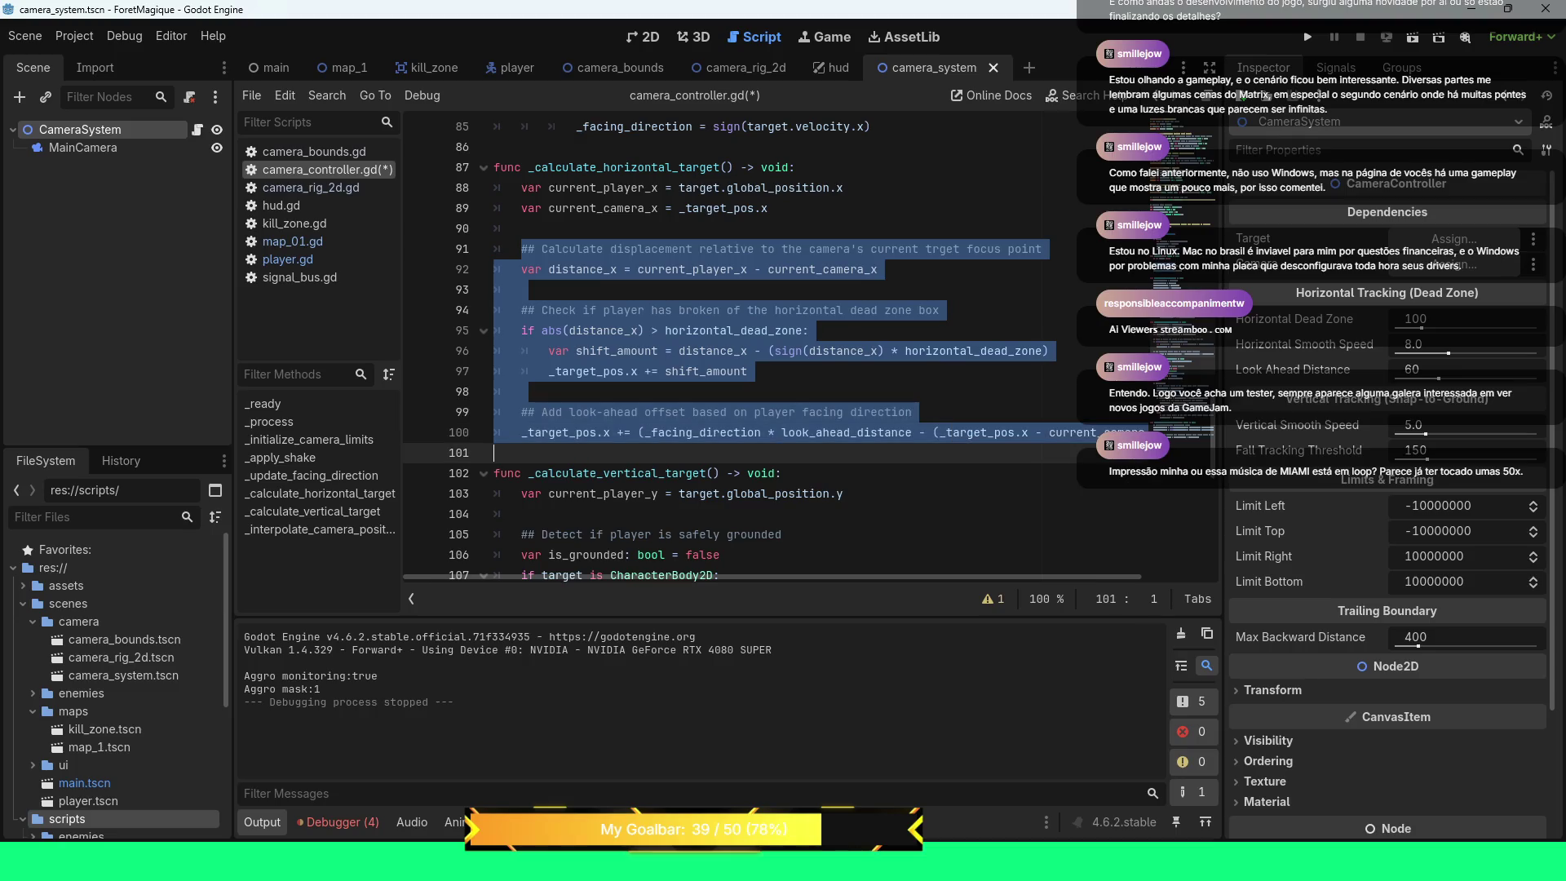
Comment out lines 91–100 and label them '## V1 no offset working'
{"action": "key", "text": "ctrl+k"}
{"action": "left_click", "coordinate": [495, 330]}
{"action": "key", "text": "Up"}
{"action": "key", "text": "Up"}
{"action": "key", "text": "Up"}
{"action": "key", "text": "Return"}
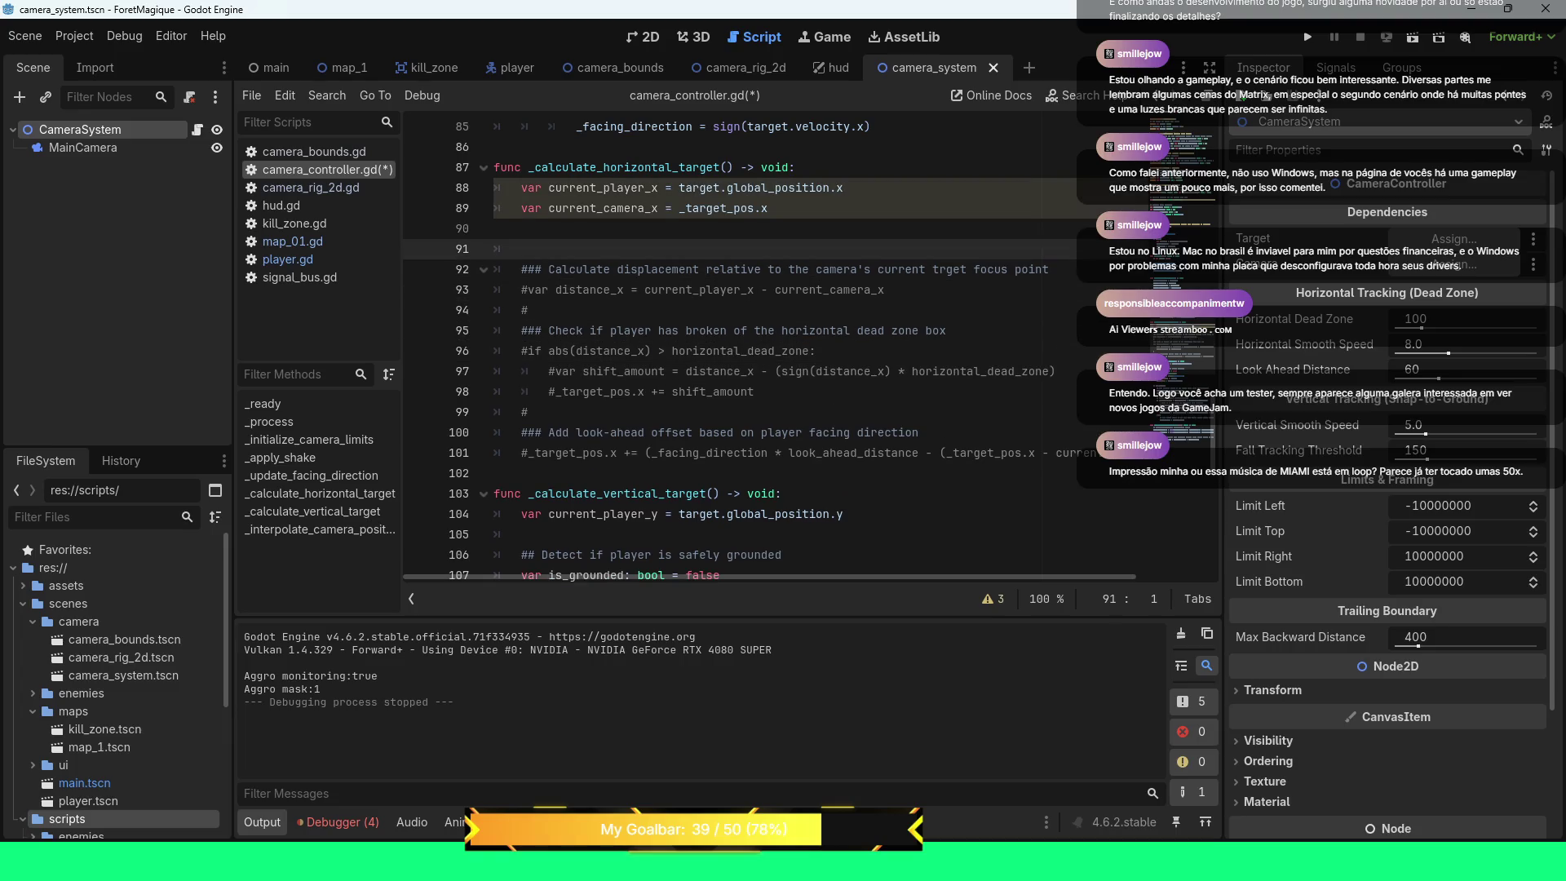
{"action": "type", "text": "## V1"}
{"action": "type", "text": " no off"}
{"action": "type", "text": "set working"}
Add an indented '## V2 with camera offset' heading above the V1 block
{"action": "left_click", "coordinate": [494, 229]}
{"action": "left_click", "coordinate": [679, 208]}
{"action": "key", "text": "Return"}
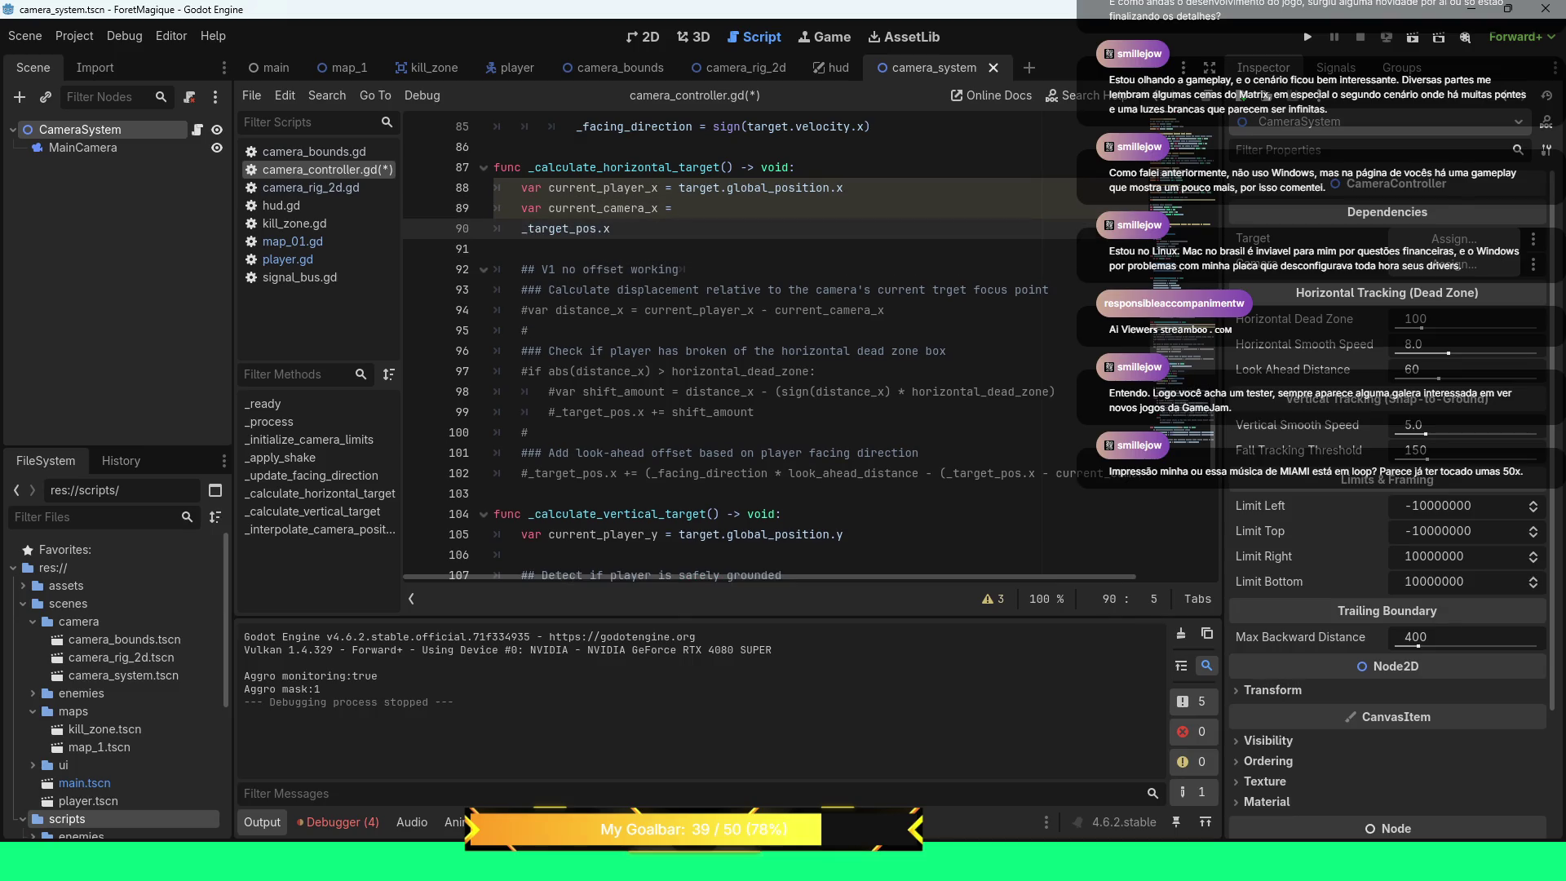
{"action": "key", "text": "ctrl+z"}
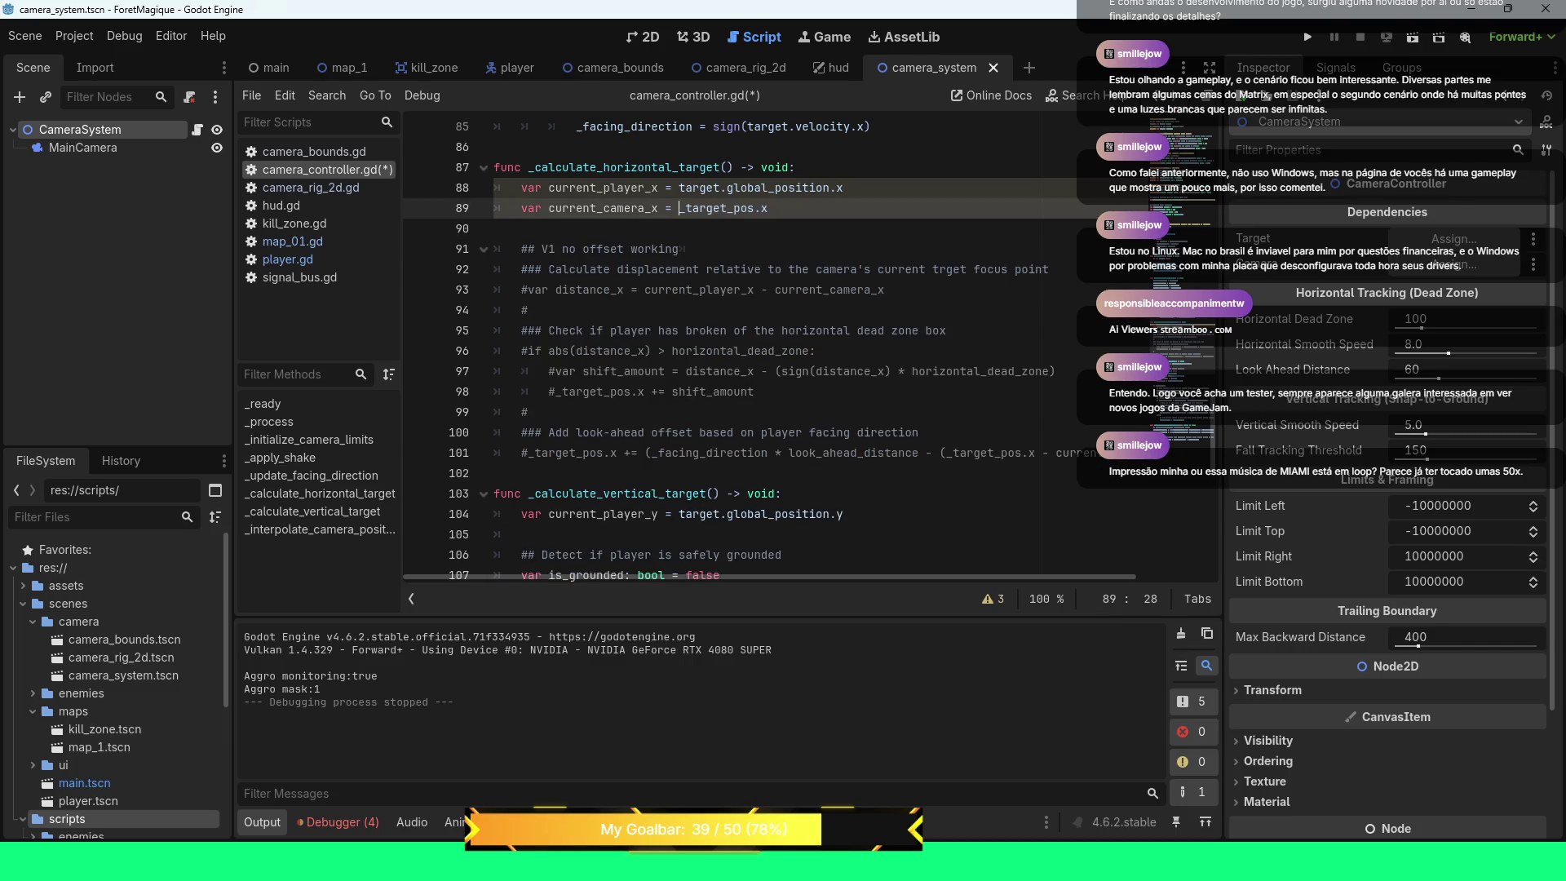
{"action": "left_click", "coordinate": [494, 229]}
{"action": "key", "text": "Return"}
{"action": "key", "text": "Return"}
{"action": "key", "text": "Return"}
{"action": "key", "text": "Tab"}
{"action": "type", "text": "## V2 with camera offset"}
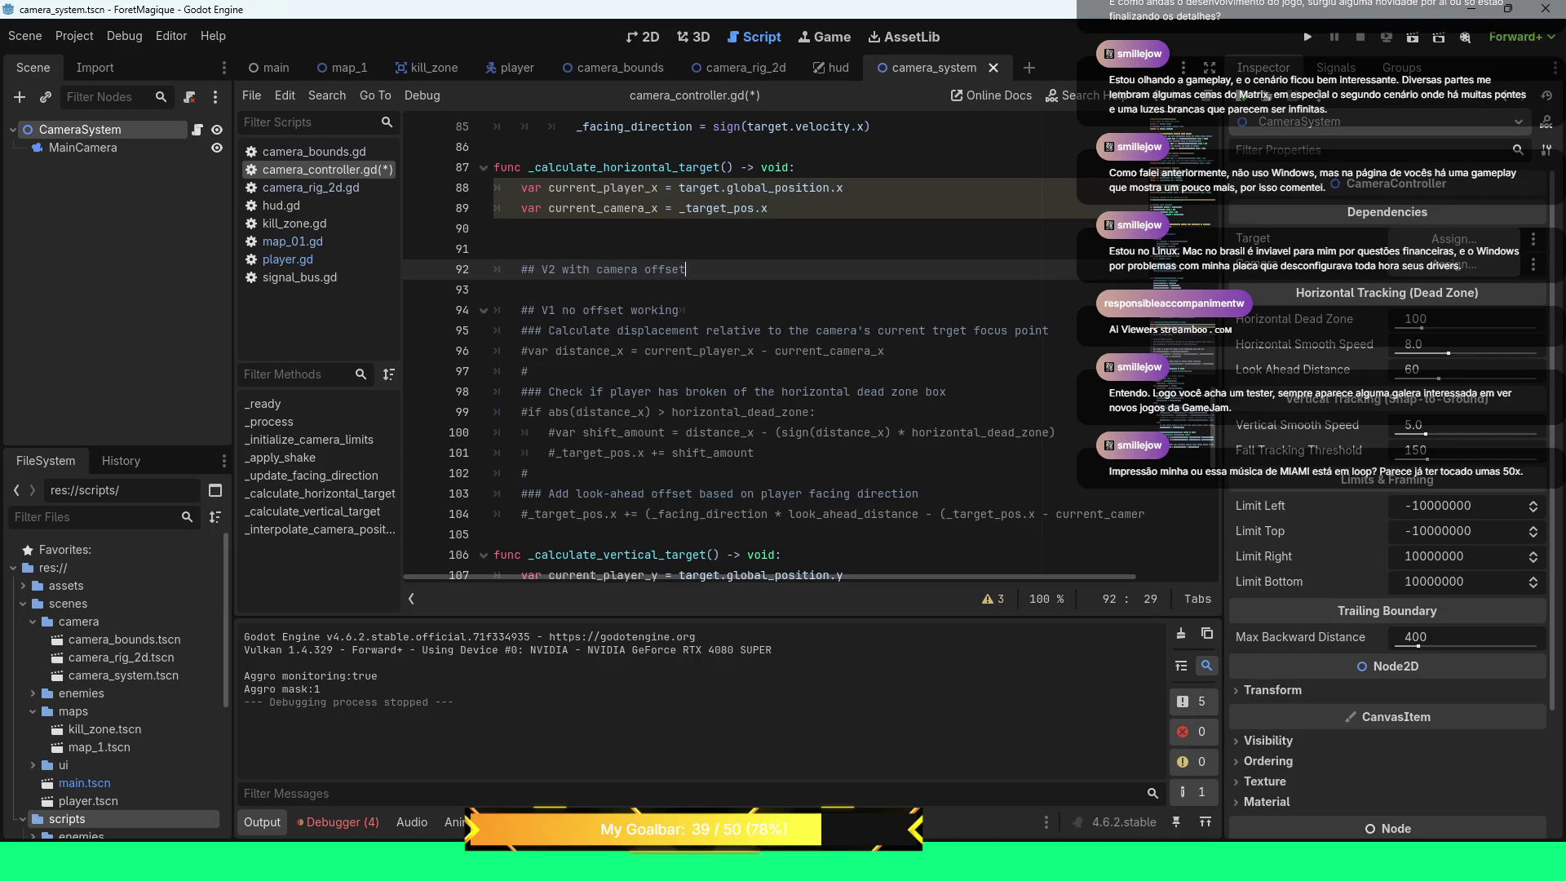
{"action": "key", "text": "Return"}
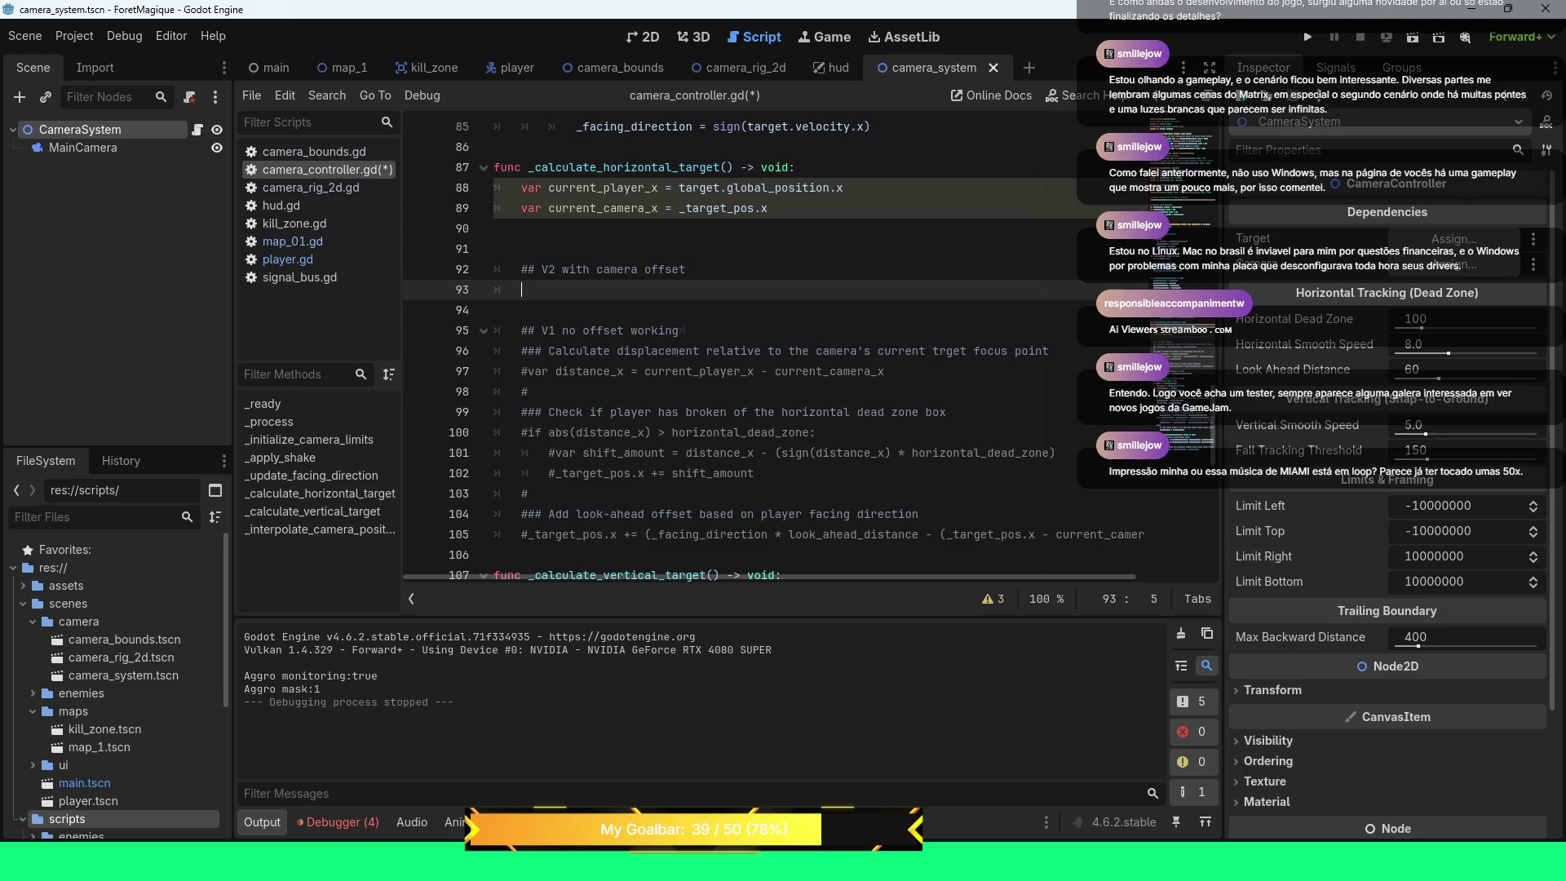
Add a '## Standard player tracking & dead zone calculation' comment and var distance_x = current_player_x - current_camera_x
{"action": "type", "text": "## S"}
{"action": "type", "text": "tandard "}
{"action": "type", "text": "player track"}
{"action": "type", "text": "ing "}
{"action": "type", "text": "& dead zone c"}
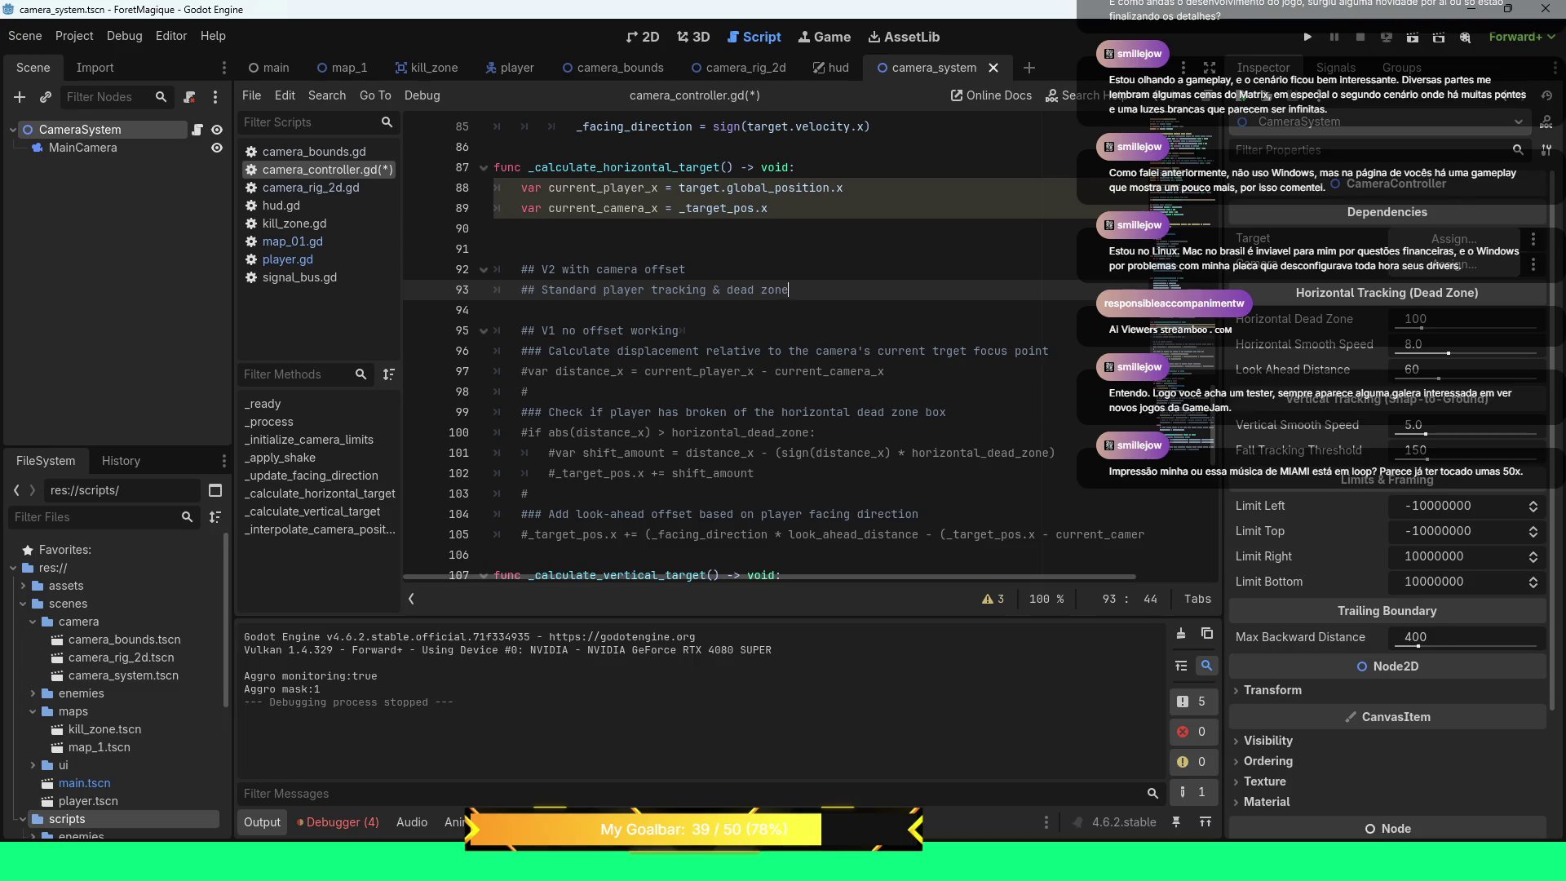
{"action": "type", "text": "alculation"}
{"action": "key", "text": "Return"}
{"action": "type", "text": "var"}
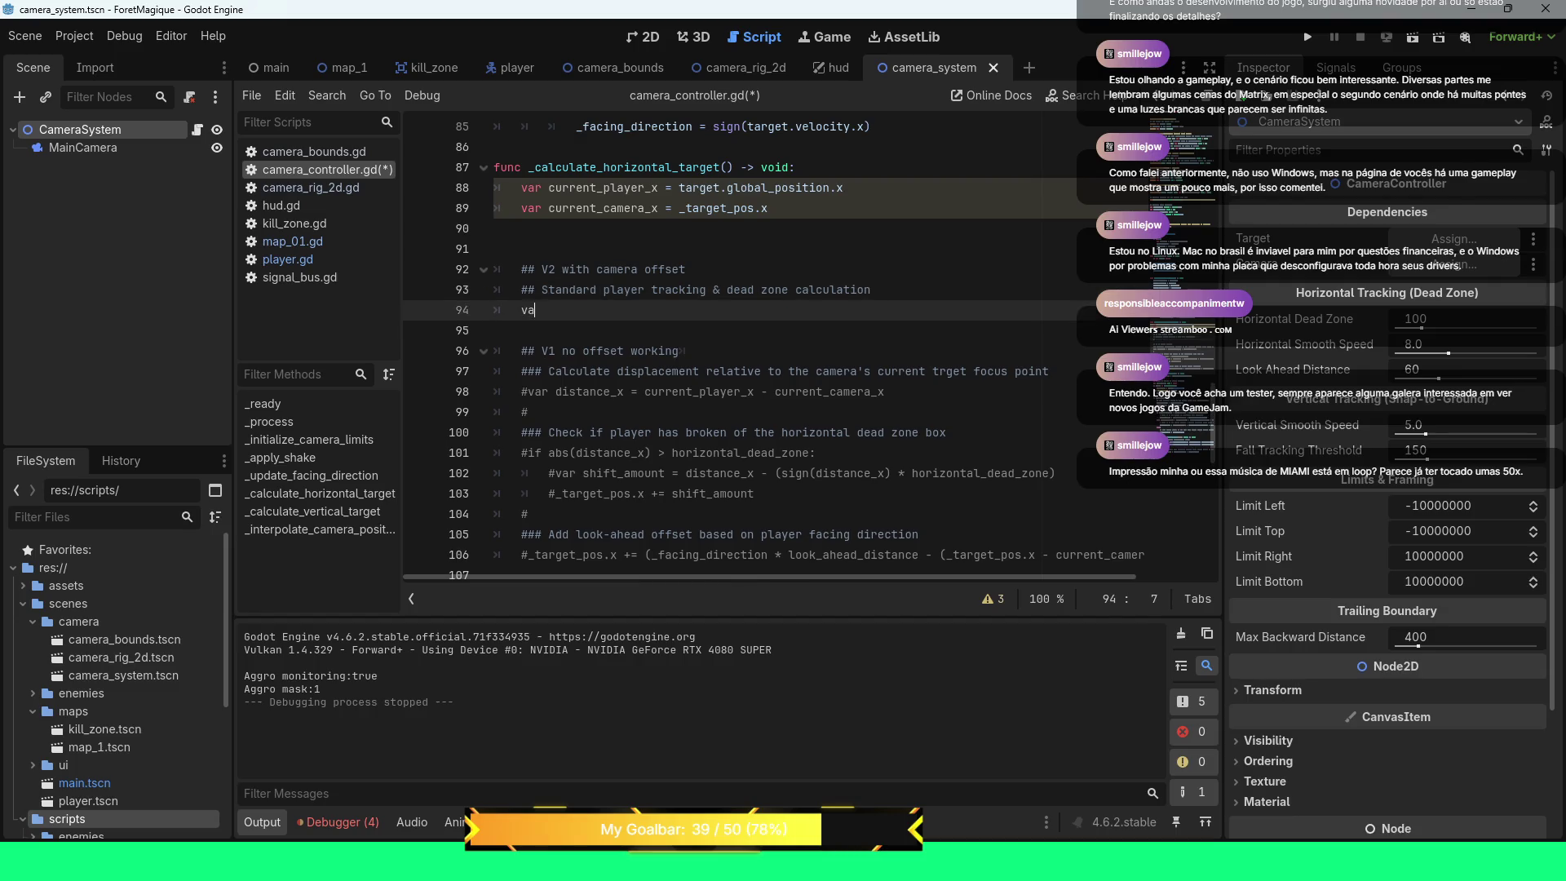
{"action": "type", "text": "tance"}
{"action": "type", "text": "_x"}
{"action": "type", "text": " = cur"}
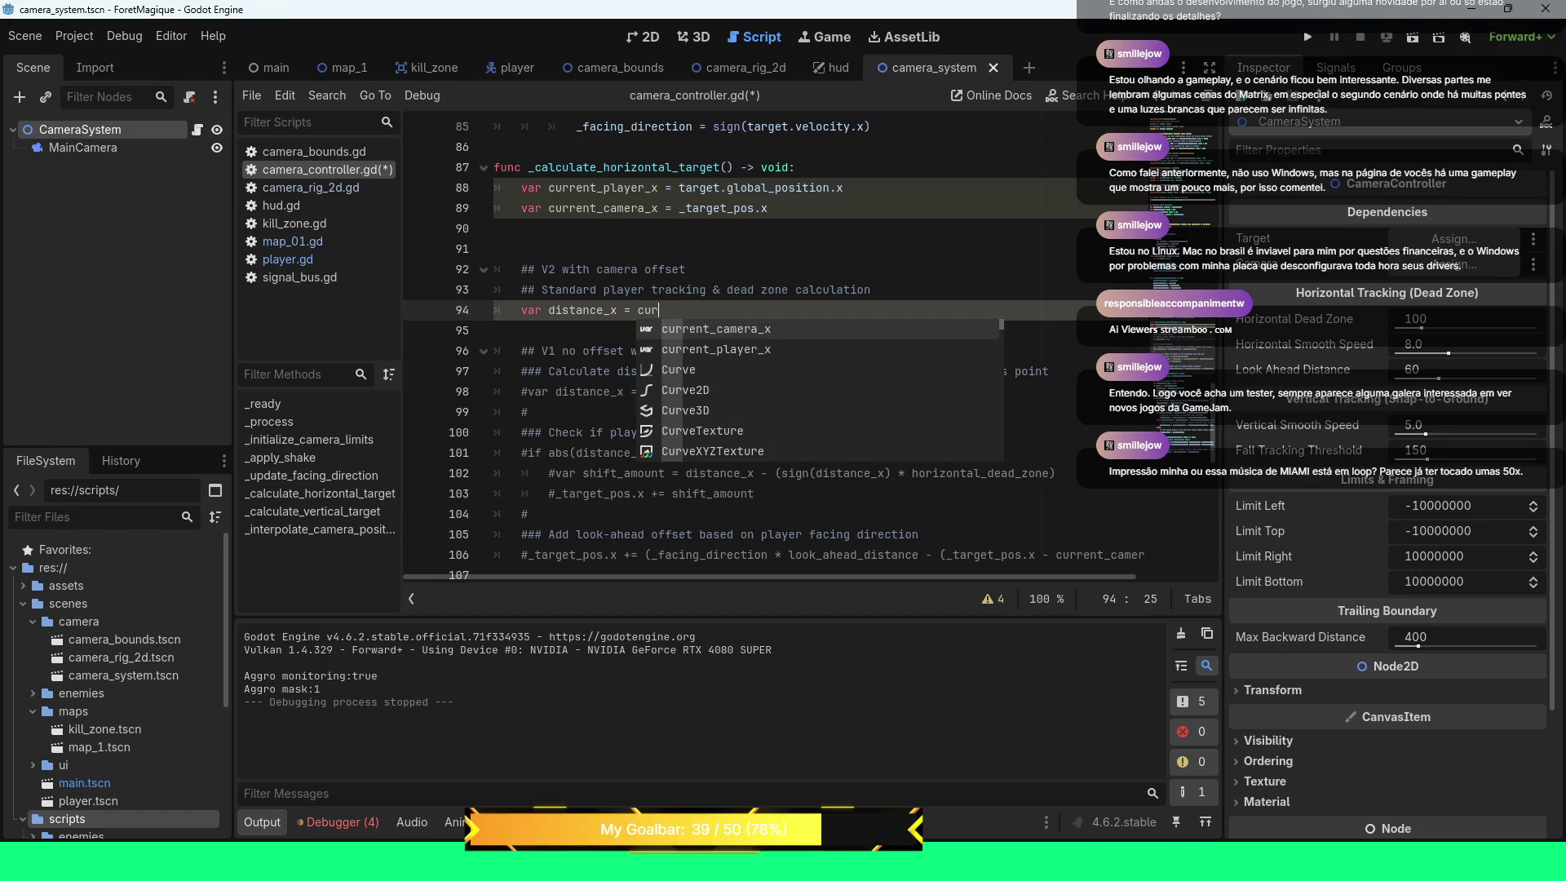
{"action": "key", "text": "Down"}
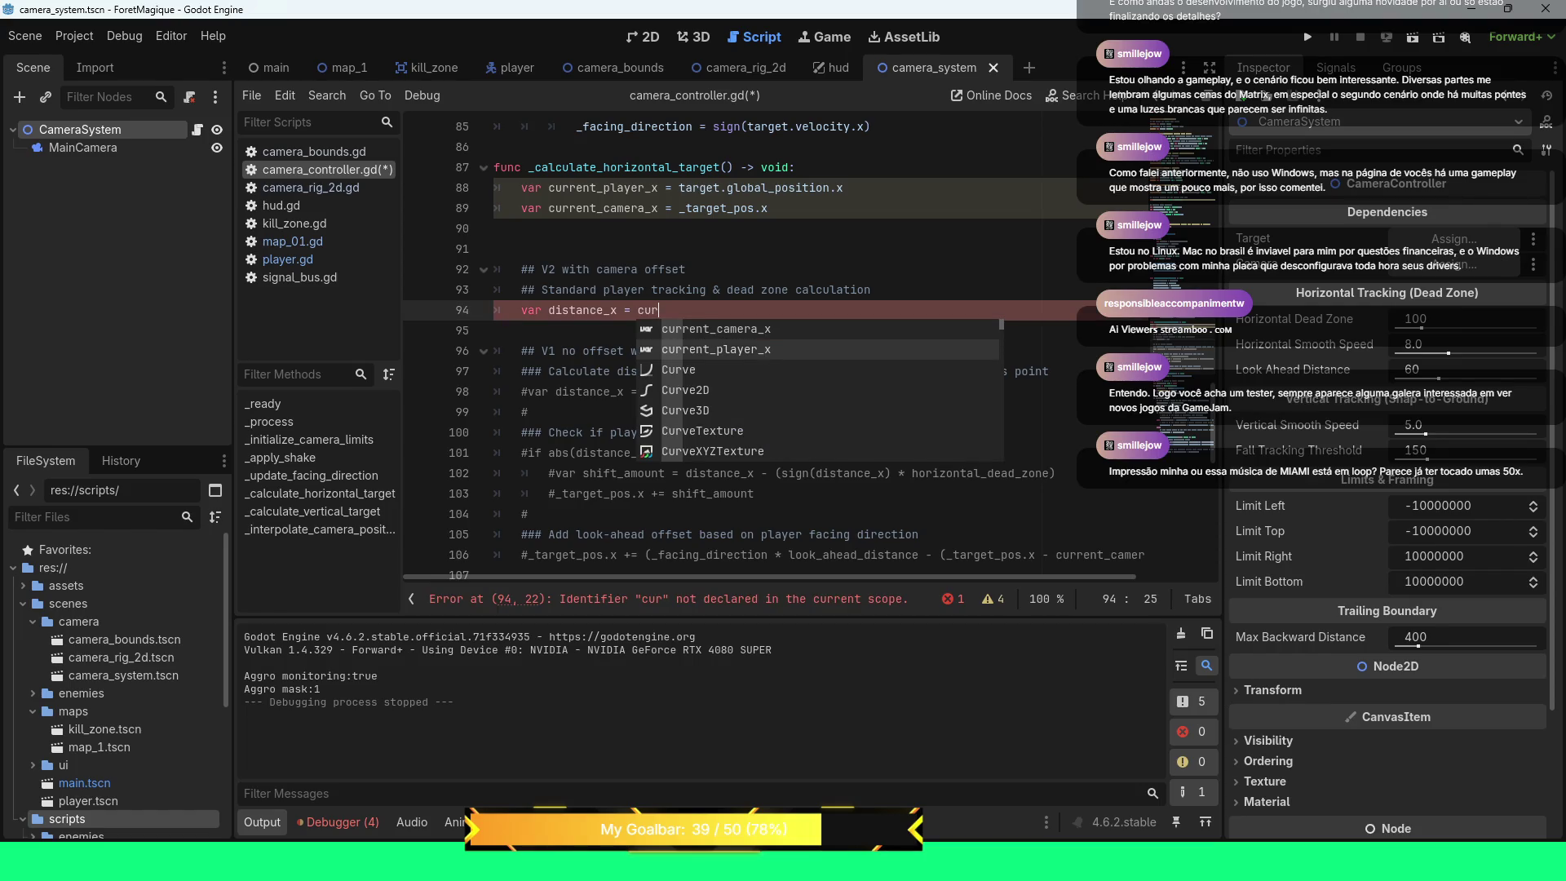
{"action": "key", "text": "Return"}
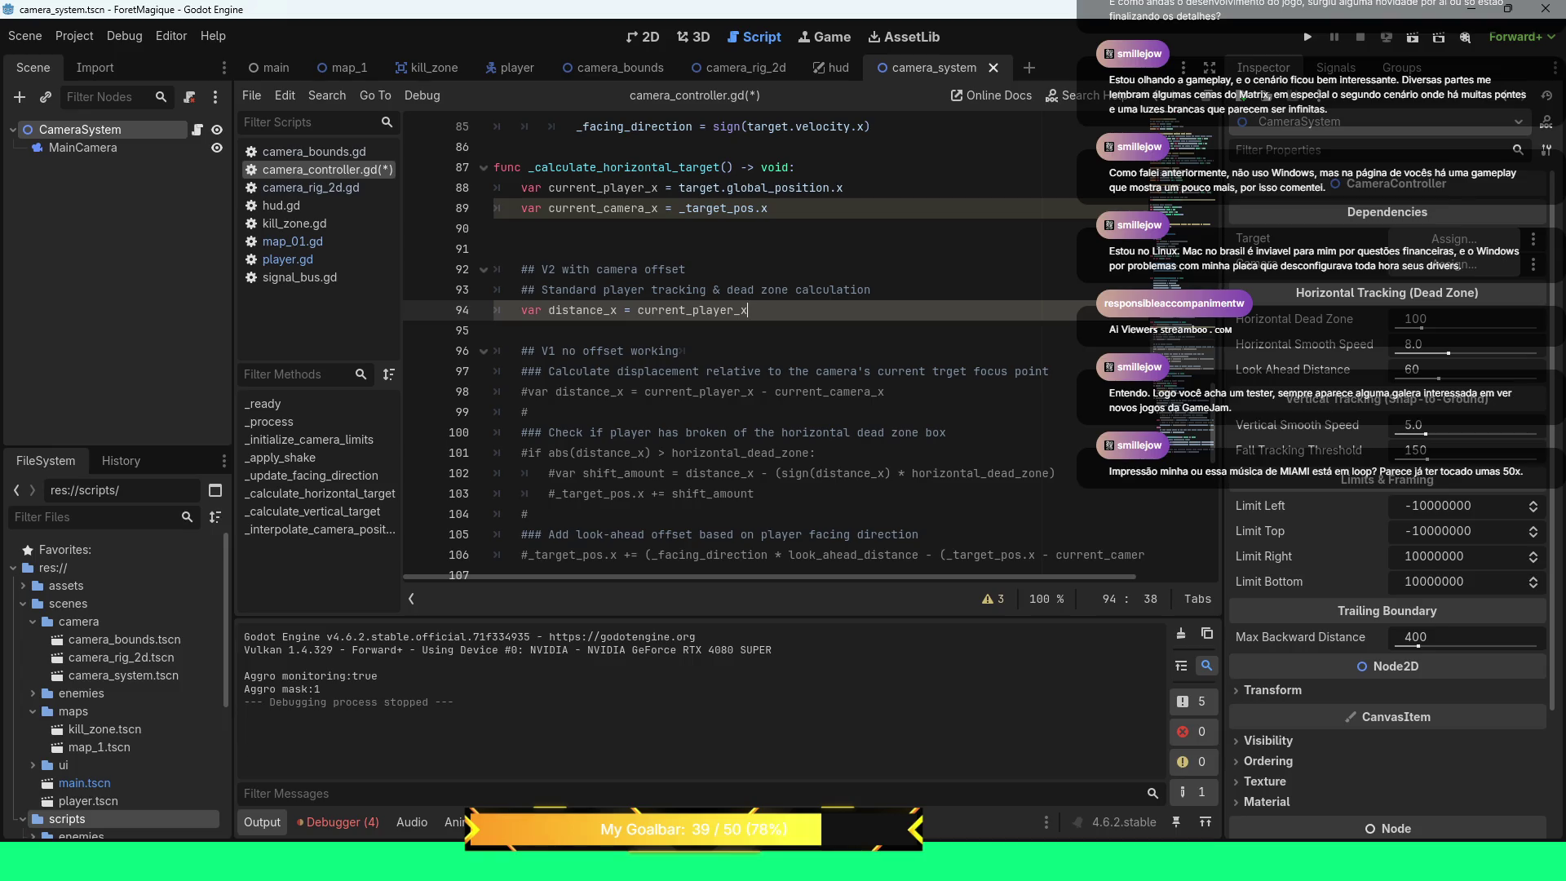
{"action": "type", "text": "- cur"}
{"action": "type", "text": "rent"}
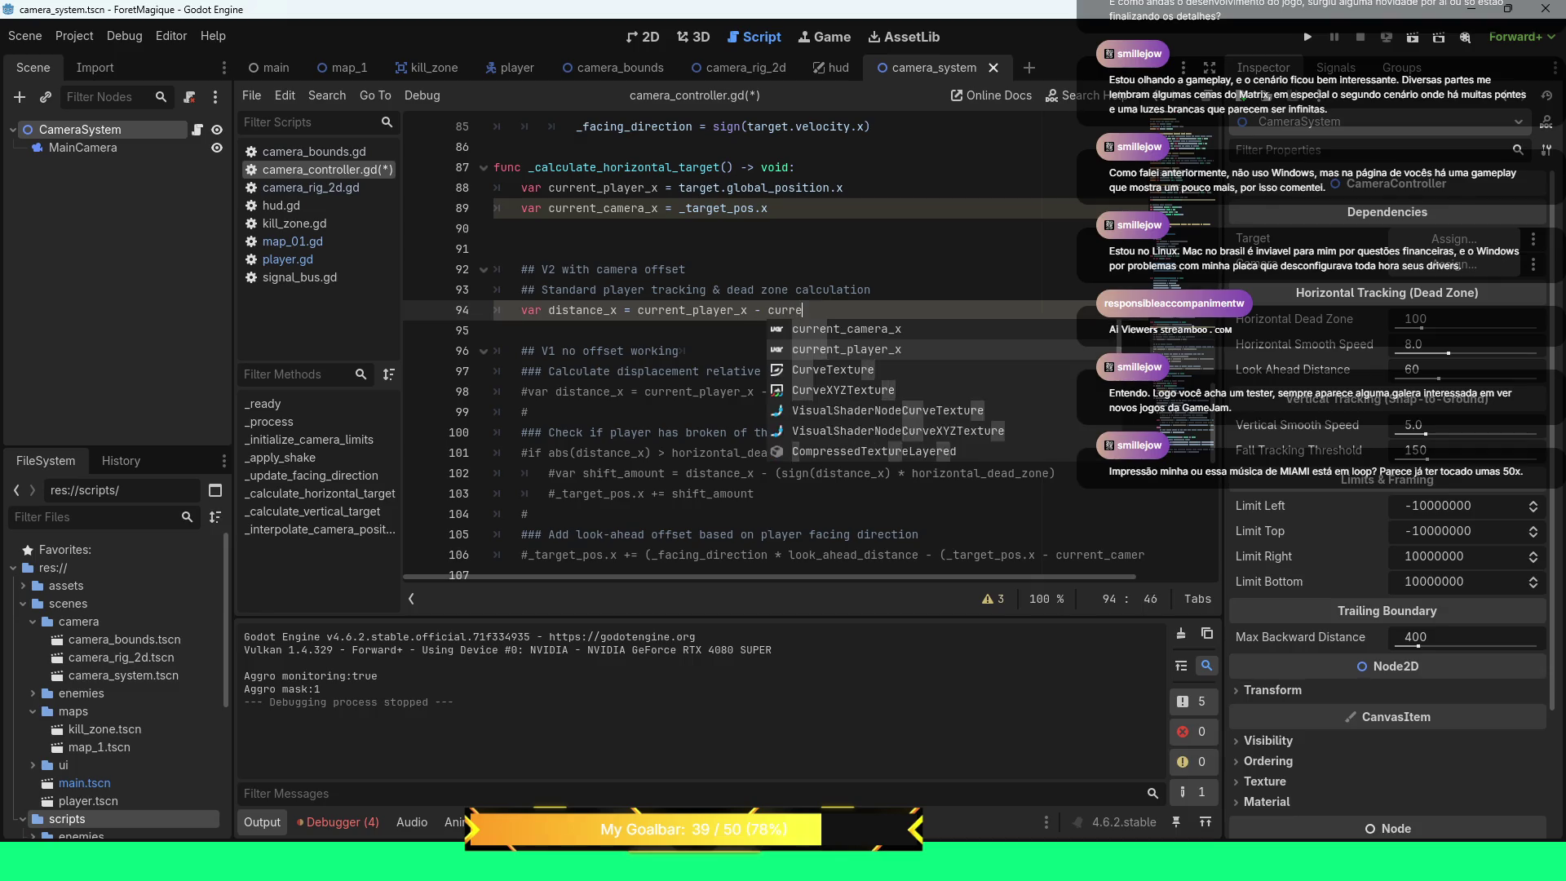
{"action": "type", "text": "_c"}
{"action": "key", "text": "Return"}
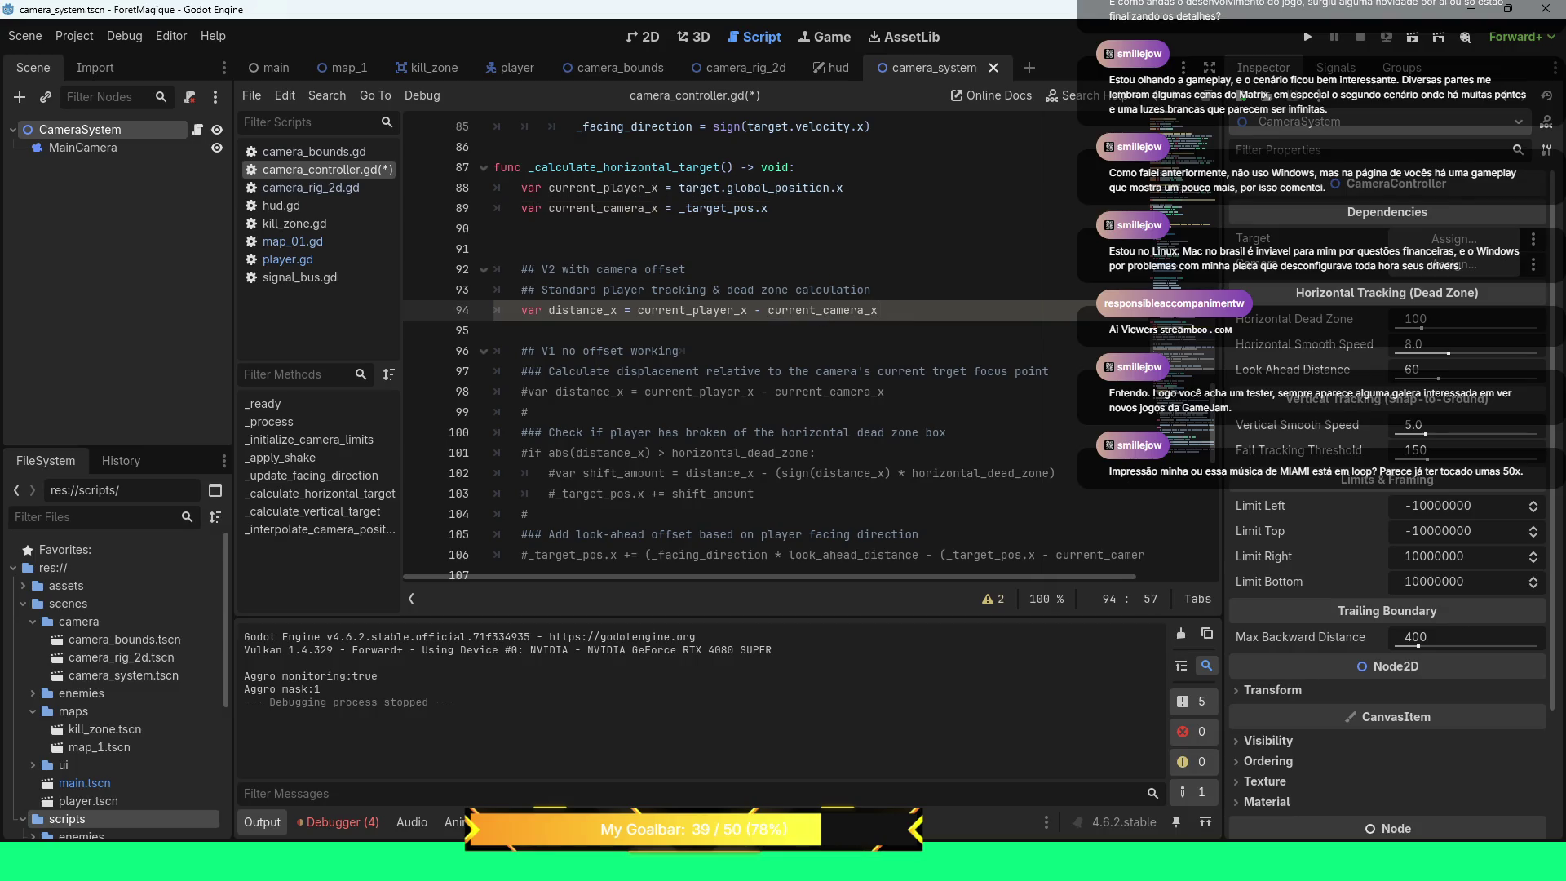
{"action": "key", "text": "Return"}
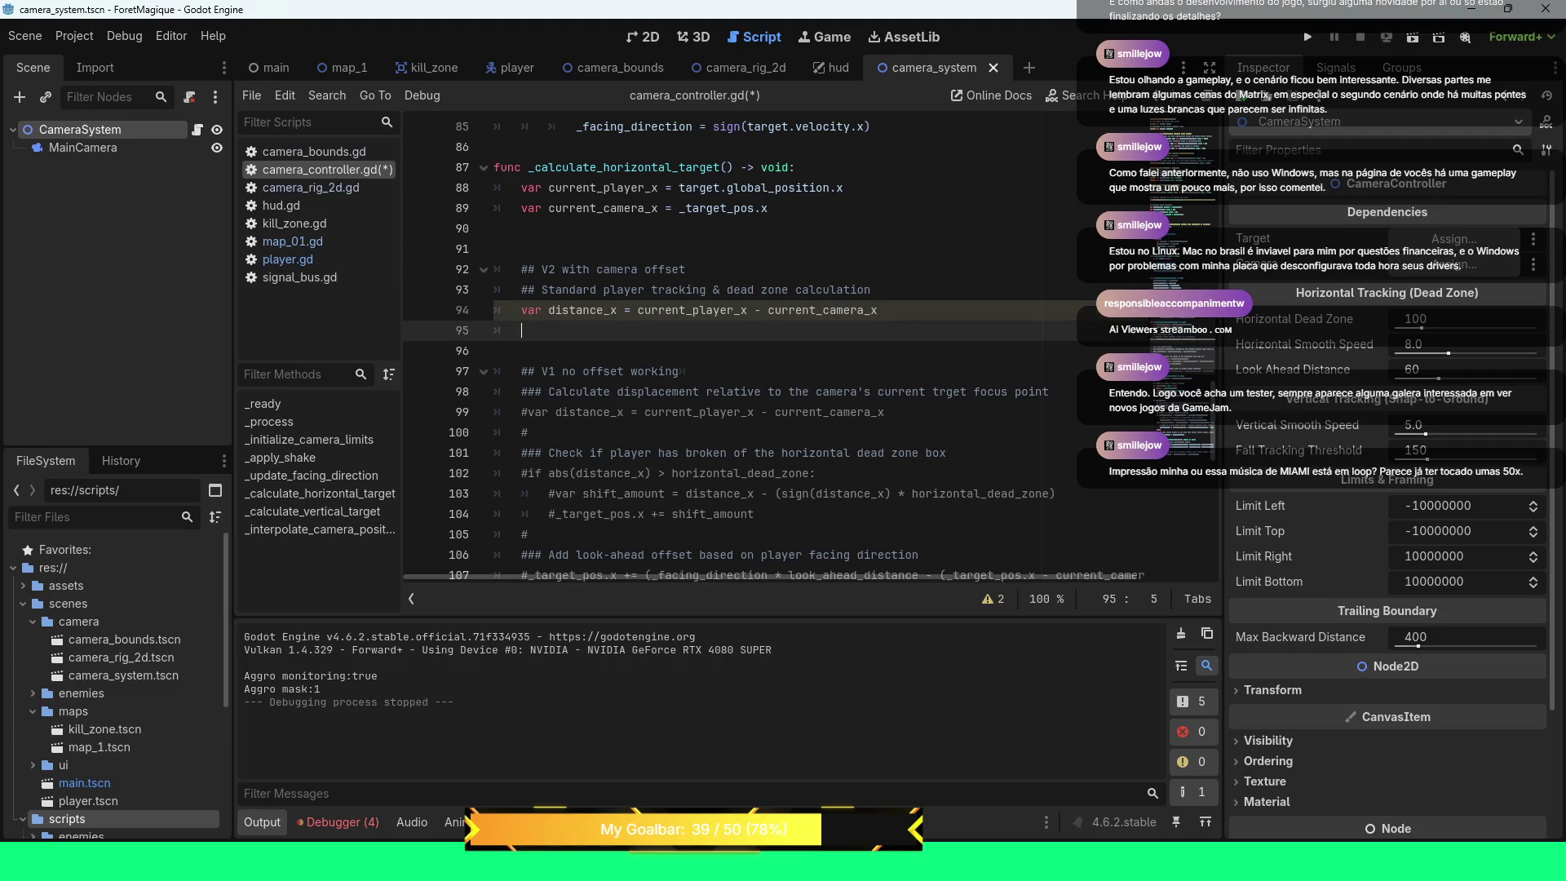
Add the condition if abs(distance_x) > horizontal_dead_zone: and open its body
{"action": "type", "text": "if abs("}
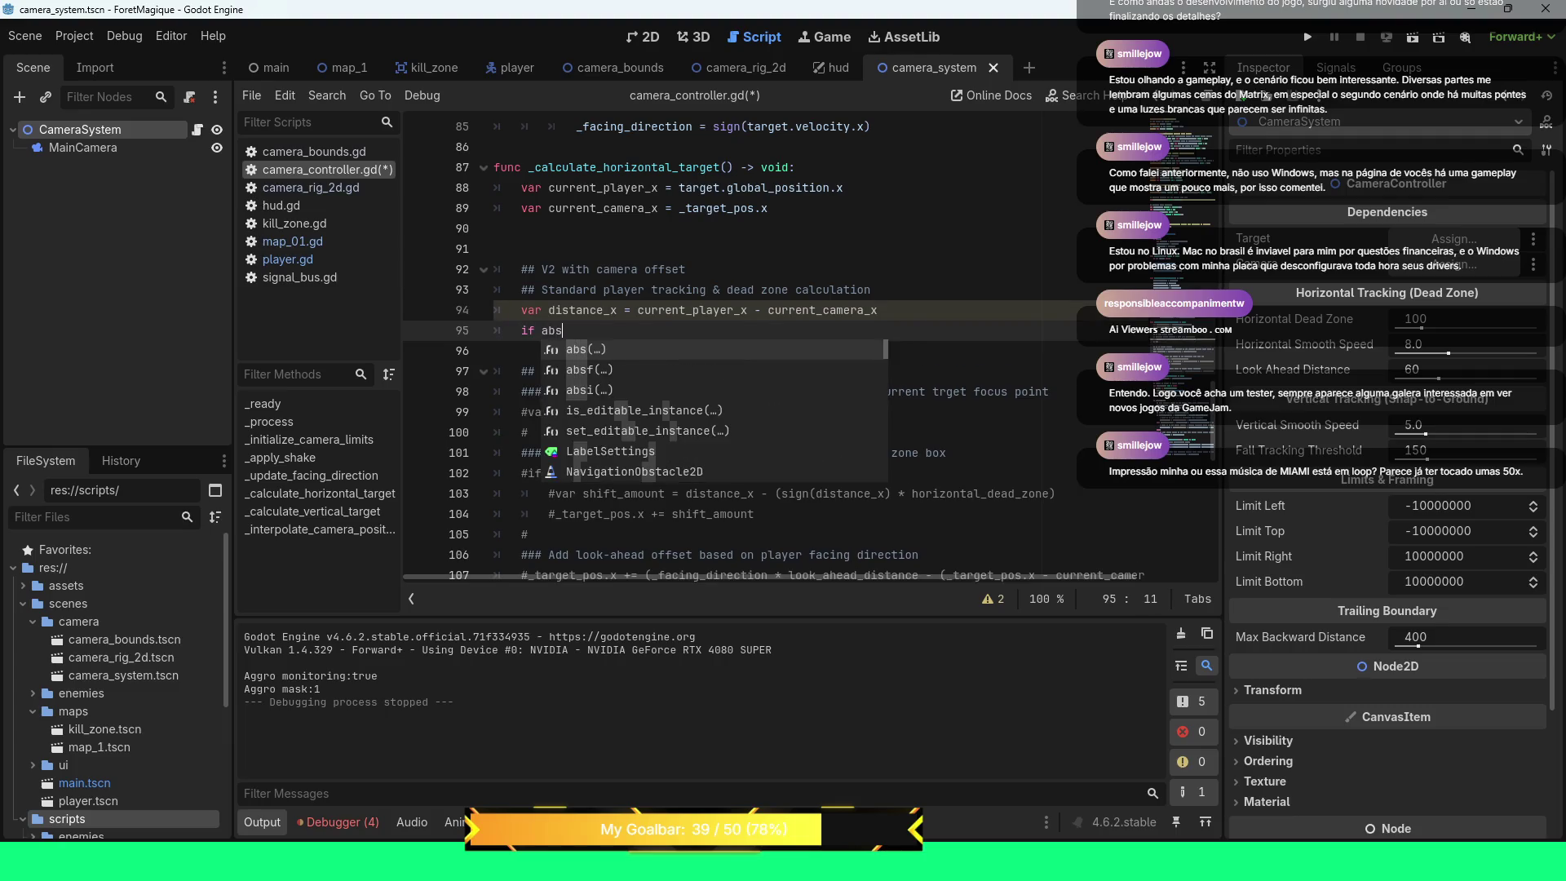
{"action": "type", "text": "dista"}
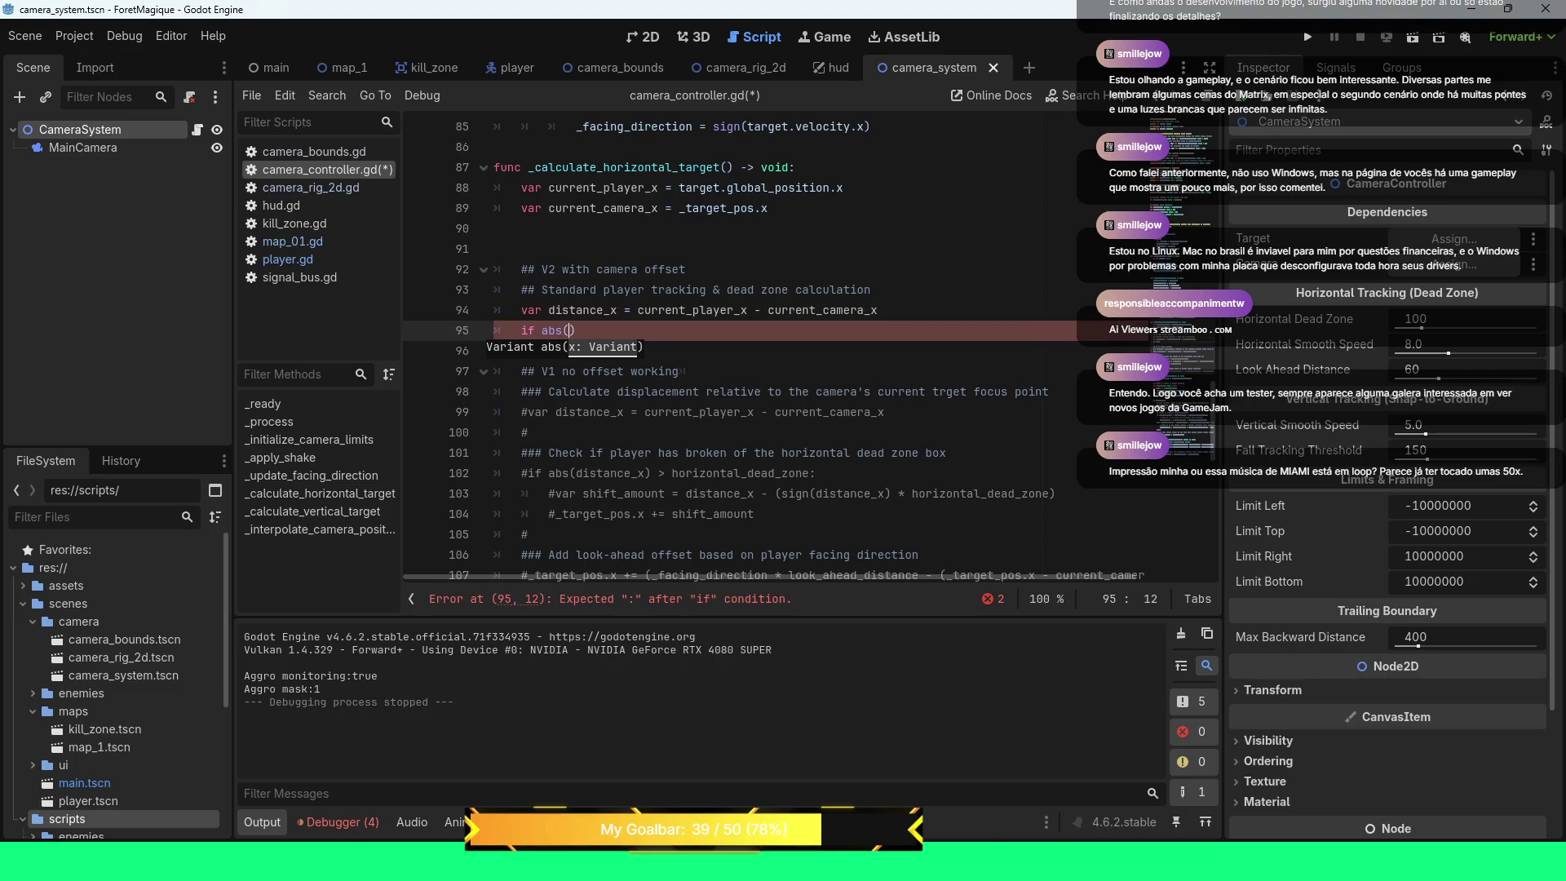
{"action": "key", "text": "Return"}
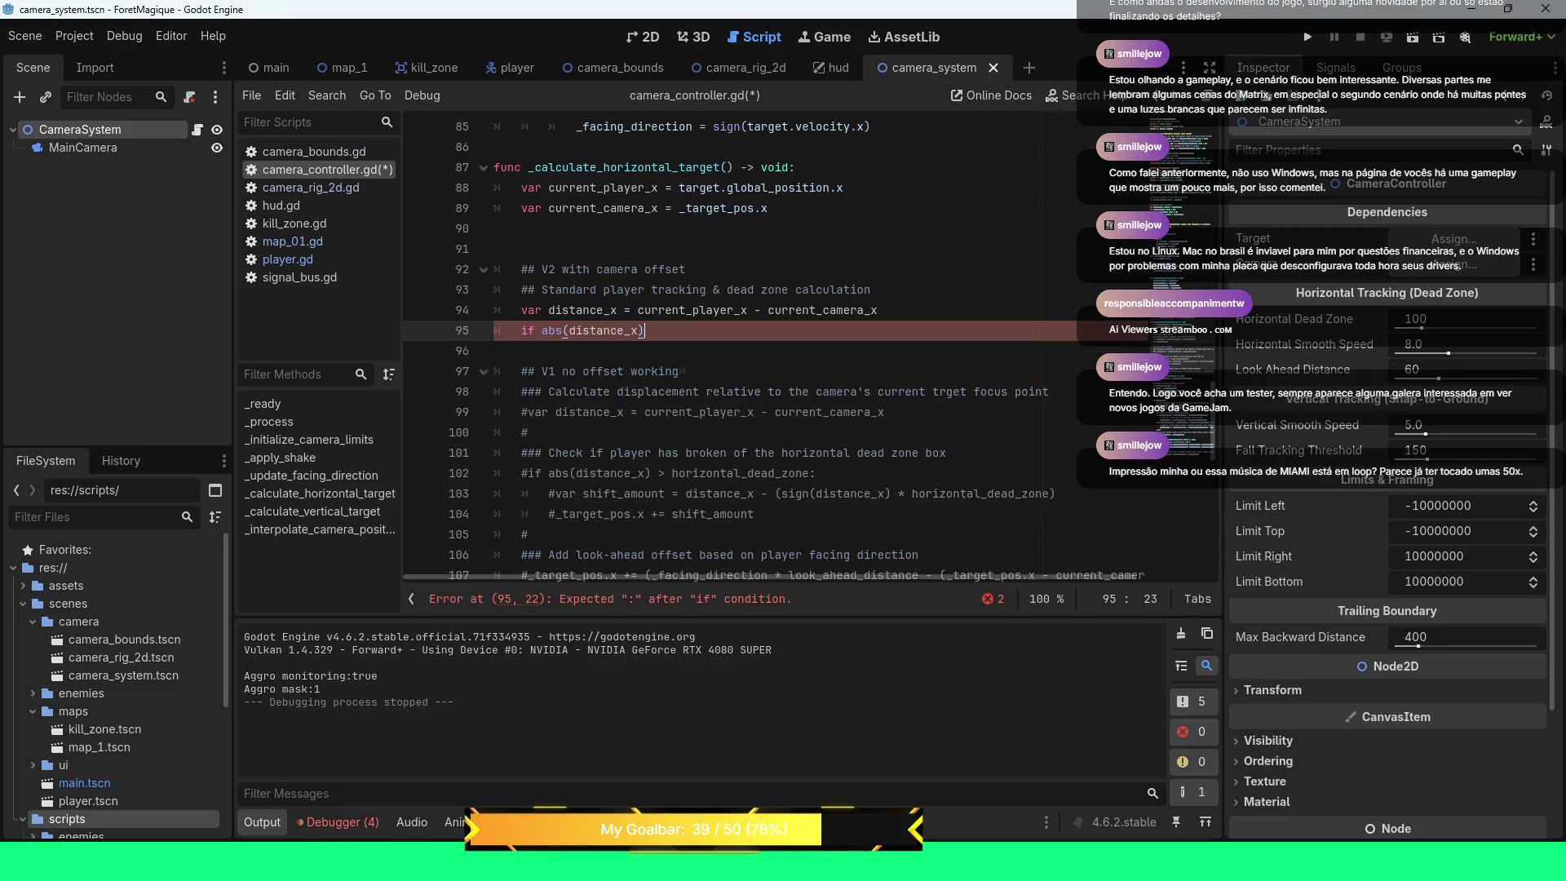
{"action": "type", "text": "> "}
{"action": "type", "text": "hor"}
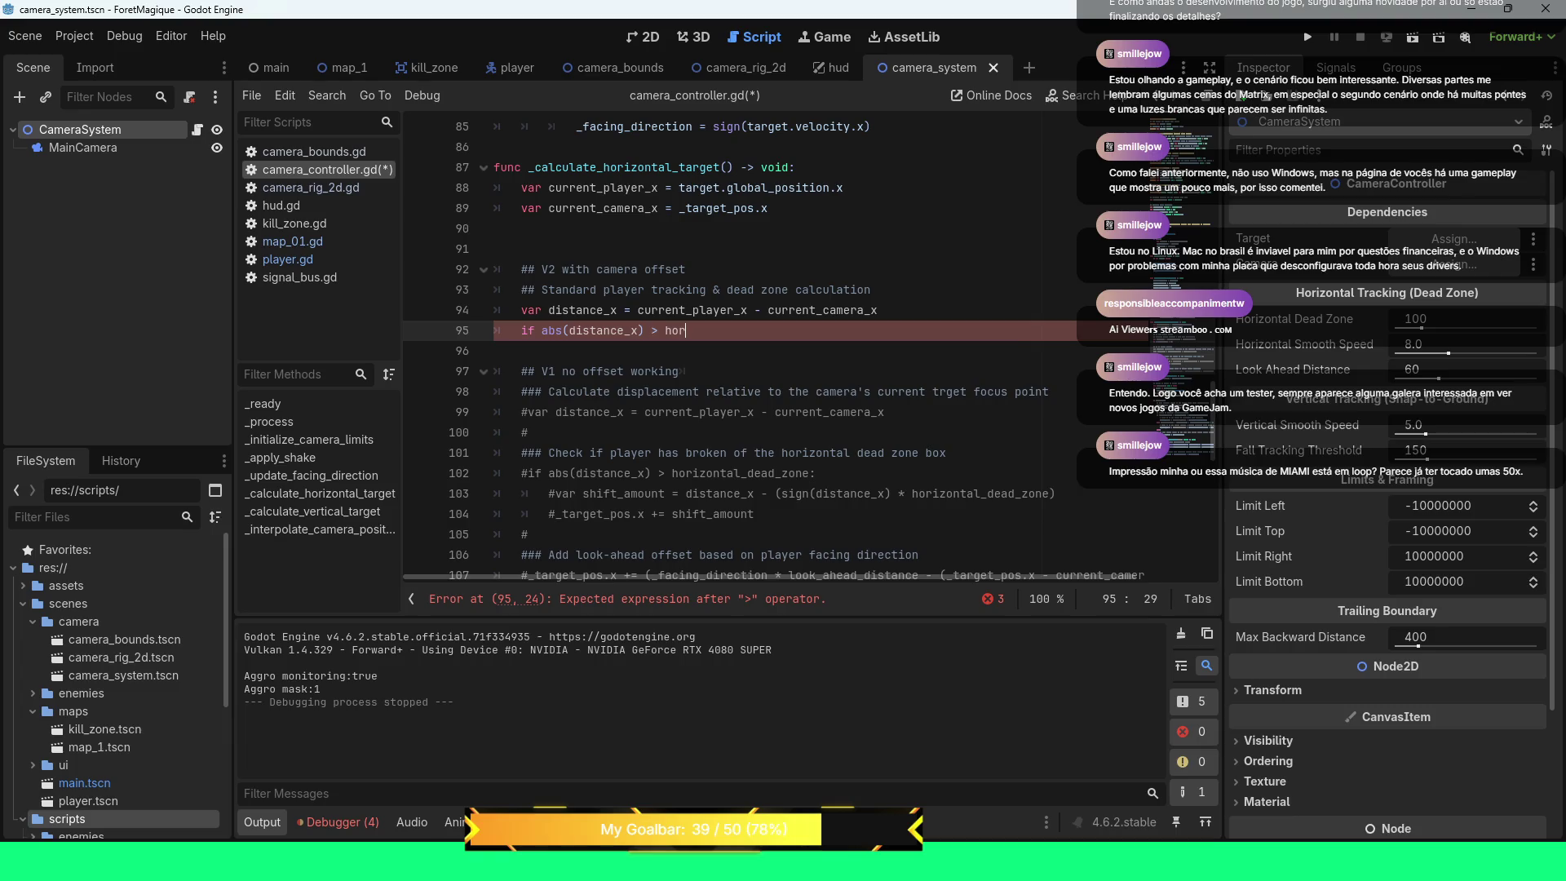
{"action": "key", "text": "Return"}
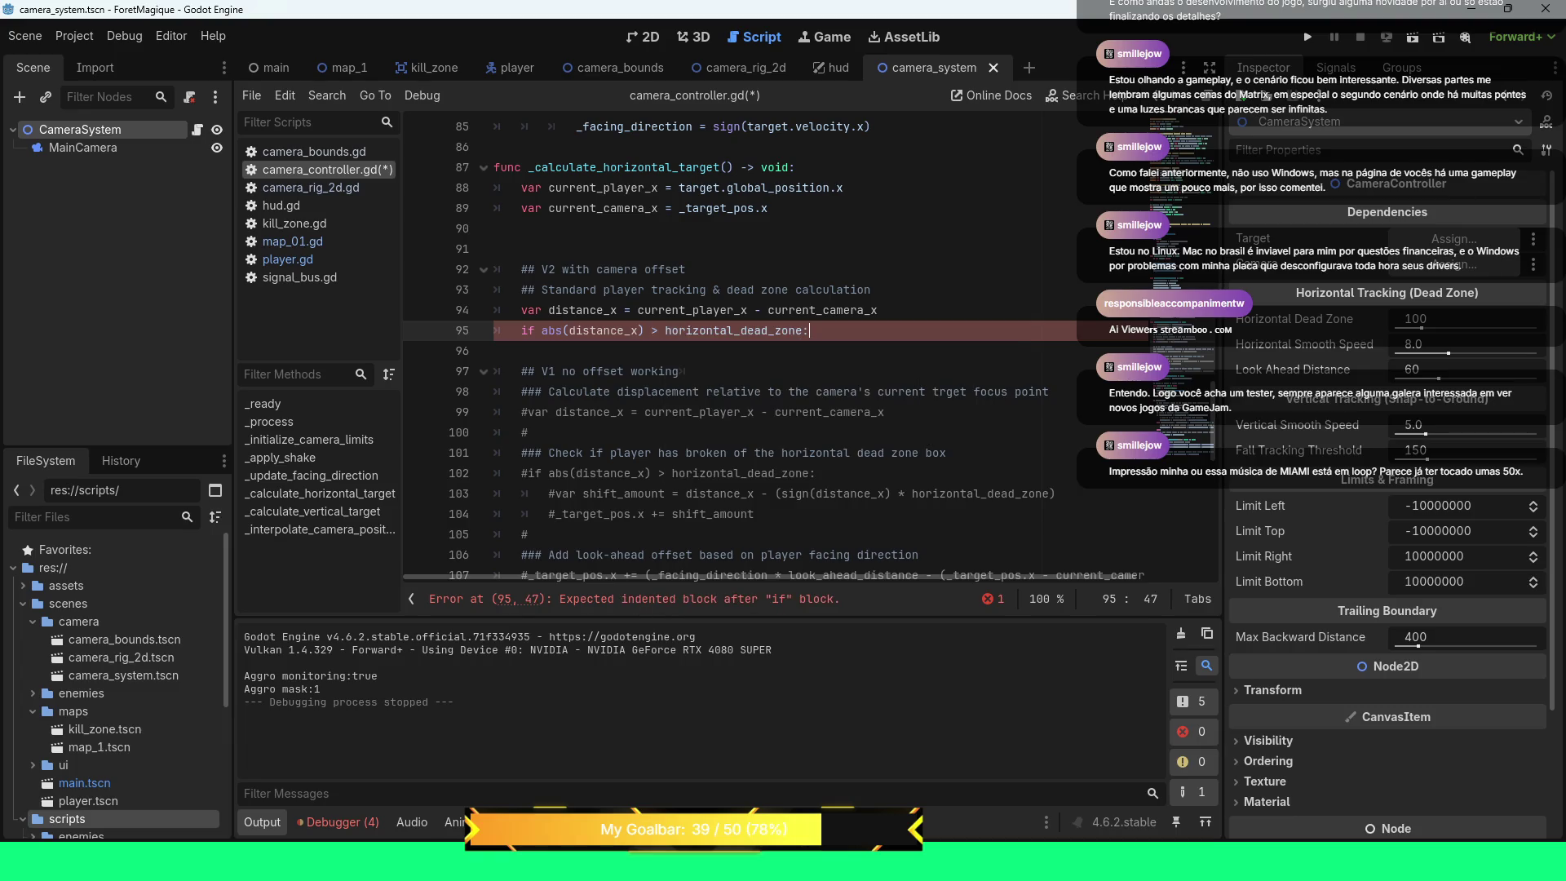
{"action": "key", "text": "Return"}
Compute shift_amount = distance_x - (sign(distance_x) * horizontal_dead_zone) and add it to _target_pos.x
{"action": "type", "text": "var "}
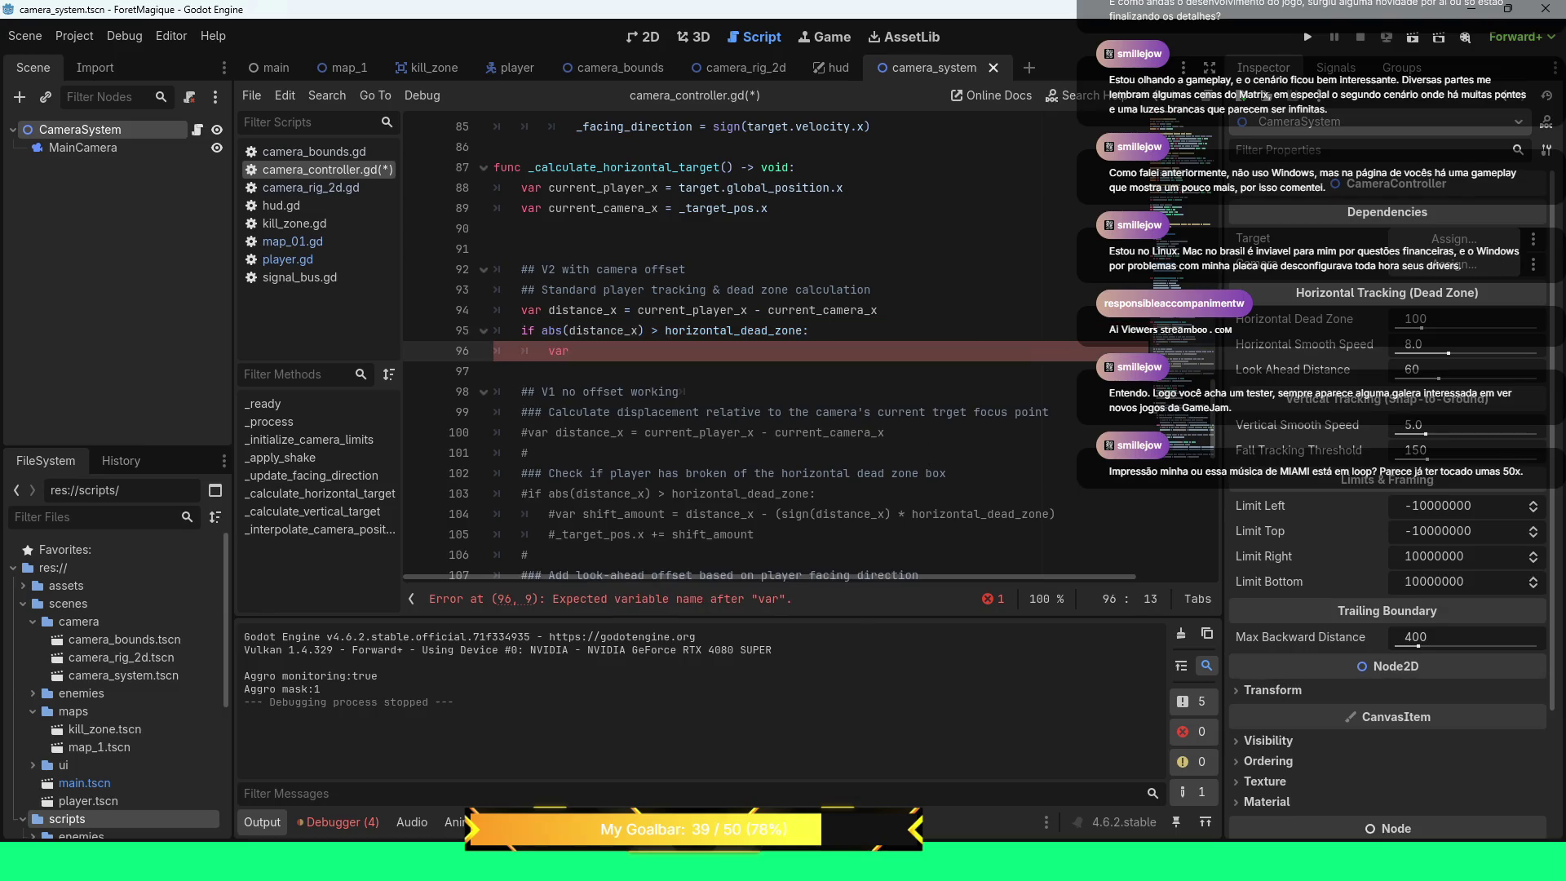
{"action": "type", "text": "shift"}
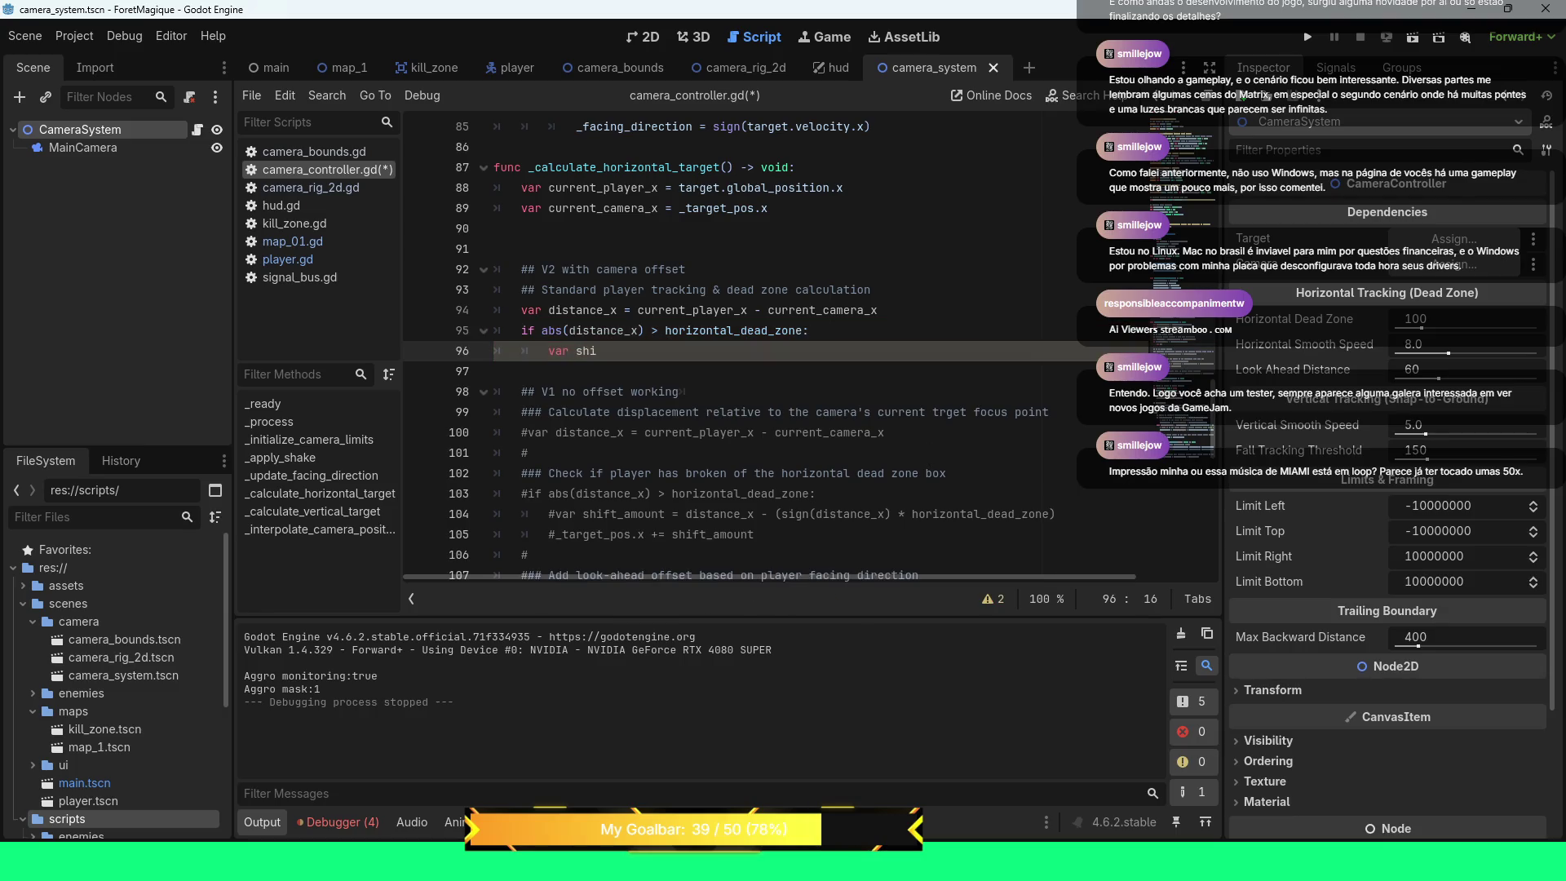
{"action": "type", "text": "_amount = "}
{"action": "type", "text": "distance_x "}
{"action": "type", "text": "- (sig"}
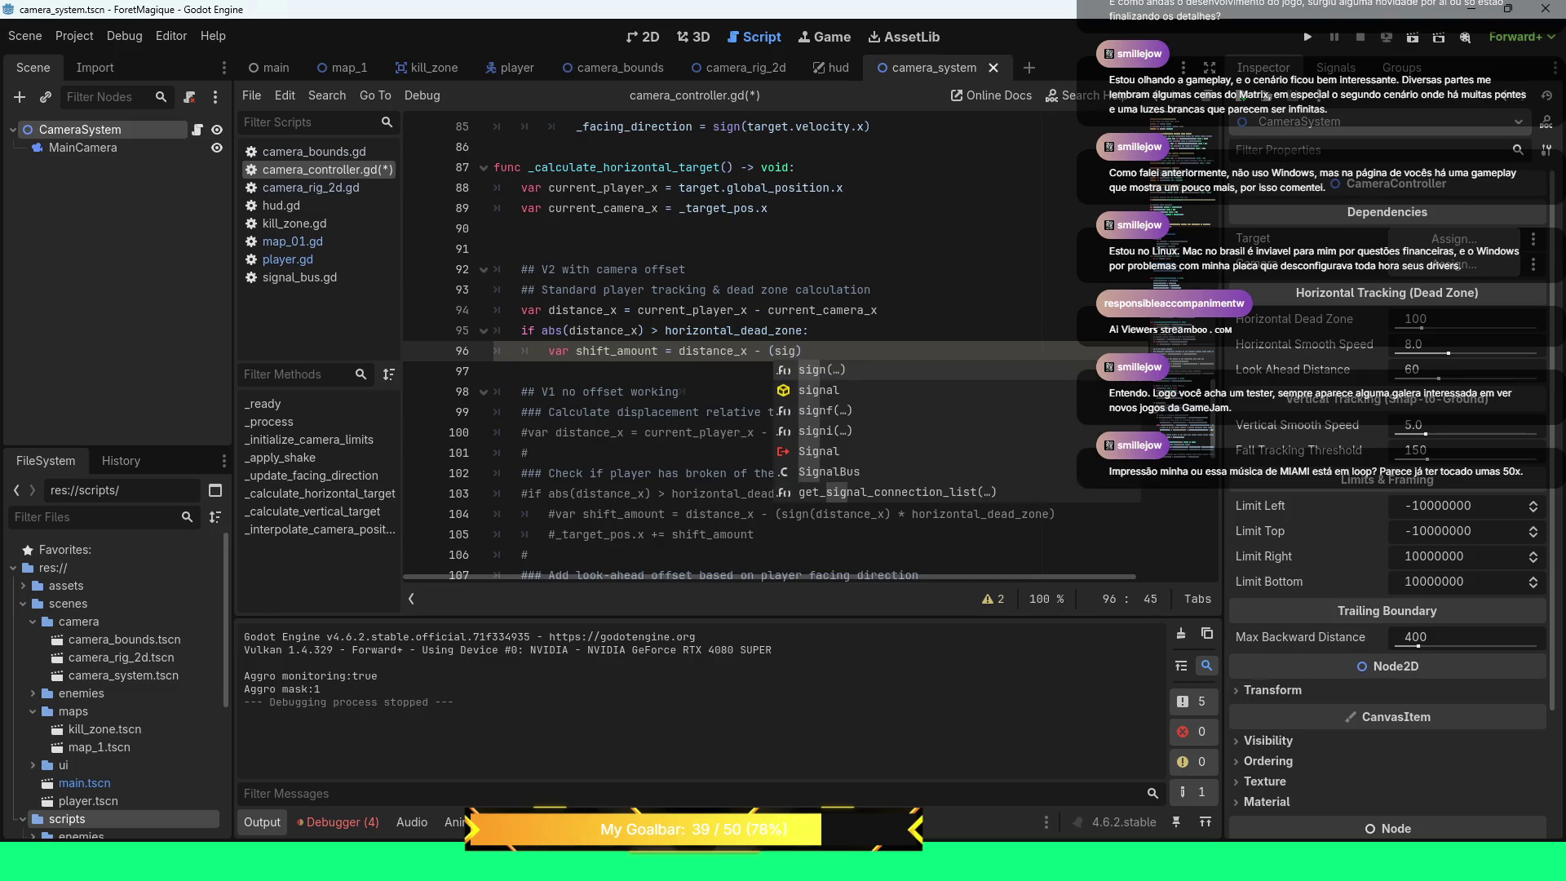
{"action": "key", "text": "Return"}
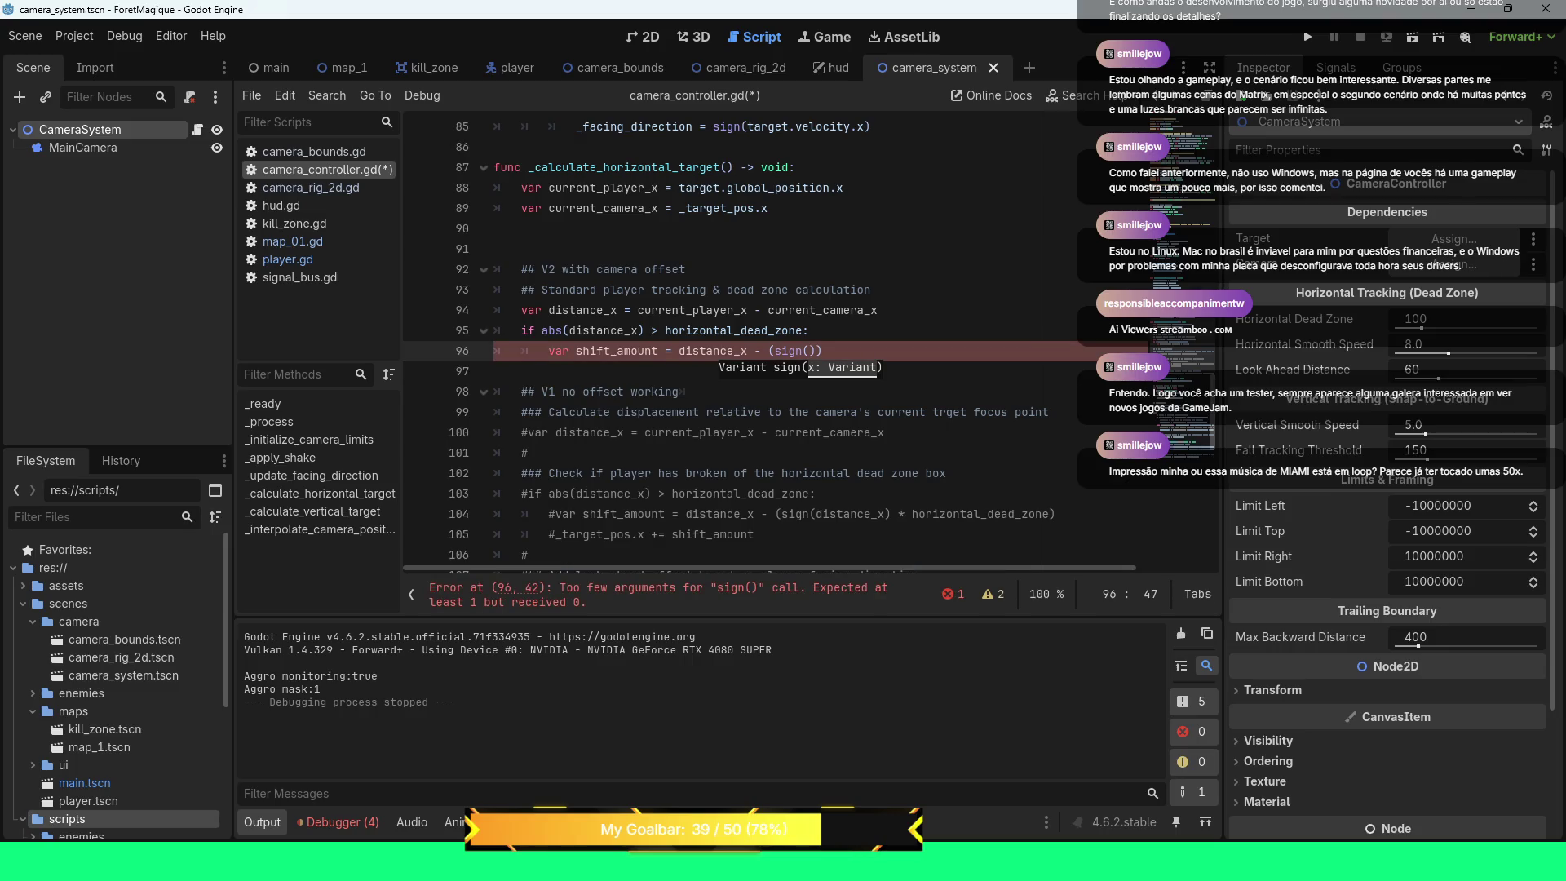
{"action": "type", "text": "distance_x)"}
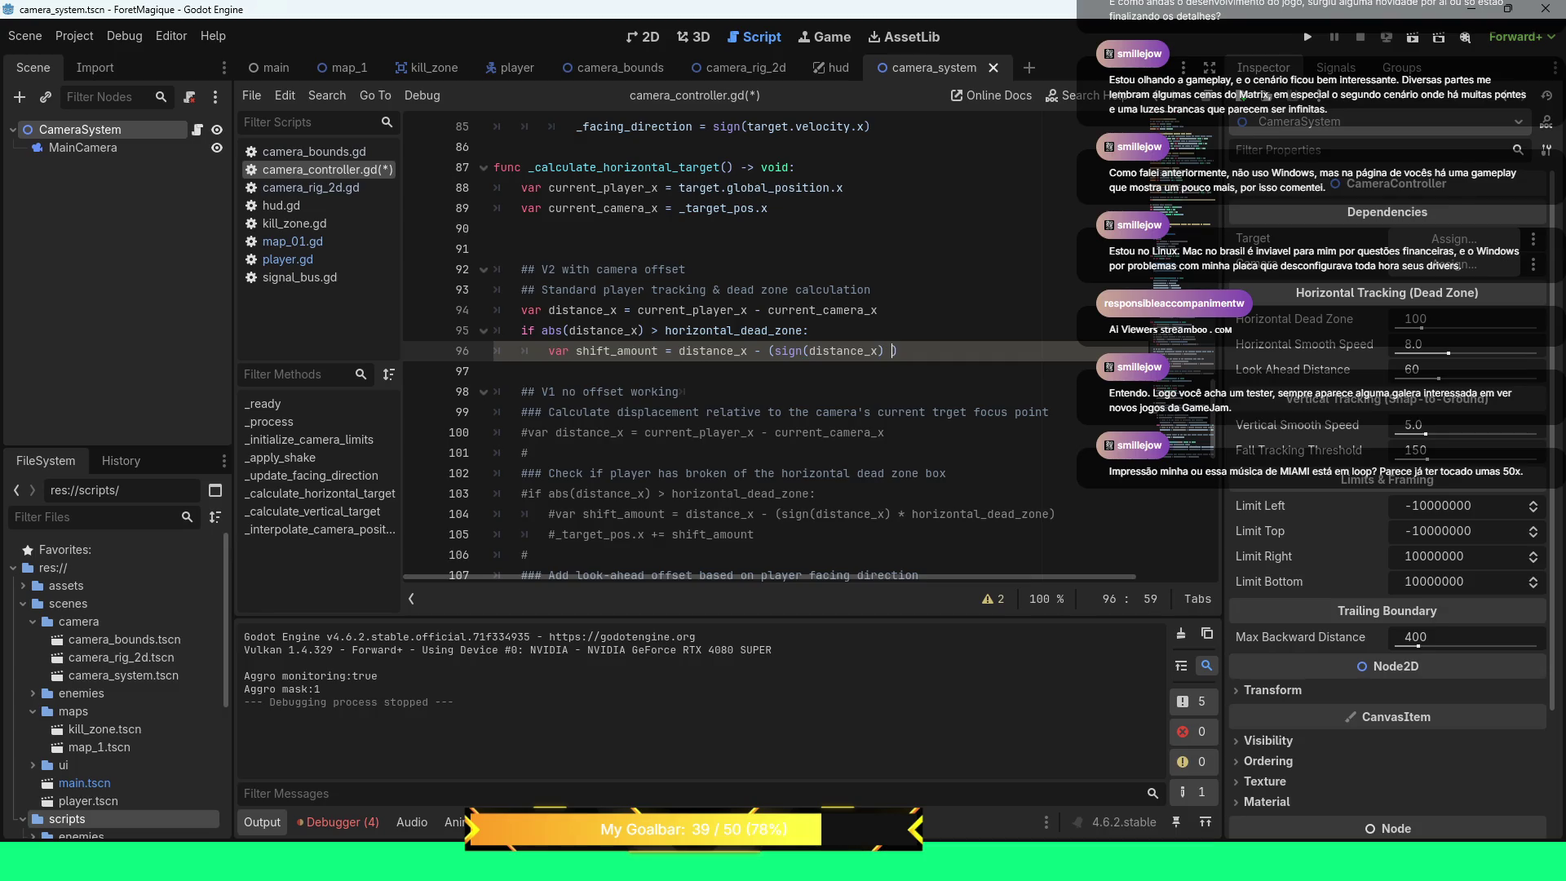
{"action": "type", "text": " *"}
{"action": "type", "text": " hori"}
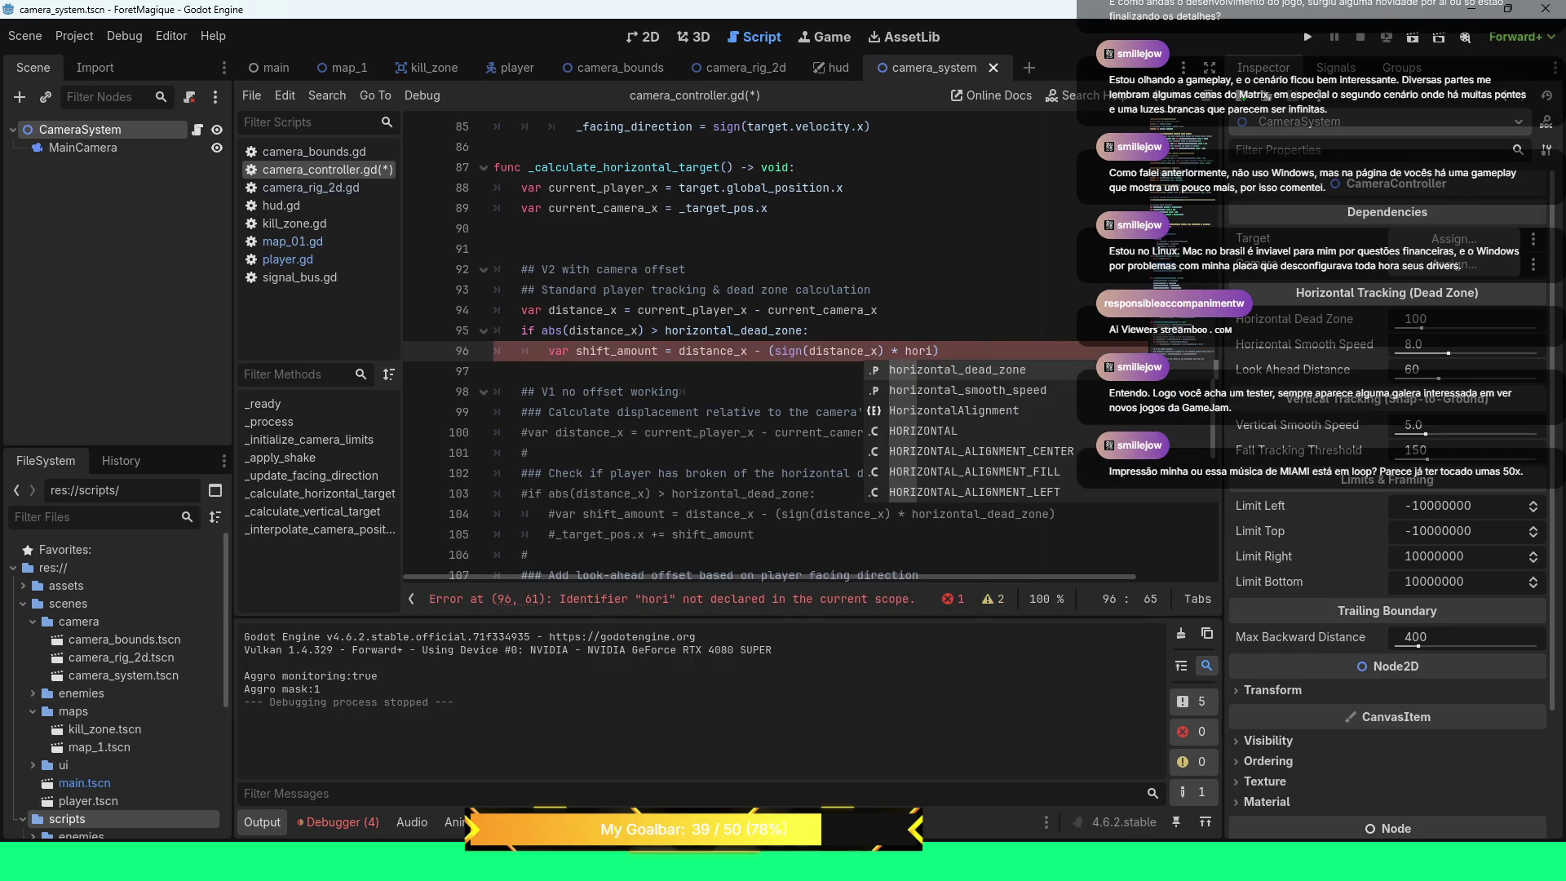
{"action": "key", "text": "Return"}
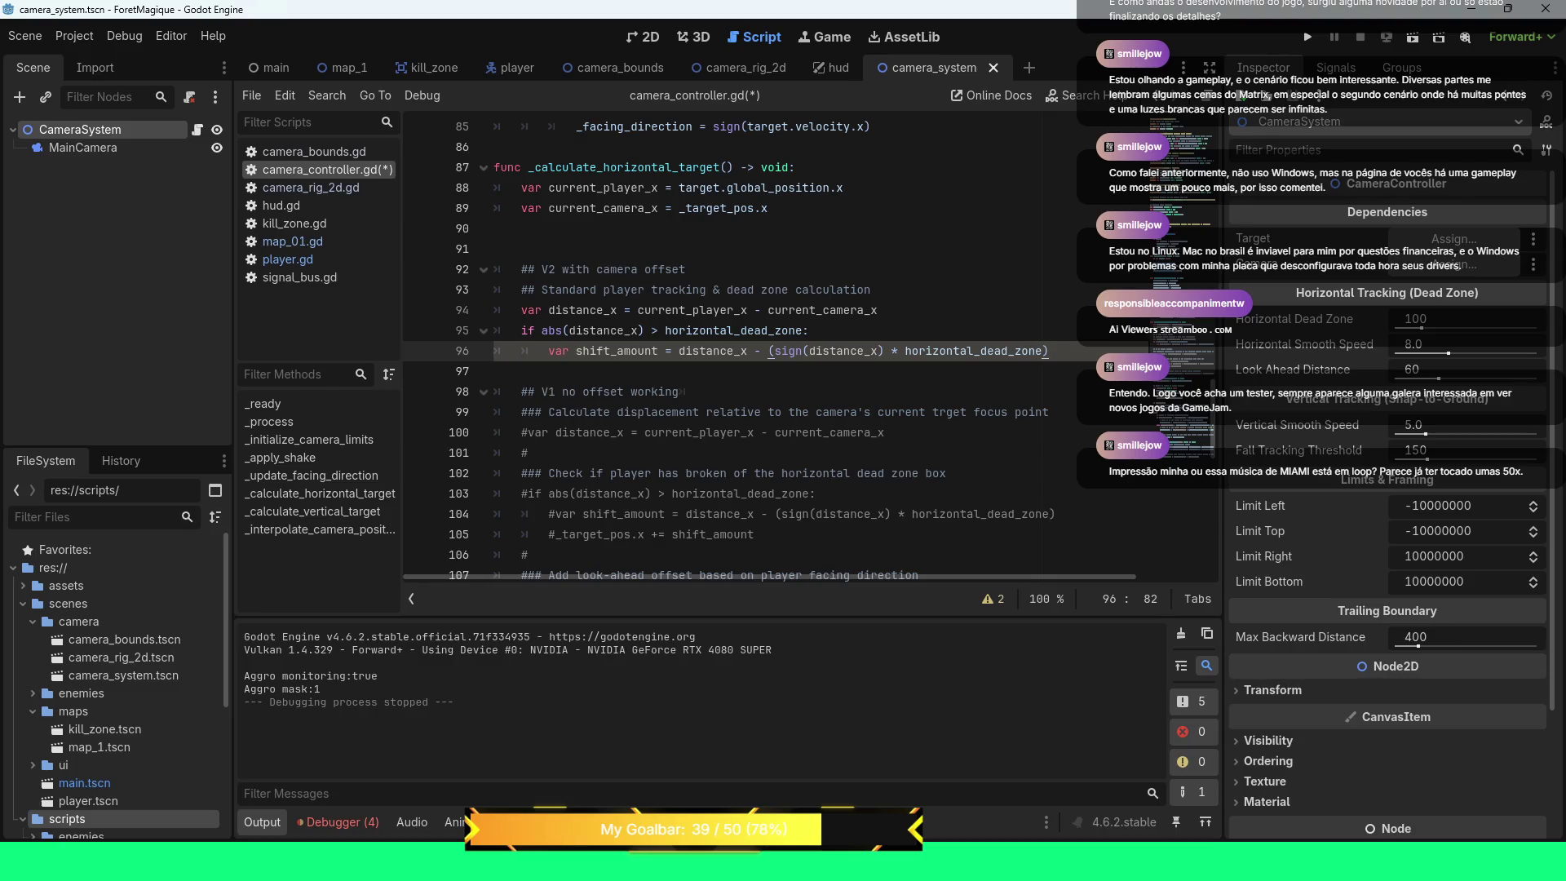
{"action": "key", "text": "Return"}
{"action": "type", "text": "_targ"}
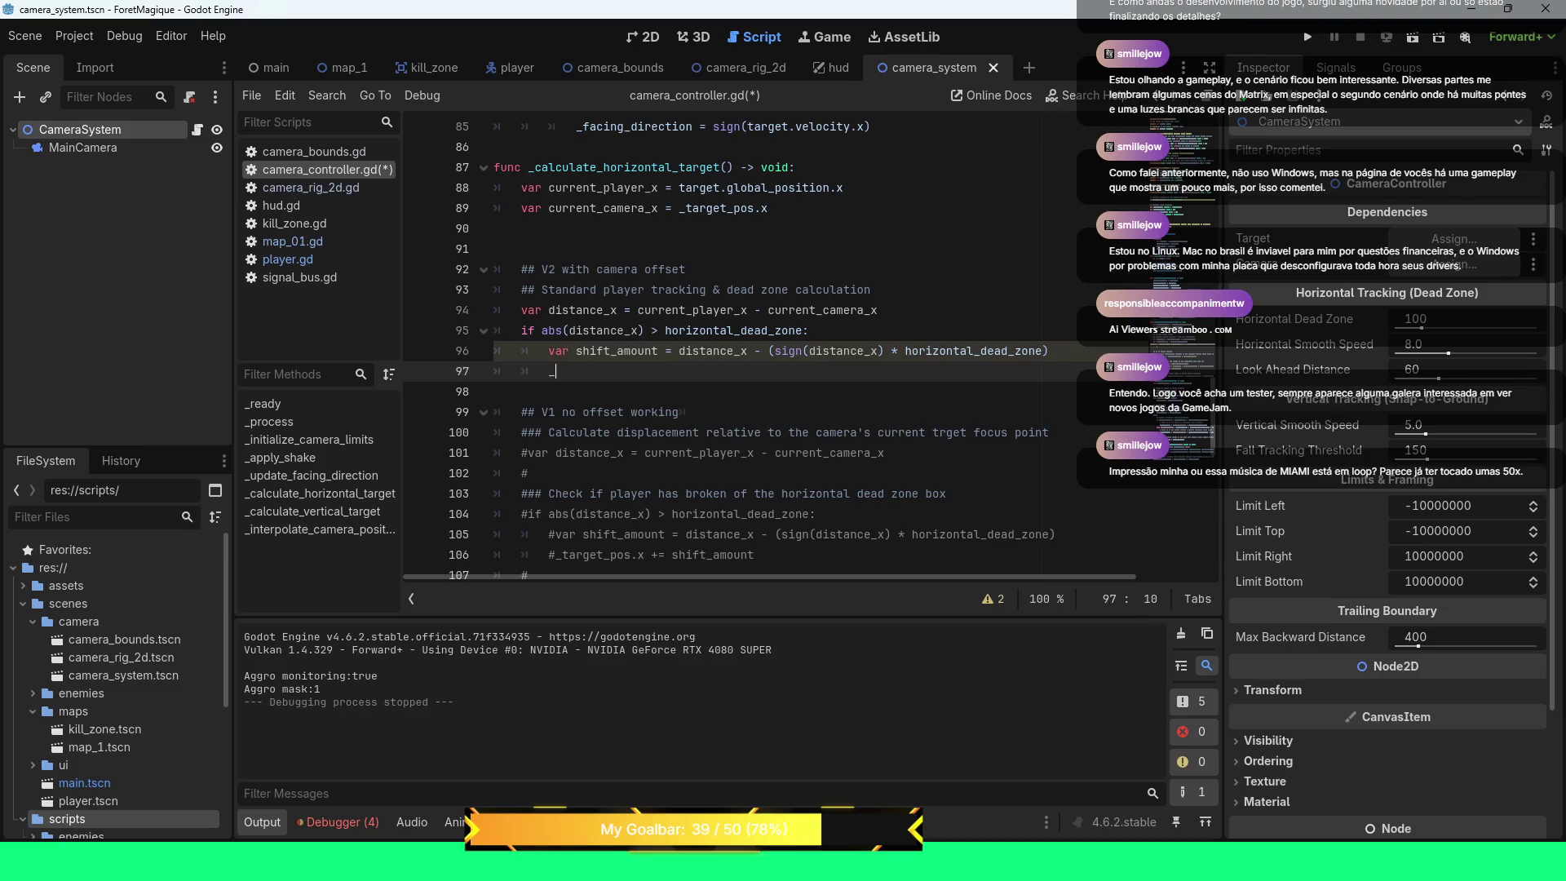
{"action": "type", "text": "et"}
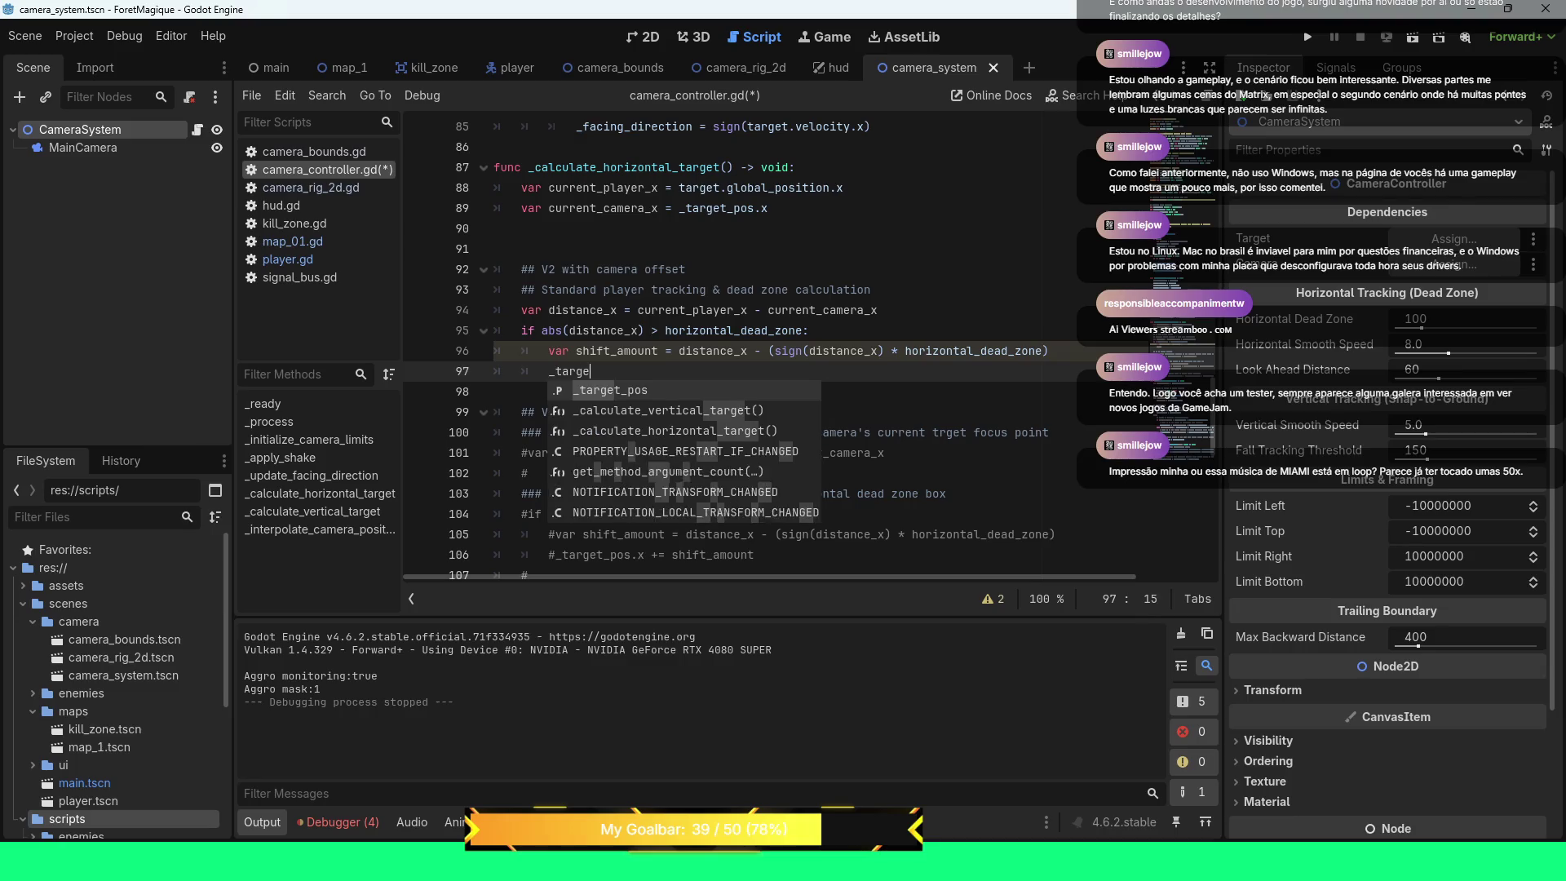
{"action": "key", "text": "Return"}
{"action": "type", "text": ".x "}
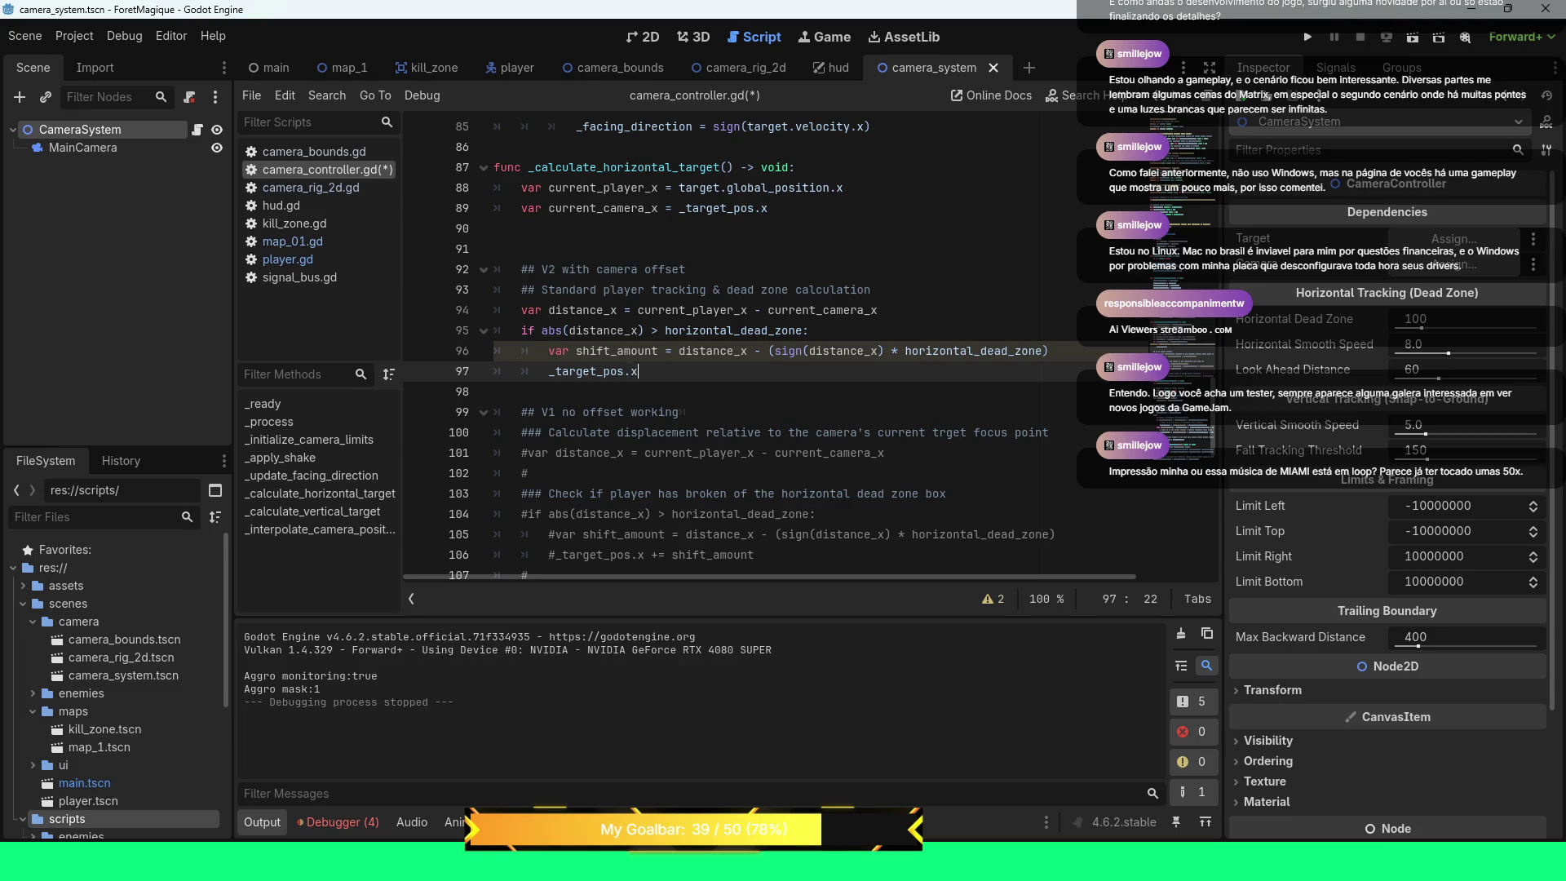
{"action": "type", "text": "+= "}
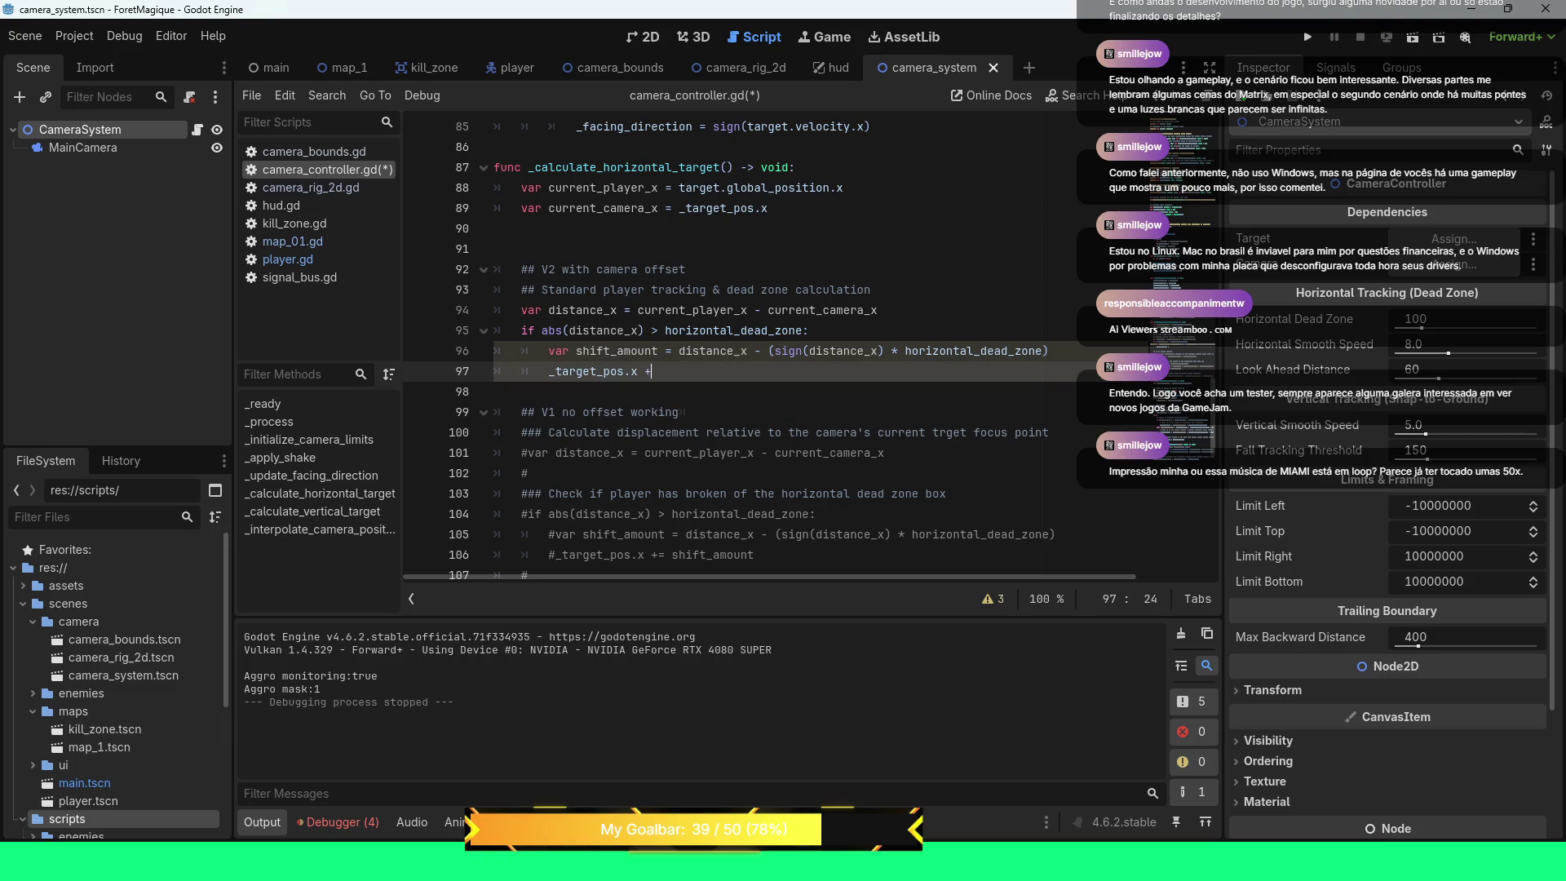
{"action": "type", "text": "shi"}
{"action": "key", "text": "Return"}
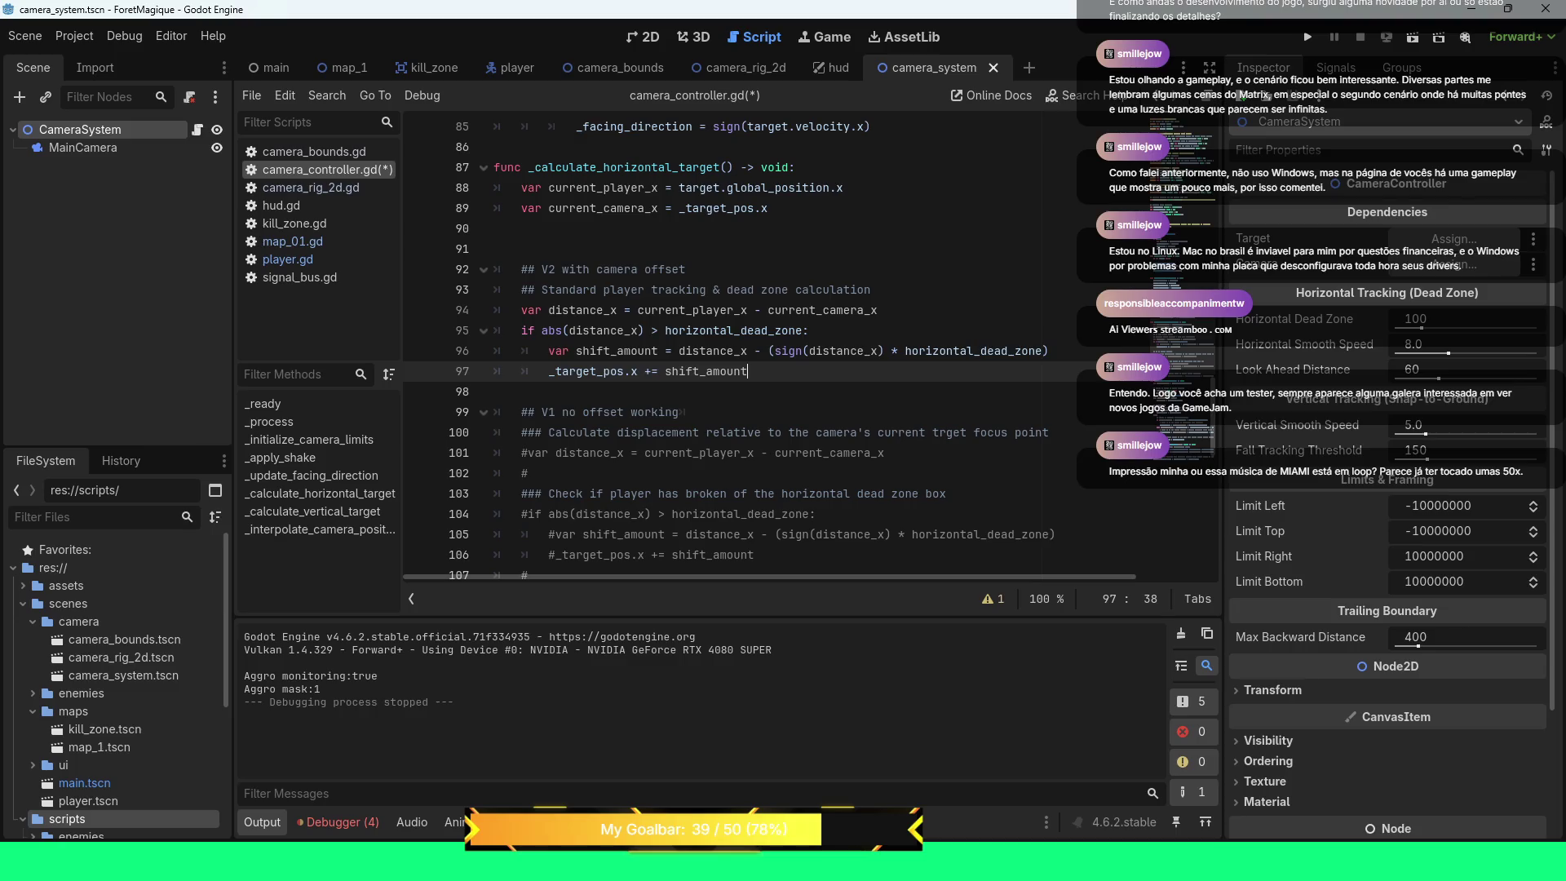
{"action": "key", "text": "Return"}
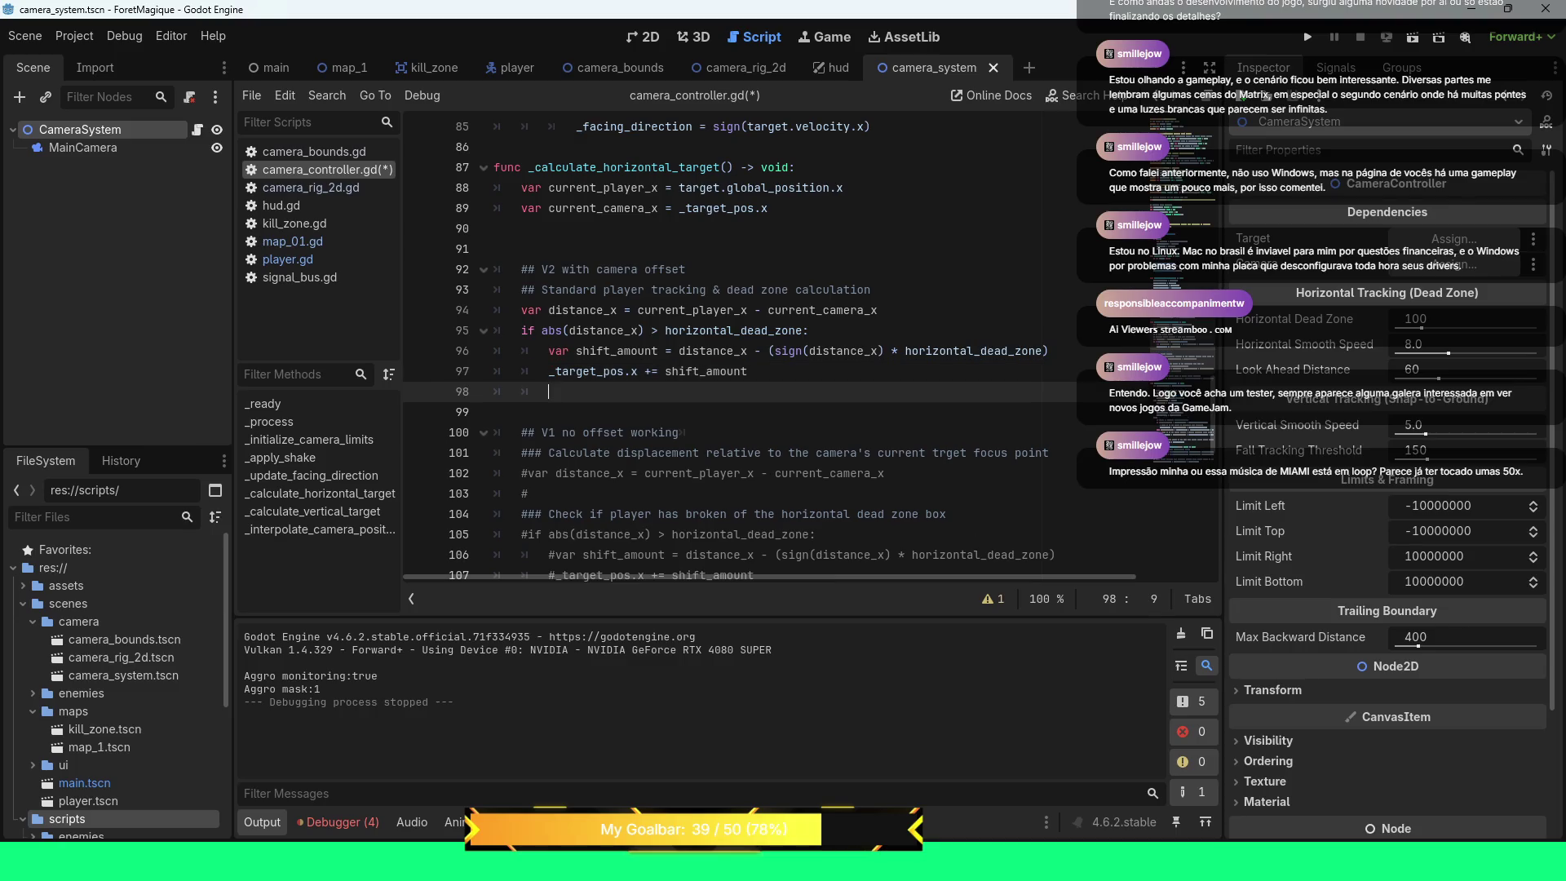
Add '## Apply standard look-ahead offset' and begin _target_pos.x += (_facing_direction * look_ahead_distance
{"action": "key", "text": "BackSpace"}
{"action": "key", "text": "Return"}
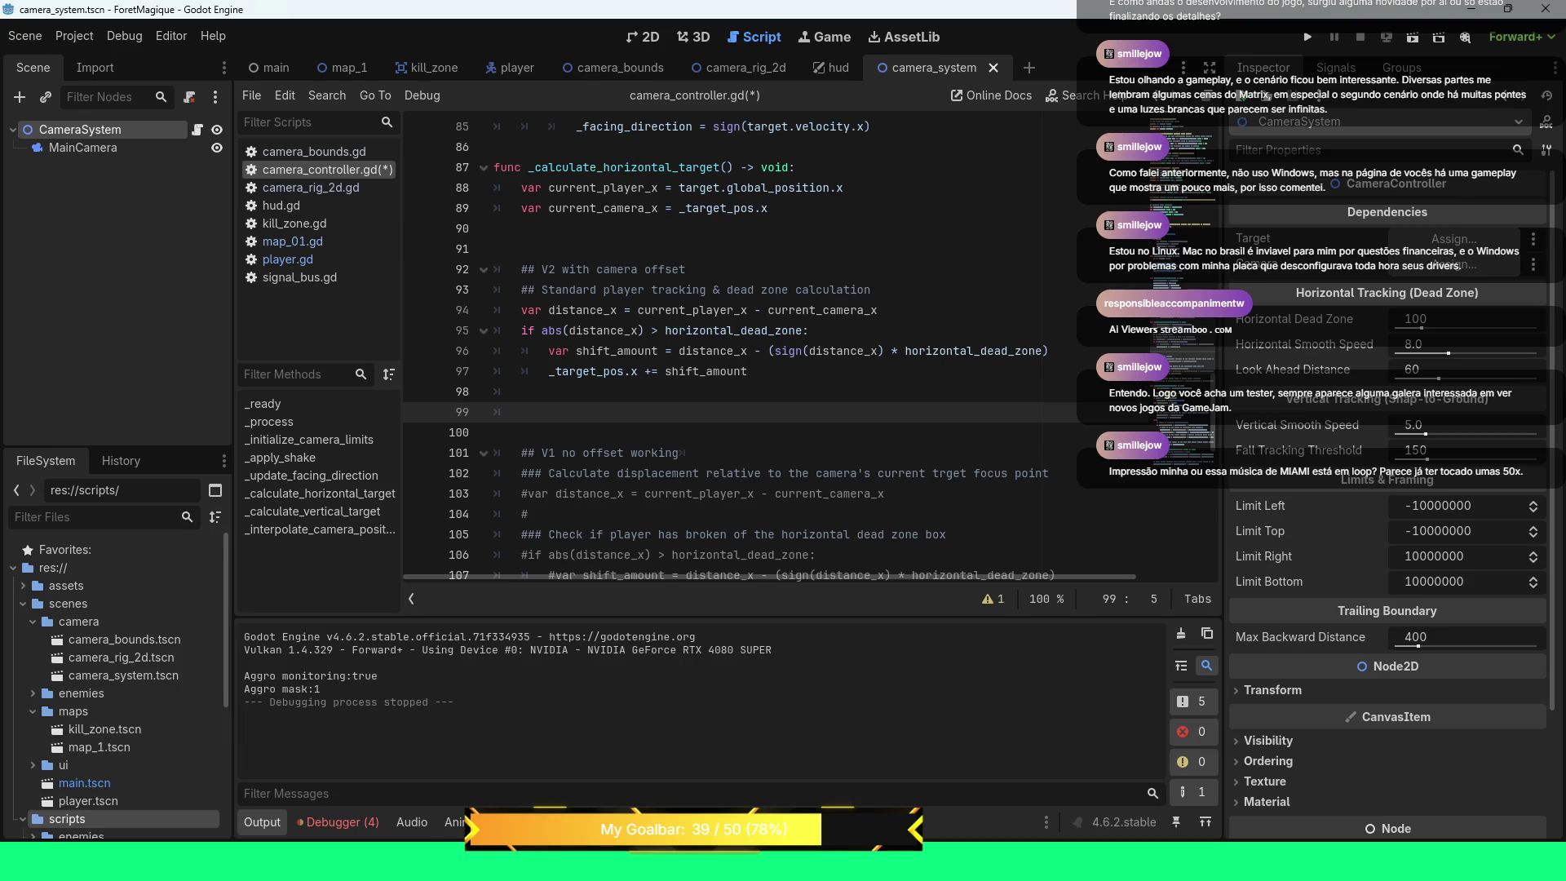
{"action": "type", "text": "## A"}
{"action": "type", "text": "pply standar"}
{"action": "type", "text": "d "}
{"action": "type", "text": "look-ahead"}
{"action": "type", "text": " offset"}
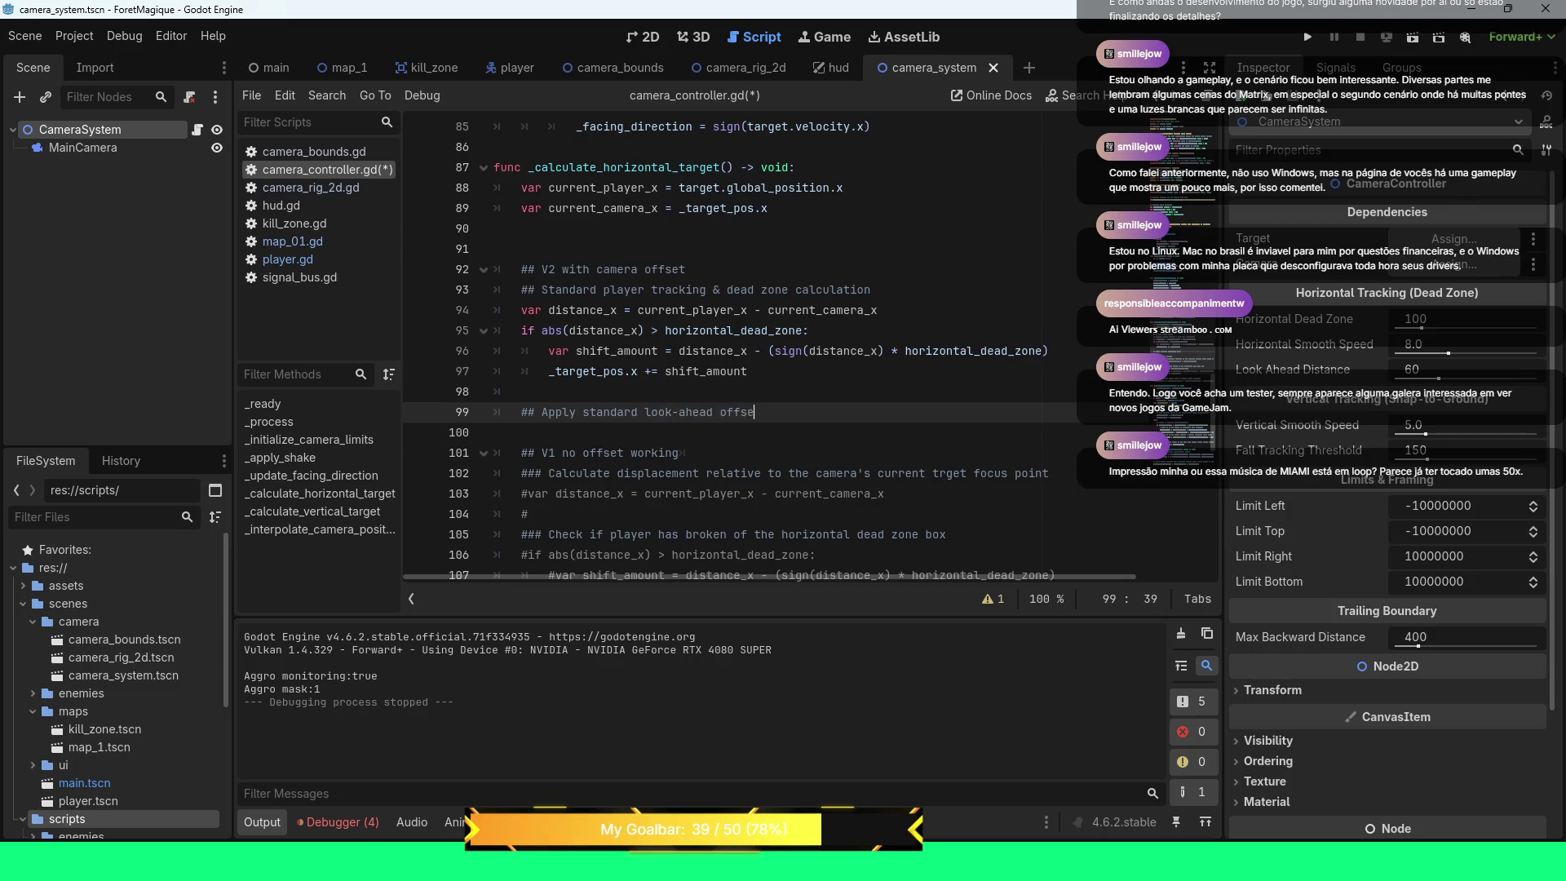
{"action": "key", "text": "Return"}
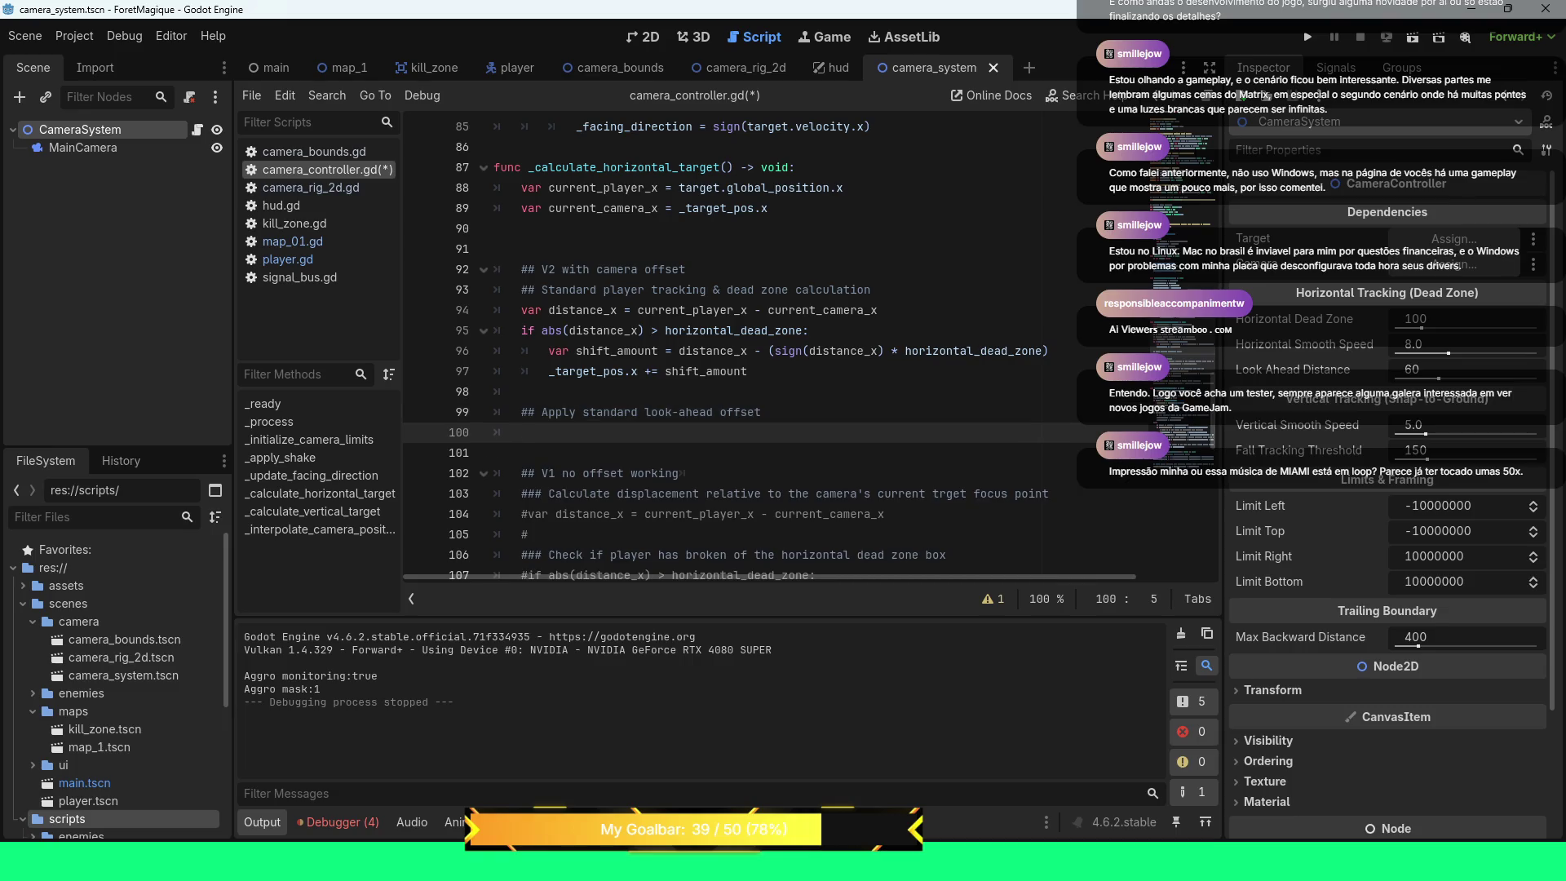
{"action": "type", "text": "targ"}
{"action": "key", "text": "Return"}
{"action": "type", "text": ".x += "}
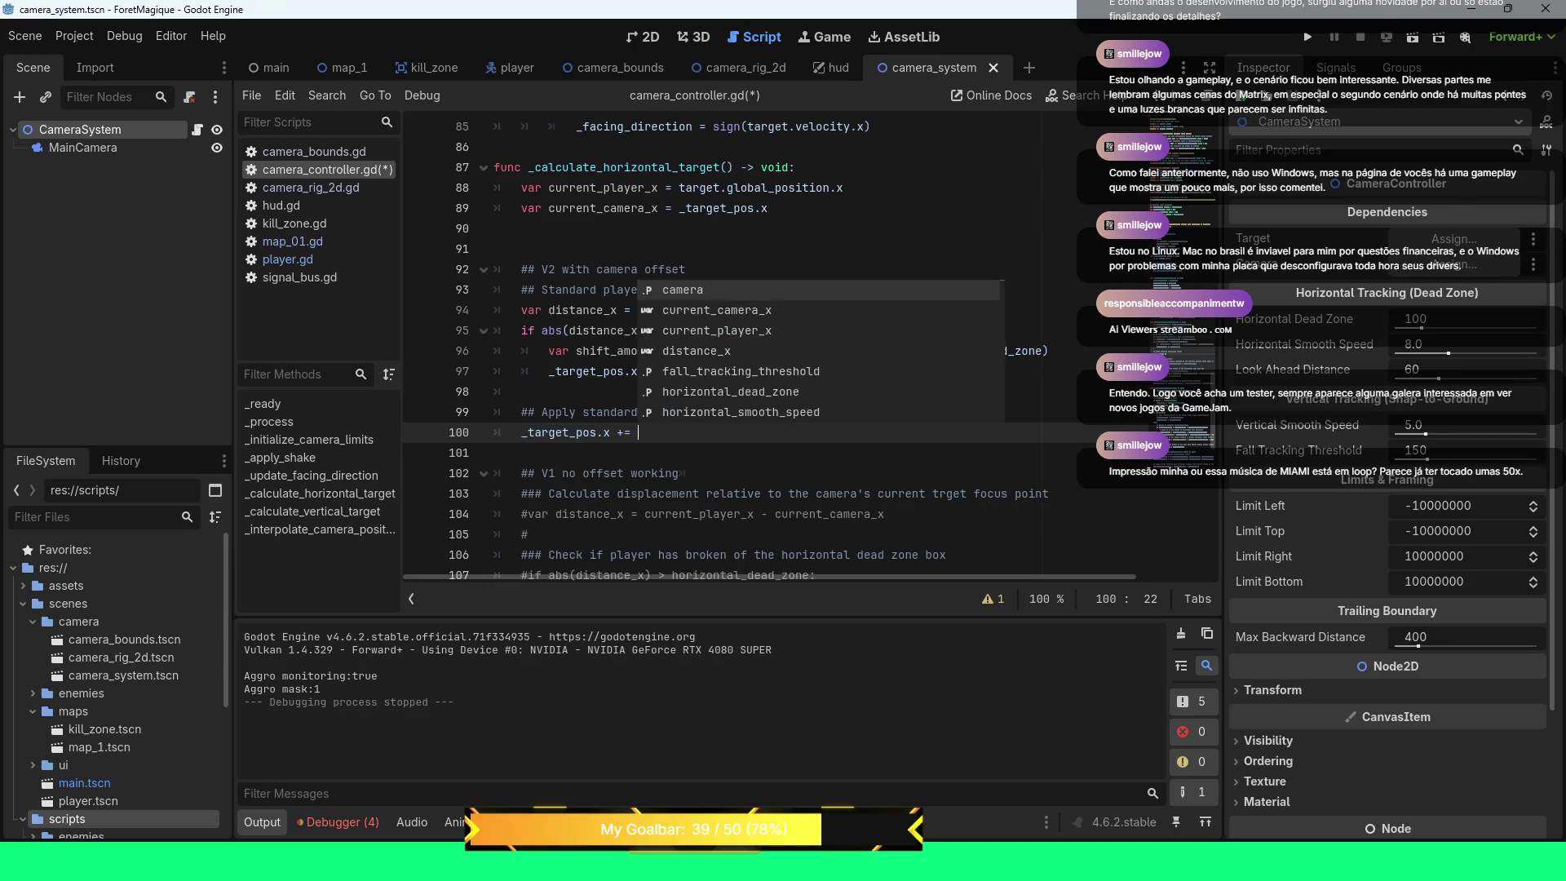
{"action": "type", "text": "("}
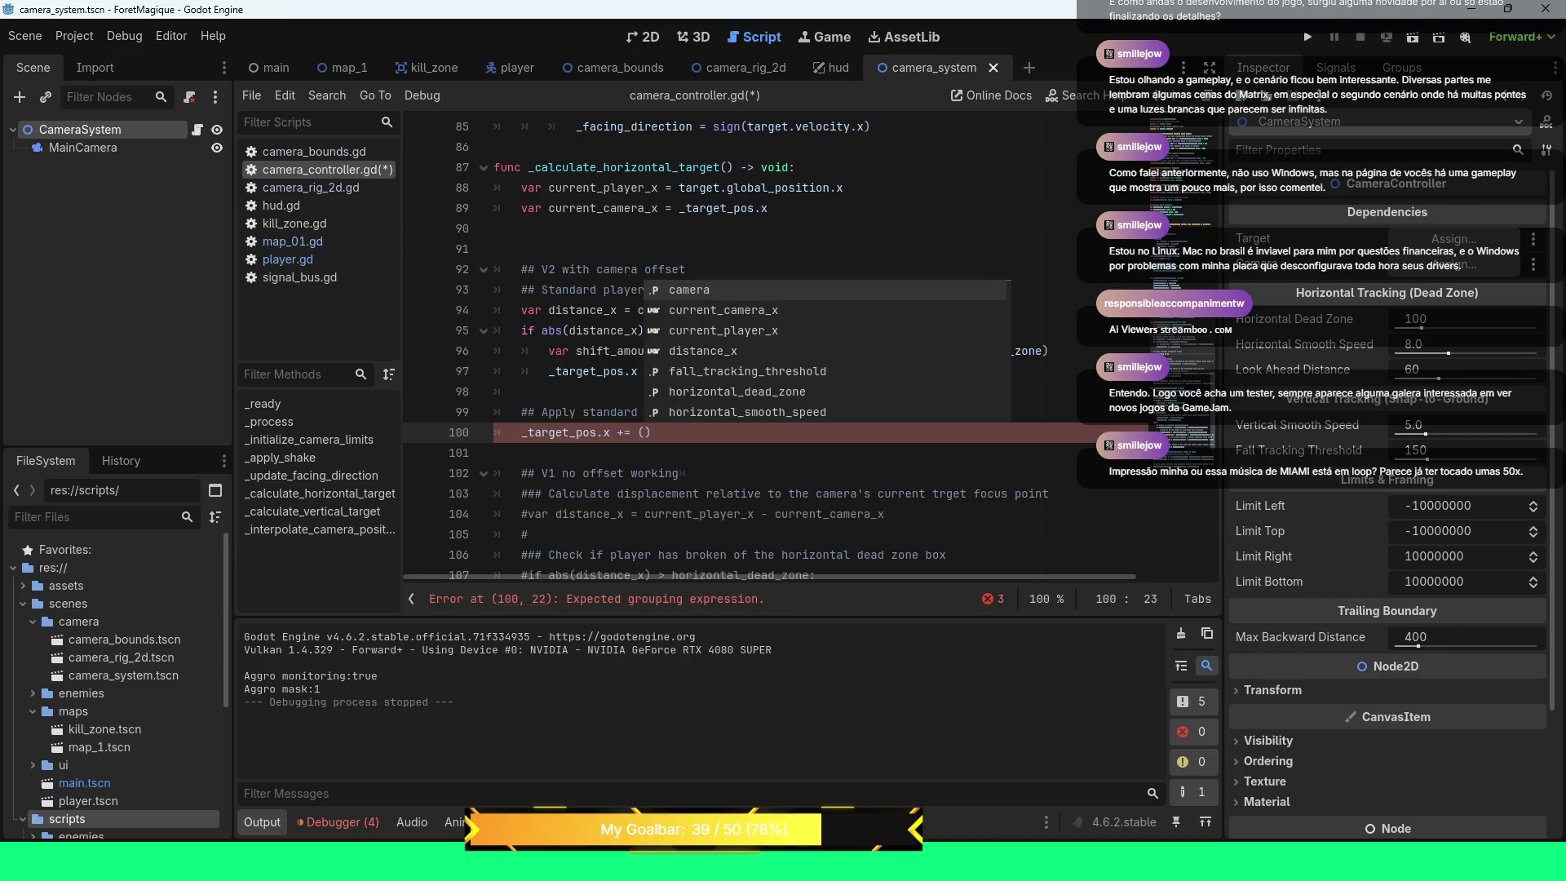
{"action": "type", "text": "_fa"}
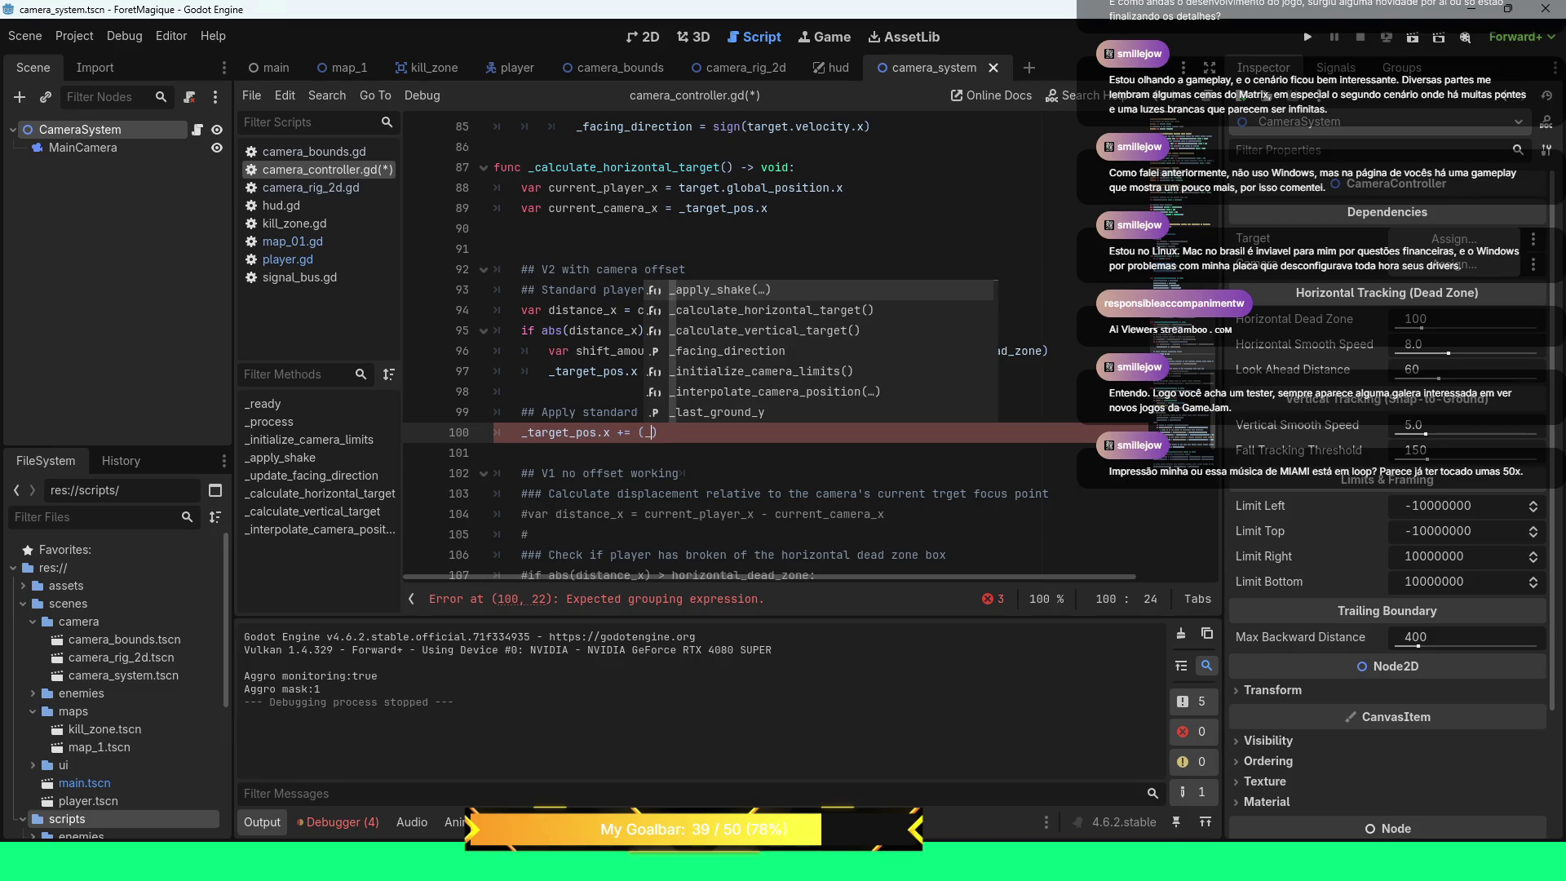
{"action": "key", "text": "Return"}
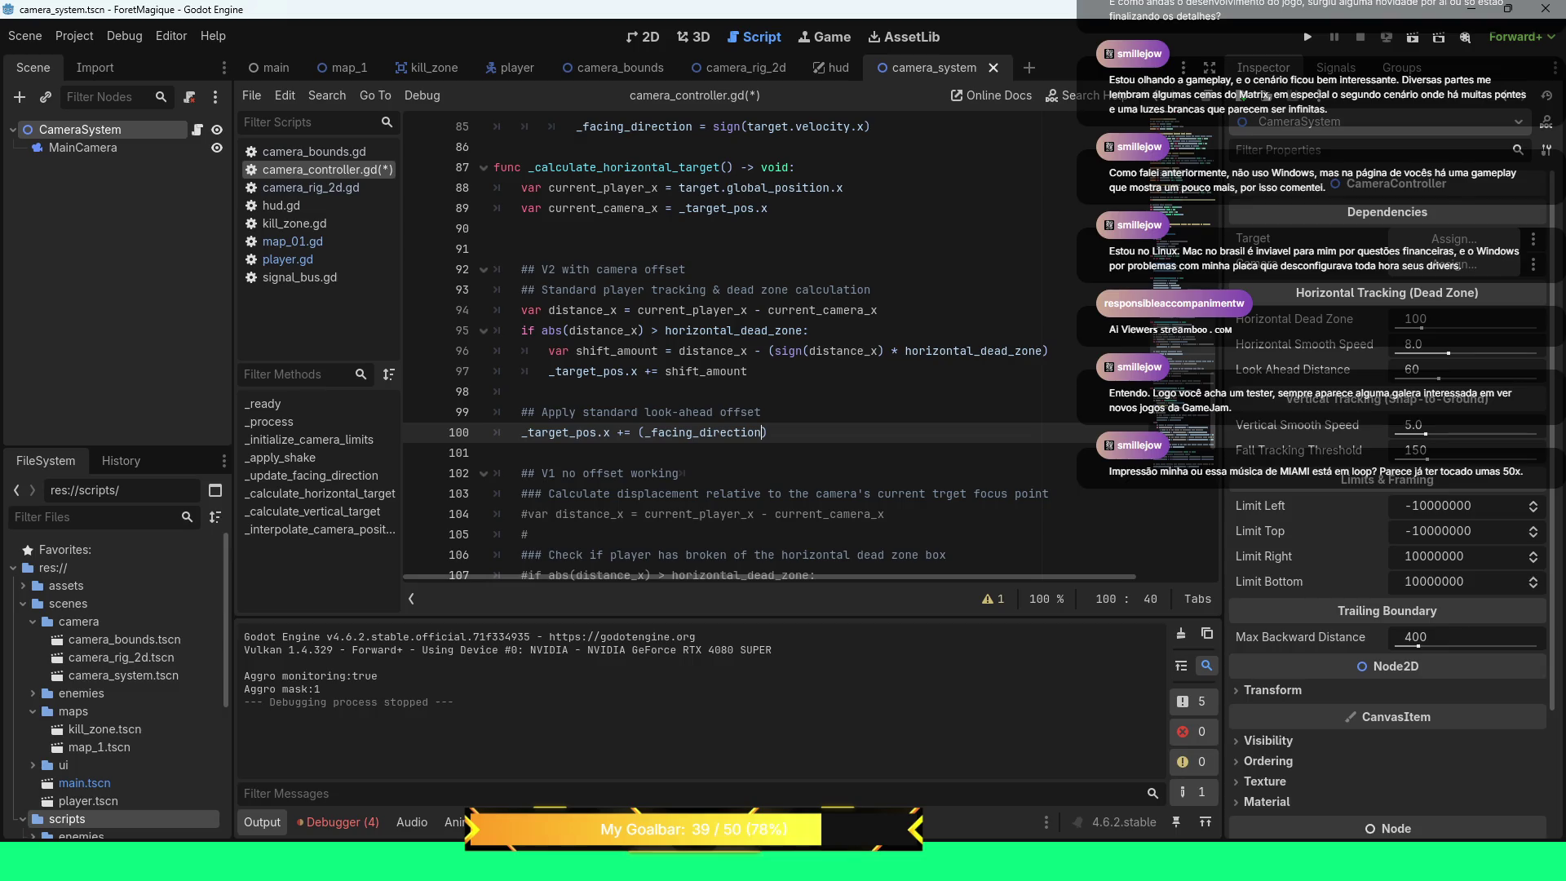
{"action": "type", "text": "* "}
{"action": "type", "text": "look_"}
{"action": "key", "text": "Return"}
Finish the look-ahead line with - (_target_pos.x - current_camera_x)) * 0.05
{"action": "type", "text": "- ("}
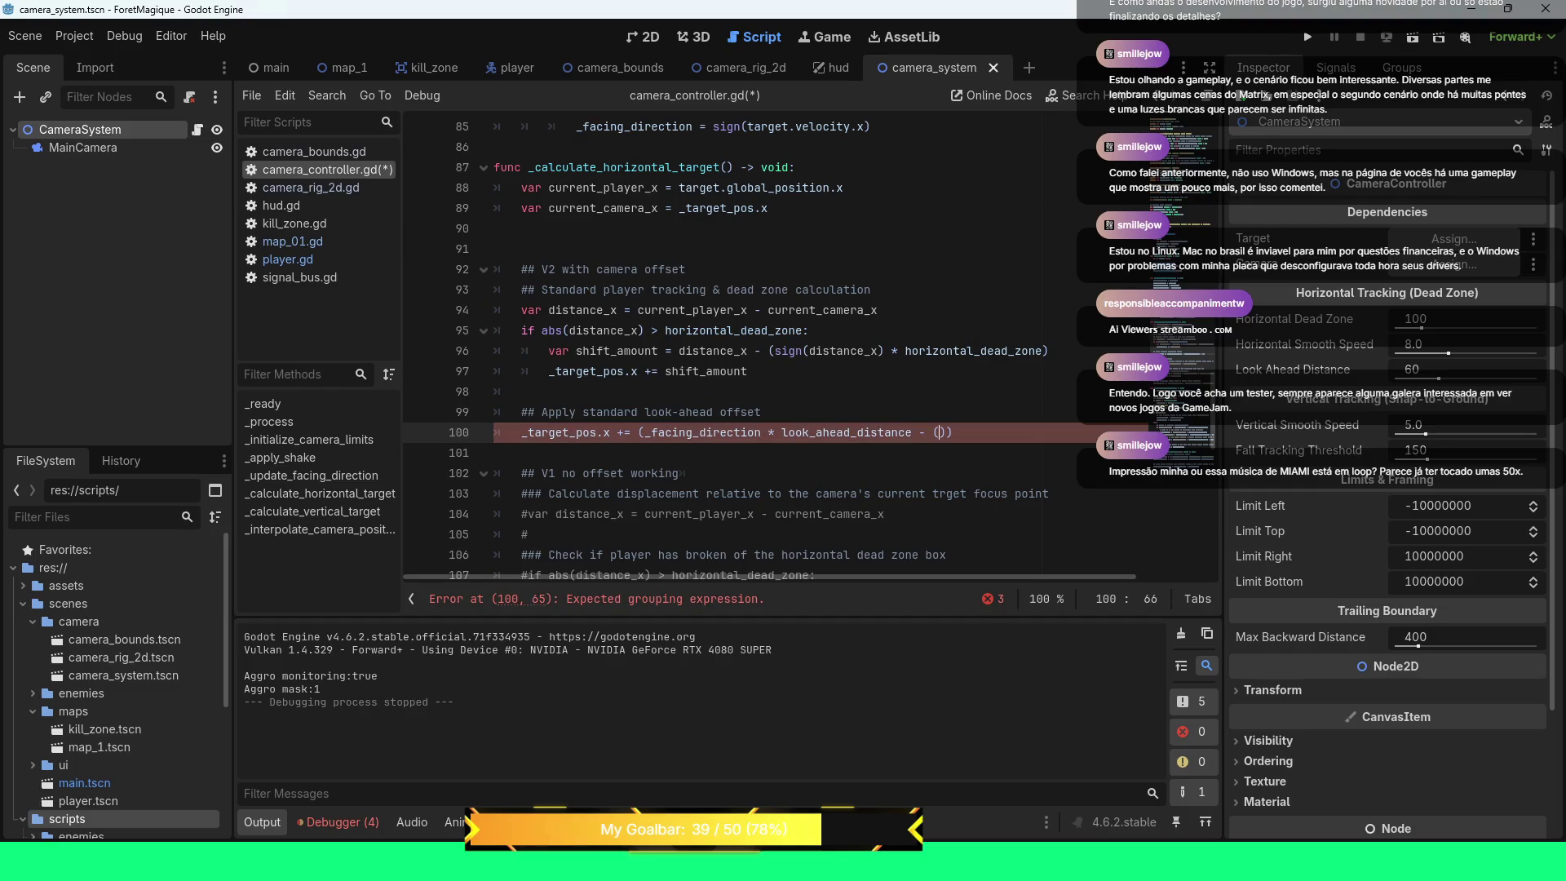
{"action": "type", "text": "_targe"}
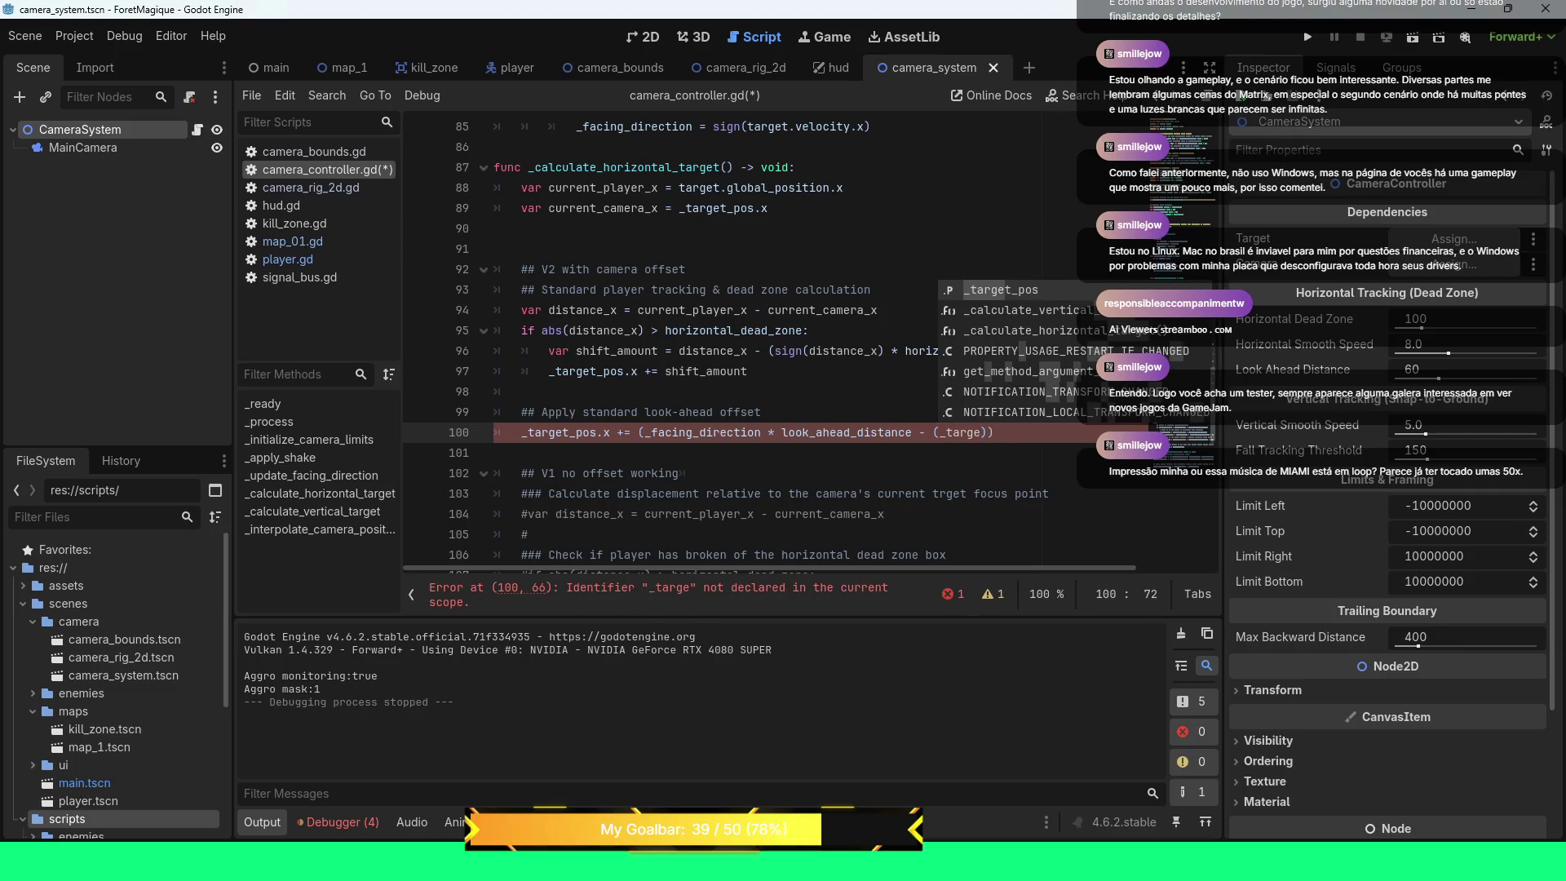
{"action": "key", "text": "Return"}
{"action": "type", "text": ".x"}
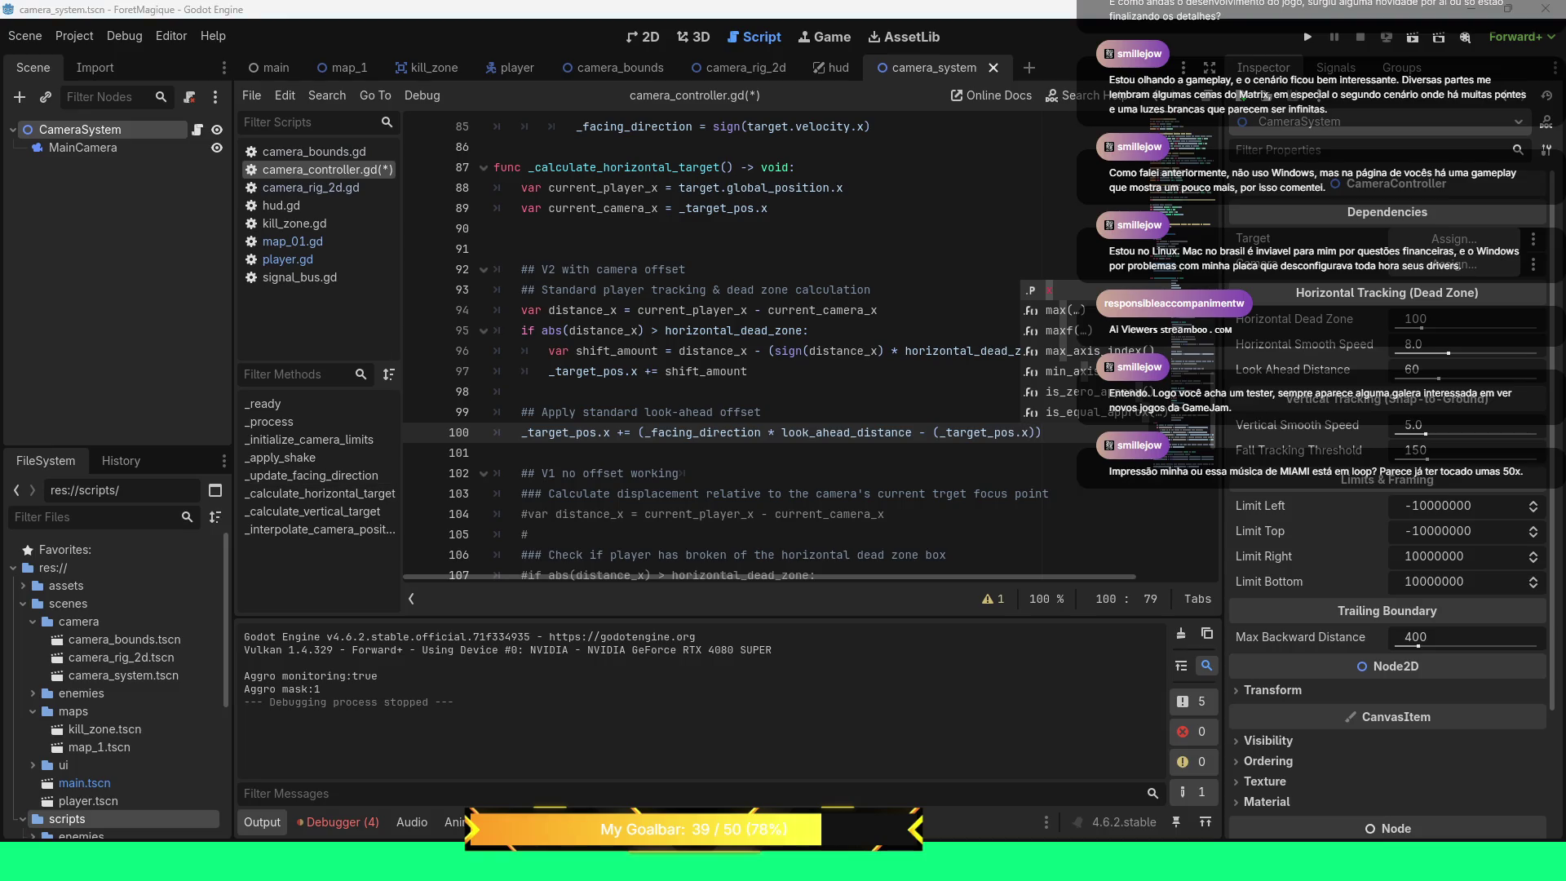
{"action": "type", "text": "))"}
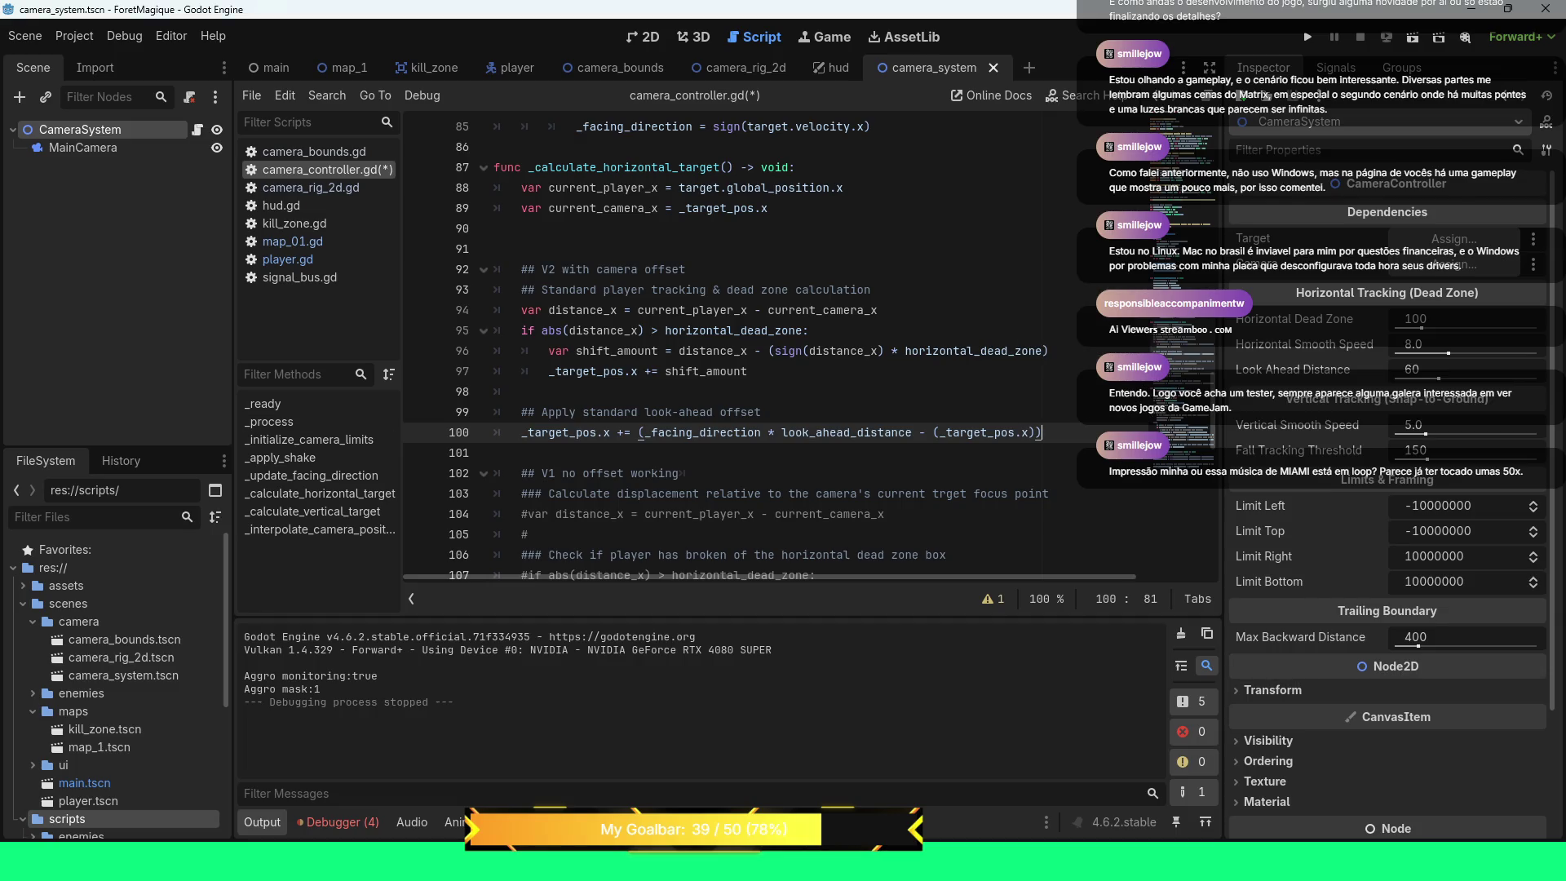
{"action": "left_click", "coordinate": [1030, 433]}
{"action": "type", "text": "- cur"}
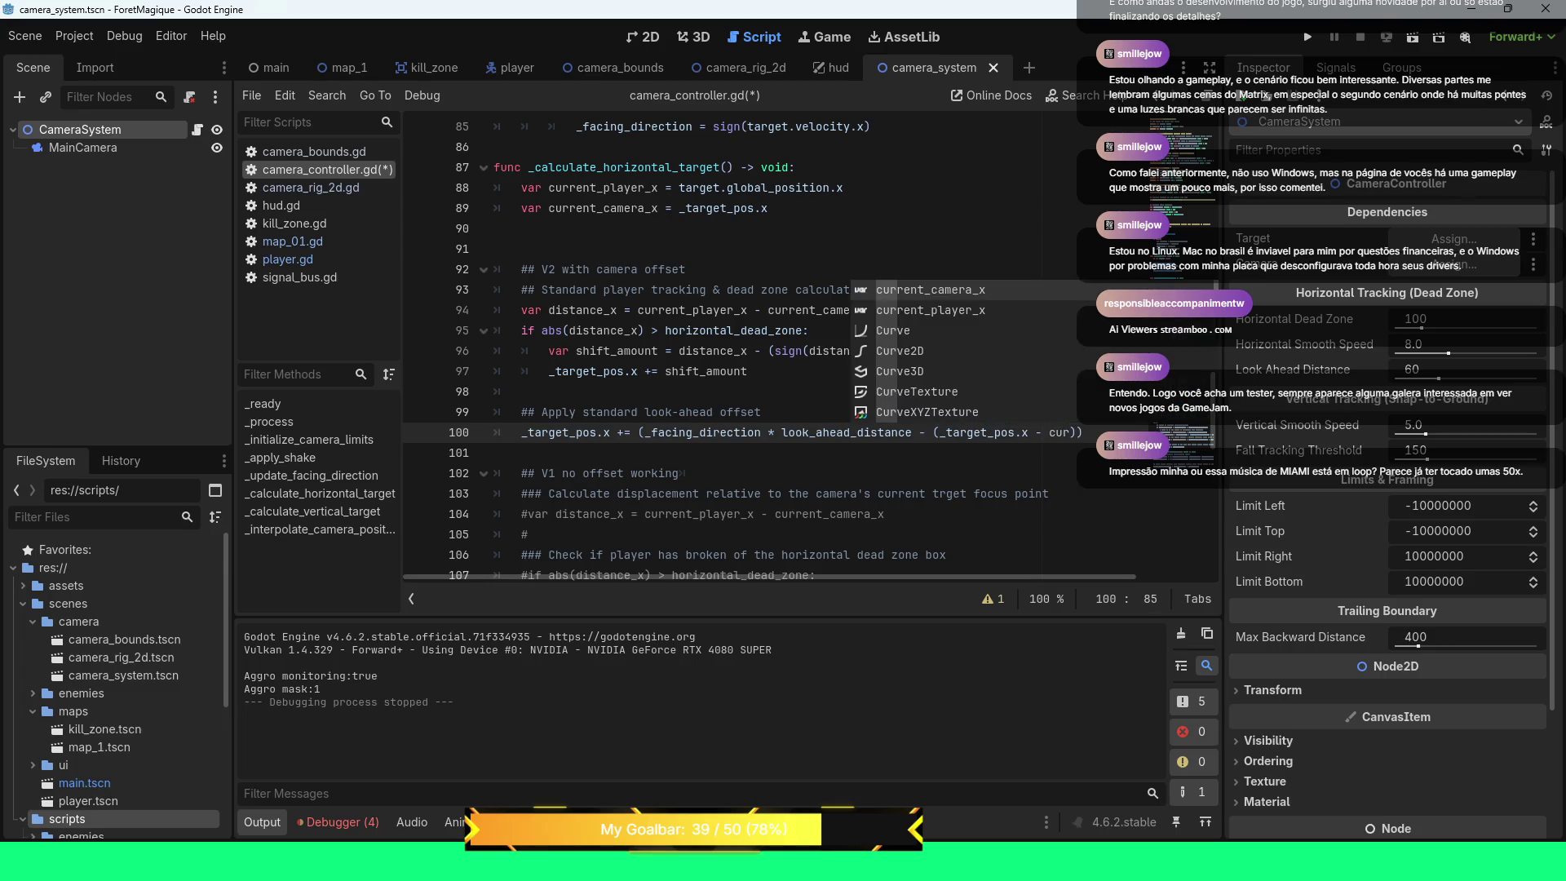
{"action": "key", "text": "Return"}
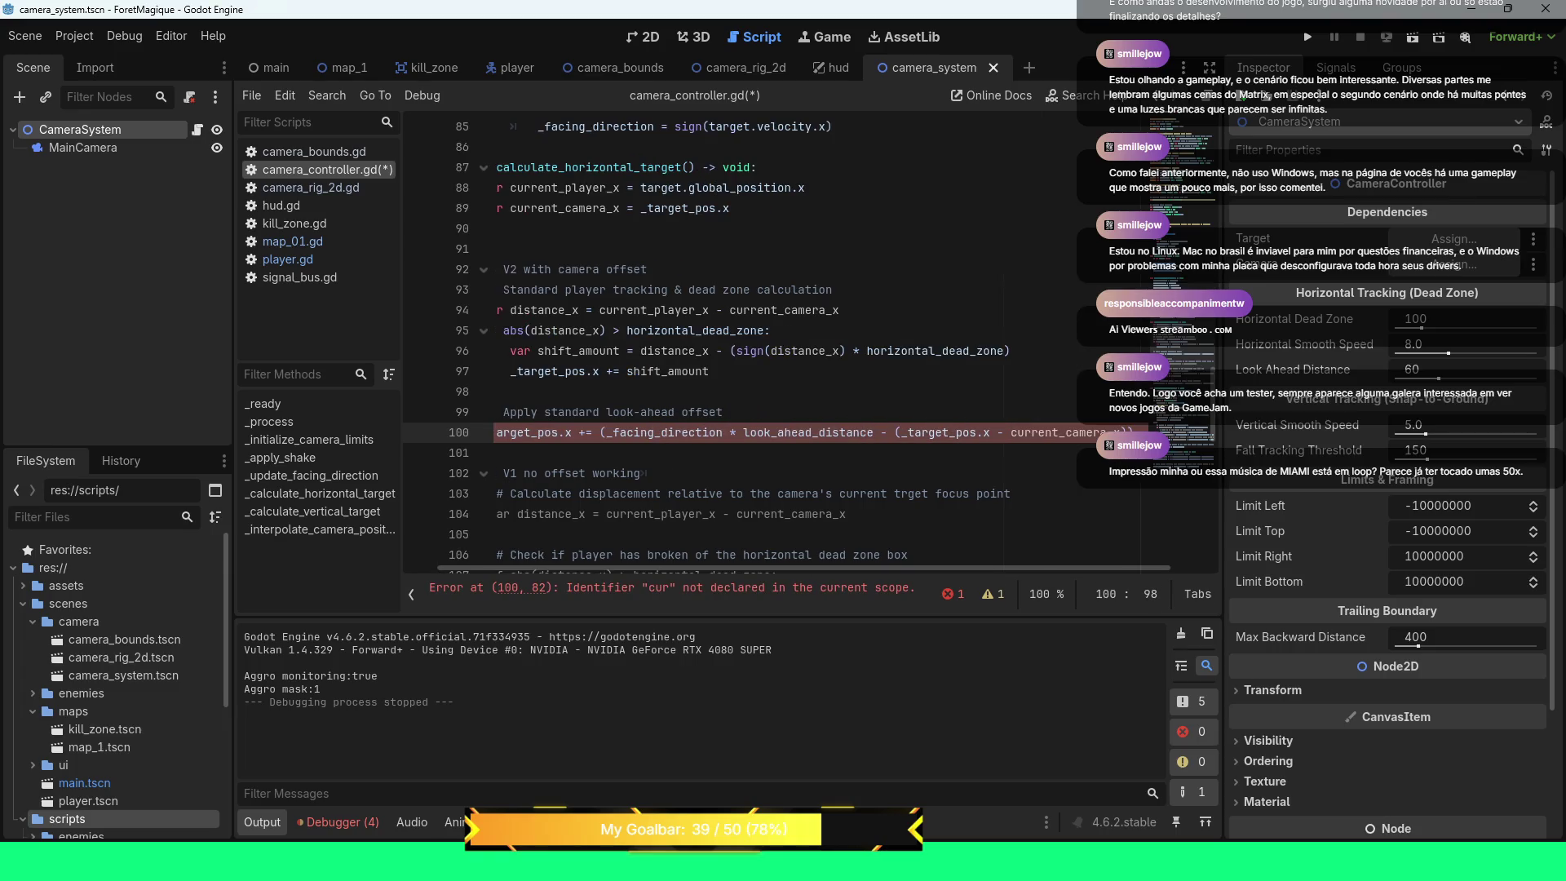
{"action": "key", "text": "End"}
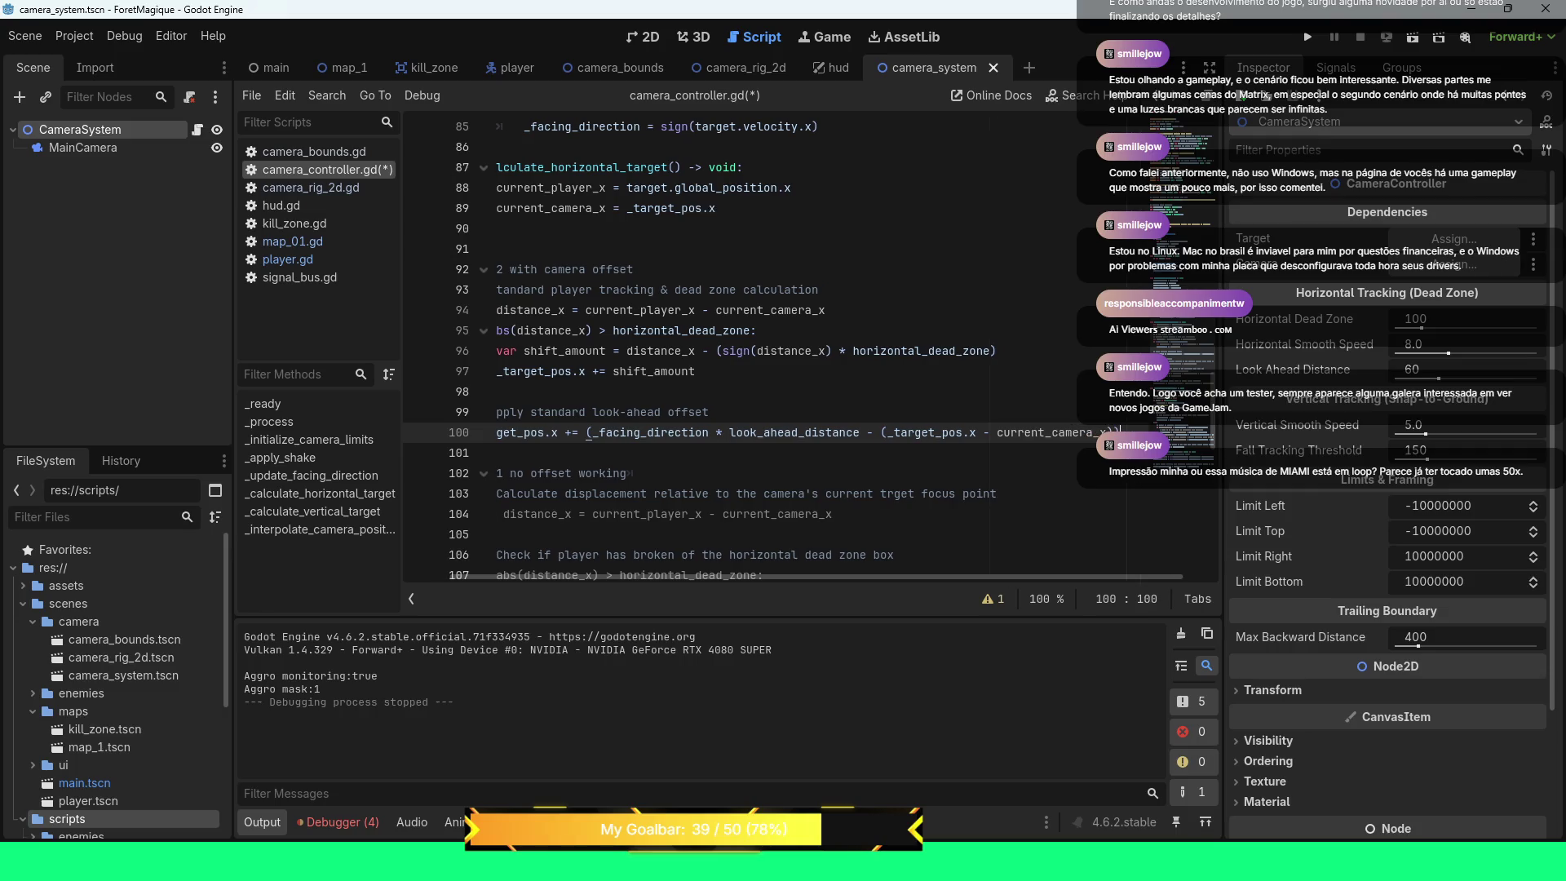
{"action": "type", "text": "* "}
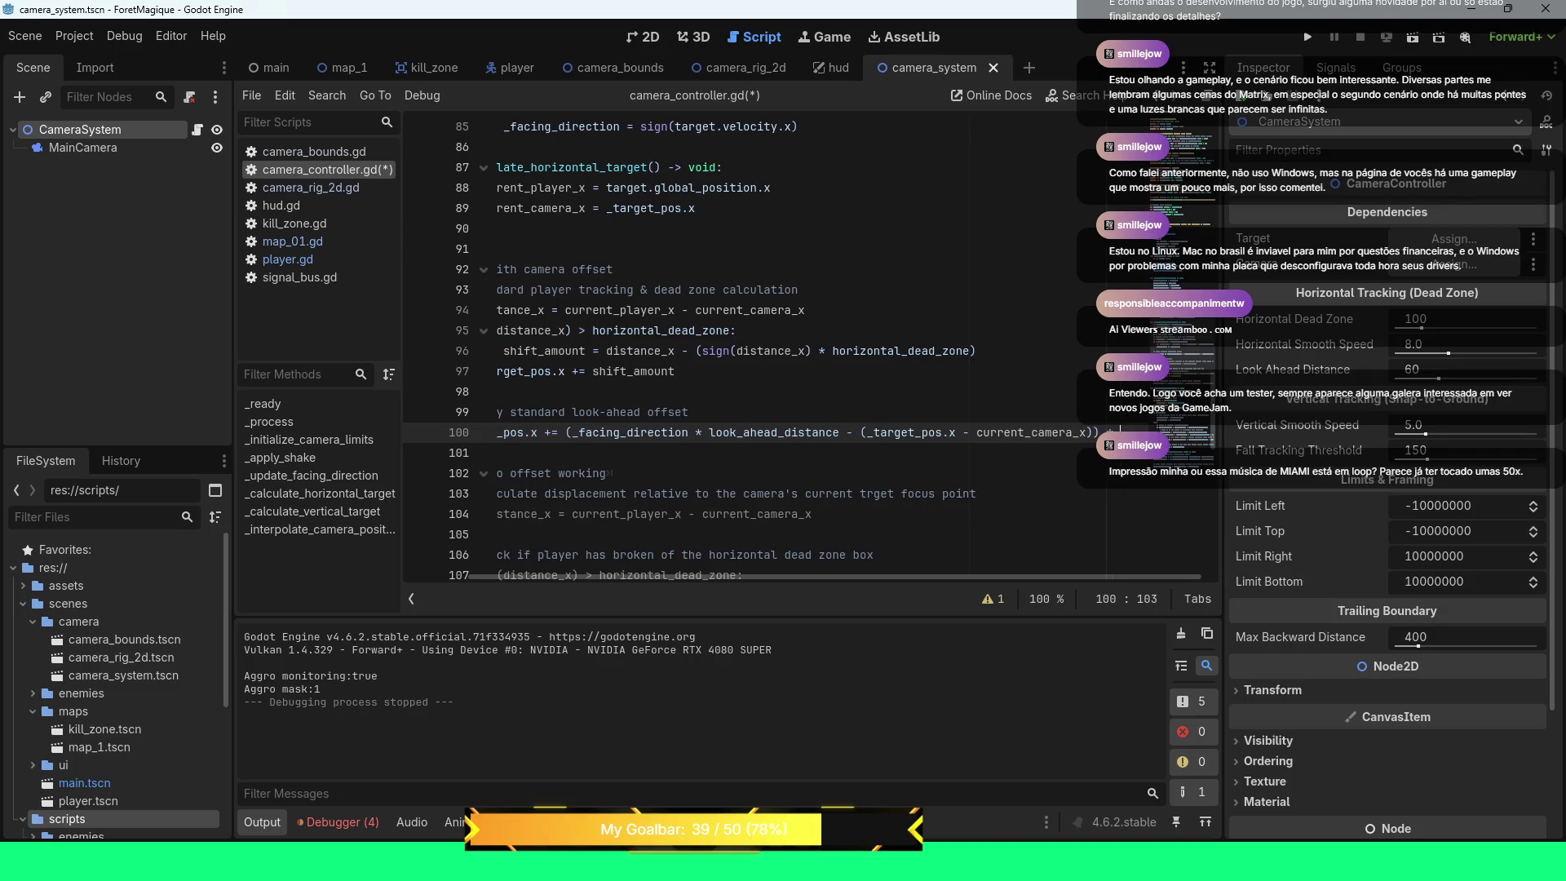
{"action": "type", "text": "0.05"}
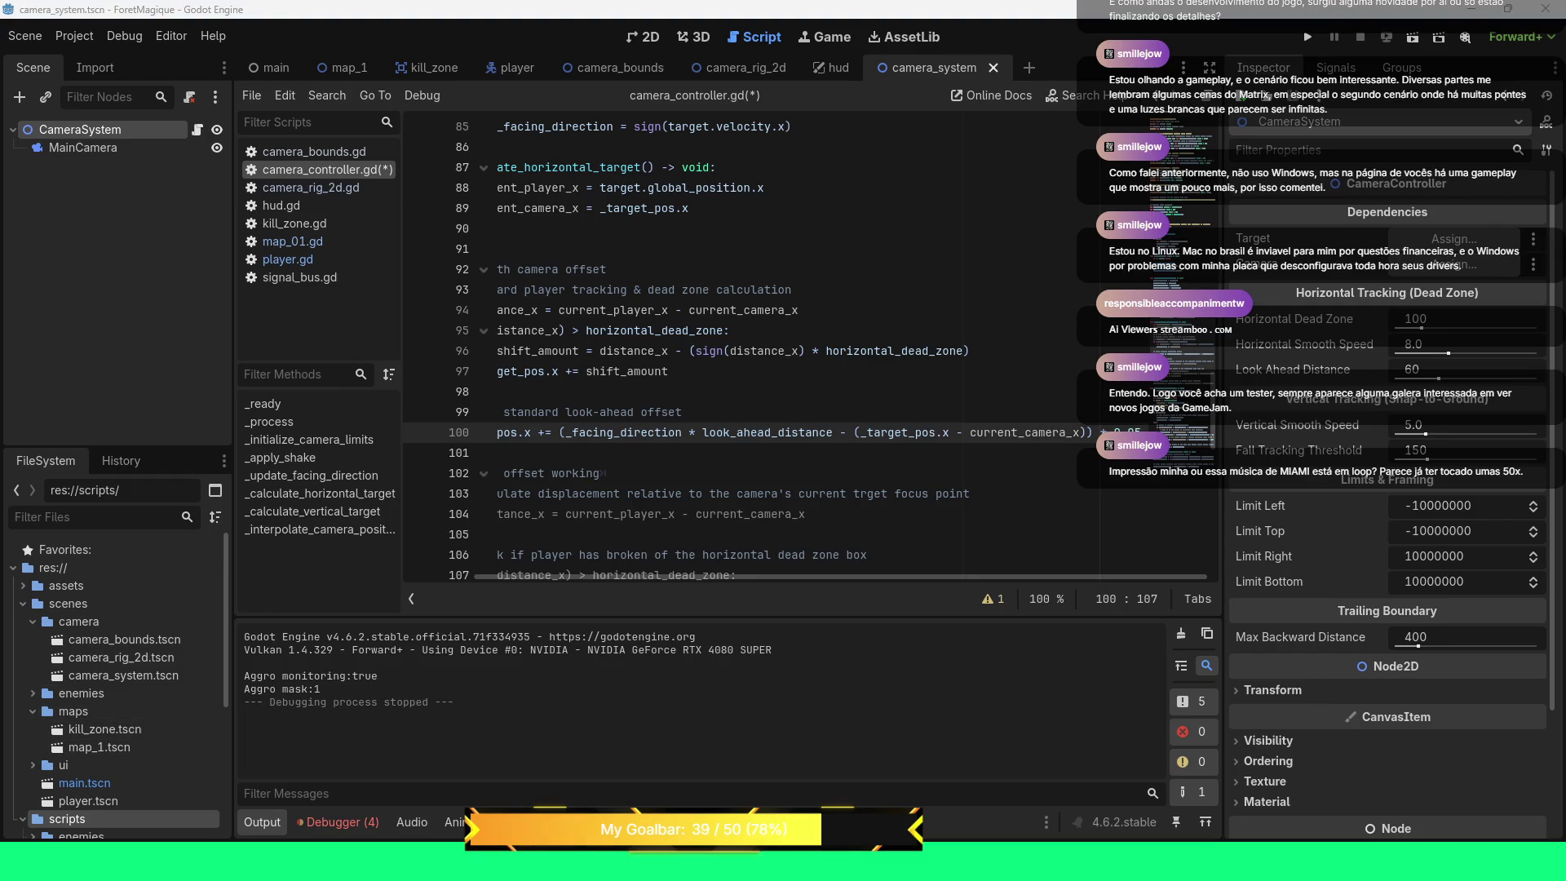
{"action": "left_click", "coordinate": [1046, 433]}
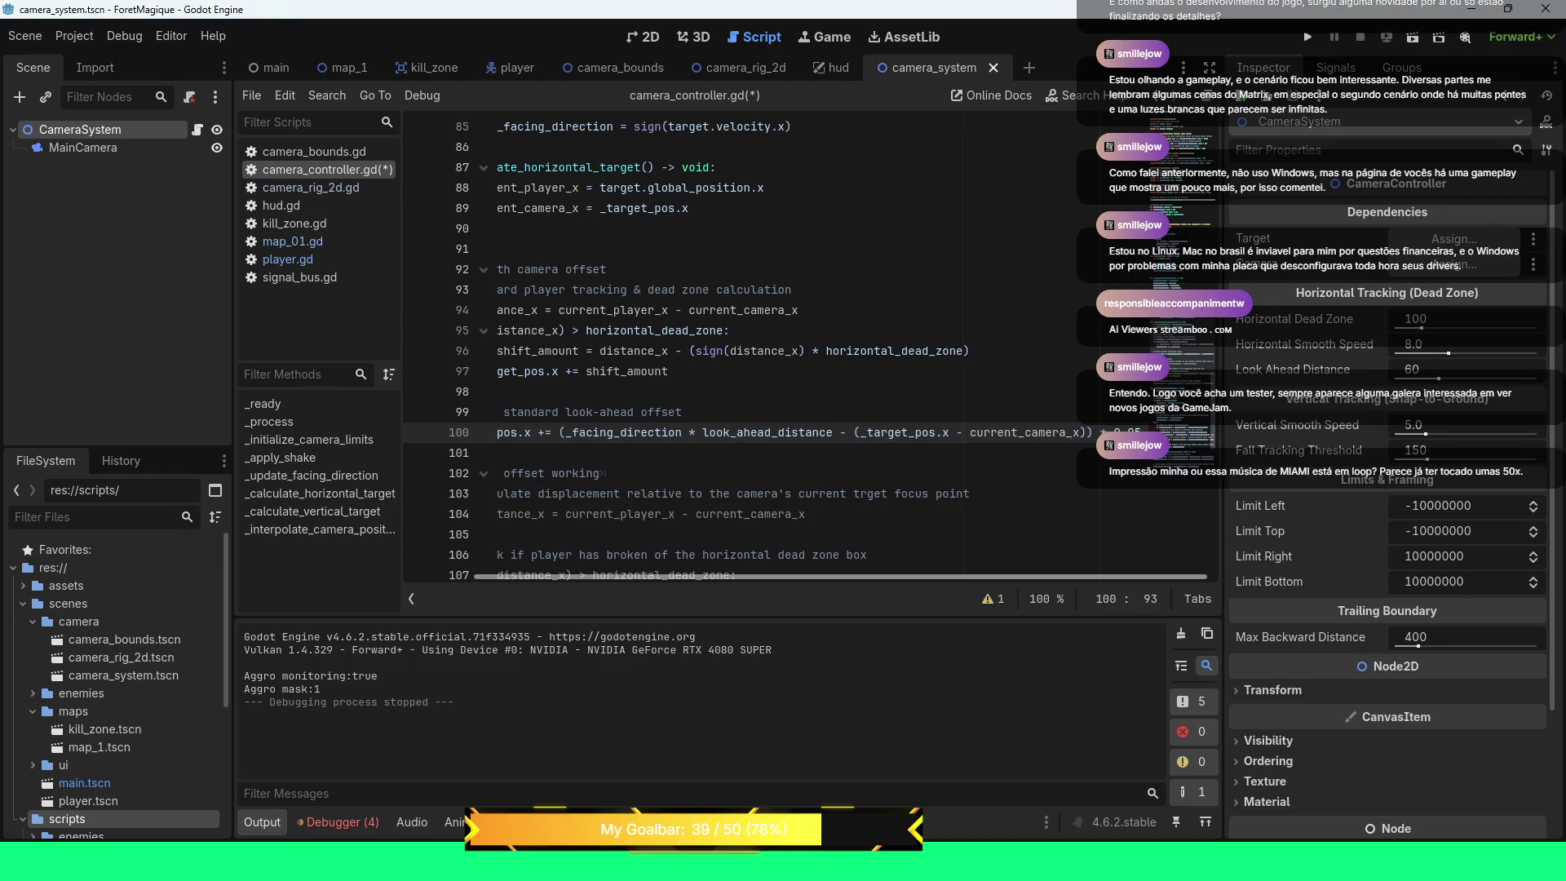
{"action": "left_click", "coordinate": [1141, 432]}
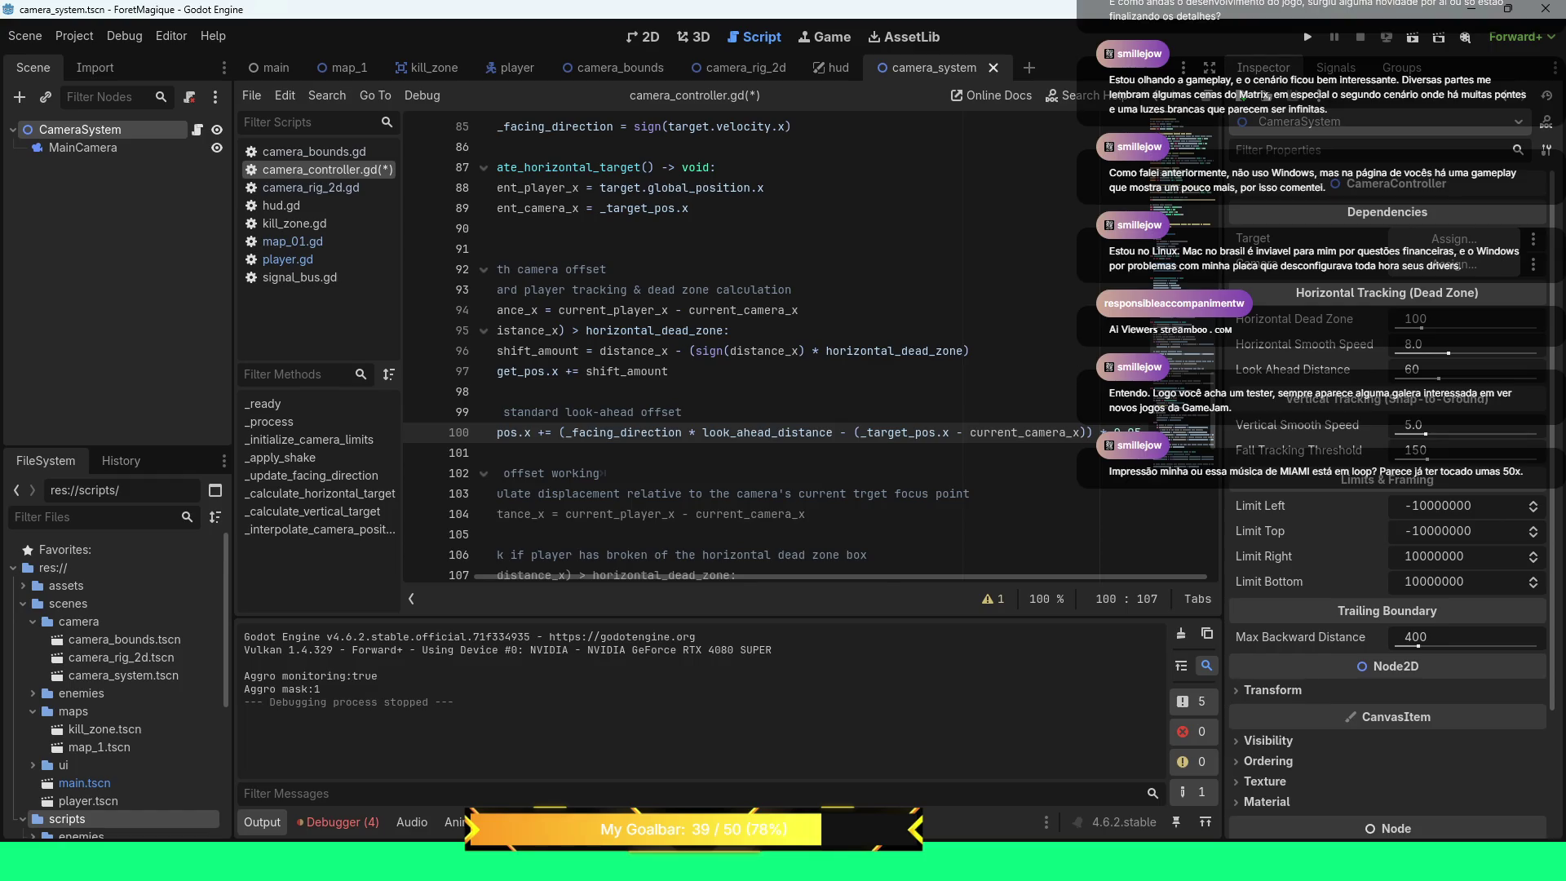
{"action": "key", "text": "Return"}
{"action": "key", "text": "Return"}
Add the heading comment '## Update and Enforce the Trailing Boundary'
{"action": "type", "text": "## Upad"}
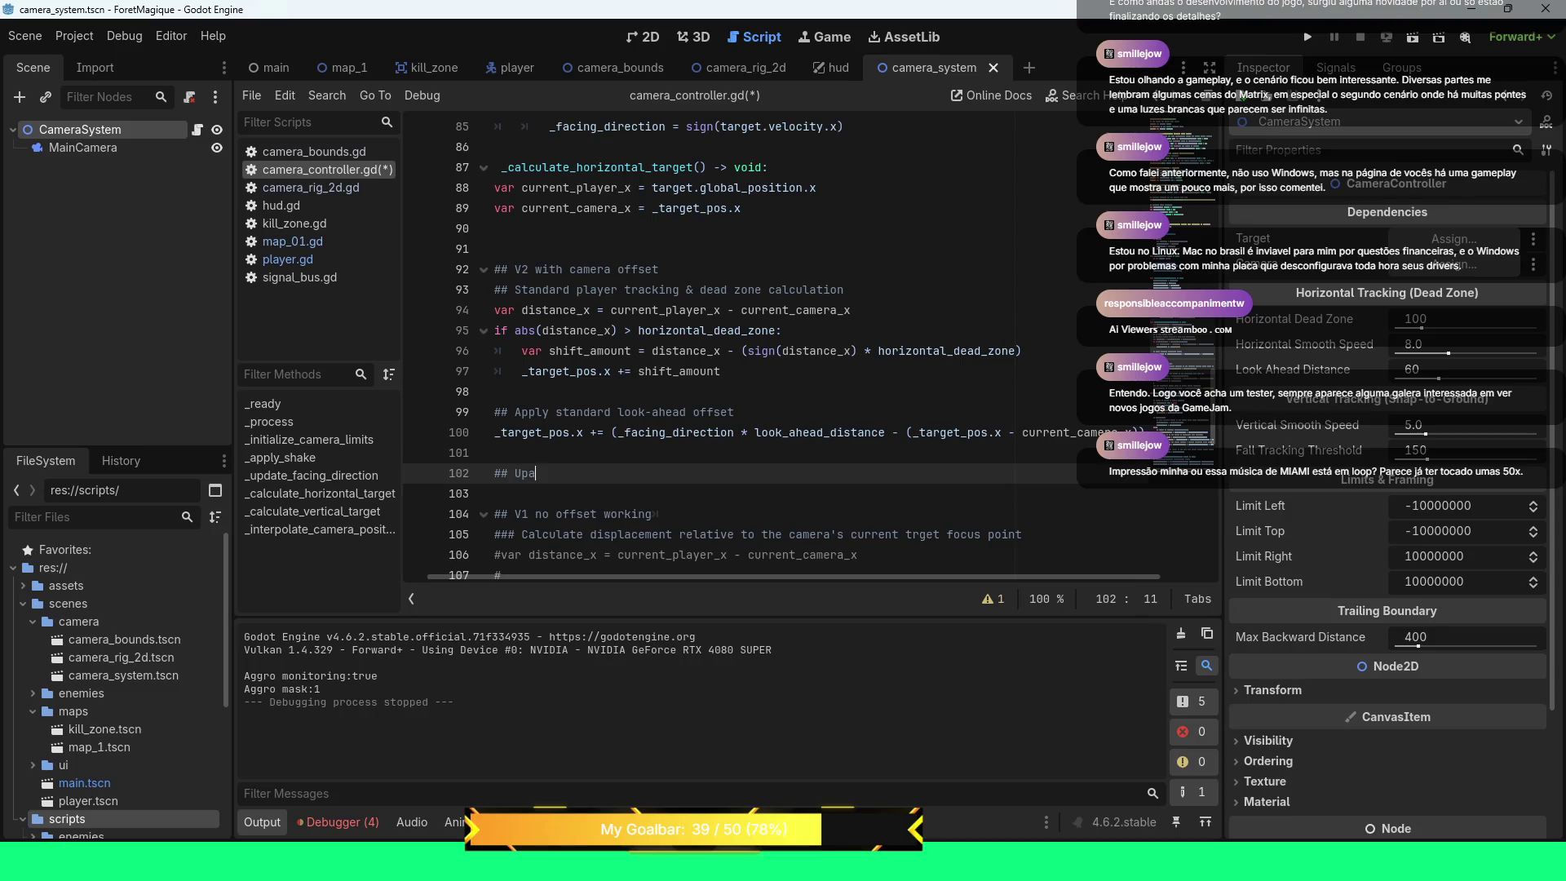
{"action": "type", "text": "ate "}
{"action": "type", "text": "and Enfore"}
{"action": "key", "text": "BackSpace"}
{"action": "type", "text": "ce "}
{"action": "type", "text": "teh  Trai"}
{"action": "type", "text": "ling Boundary"}
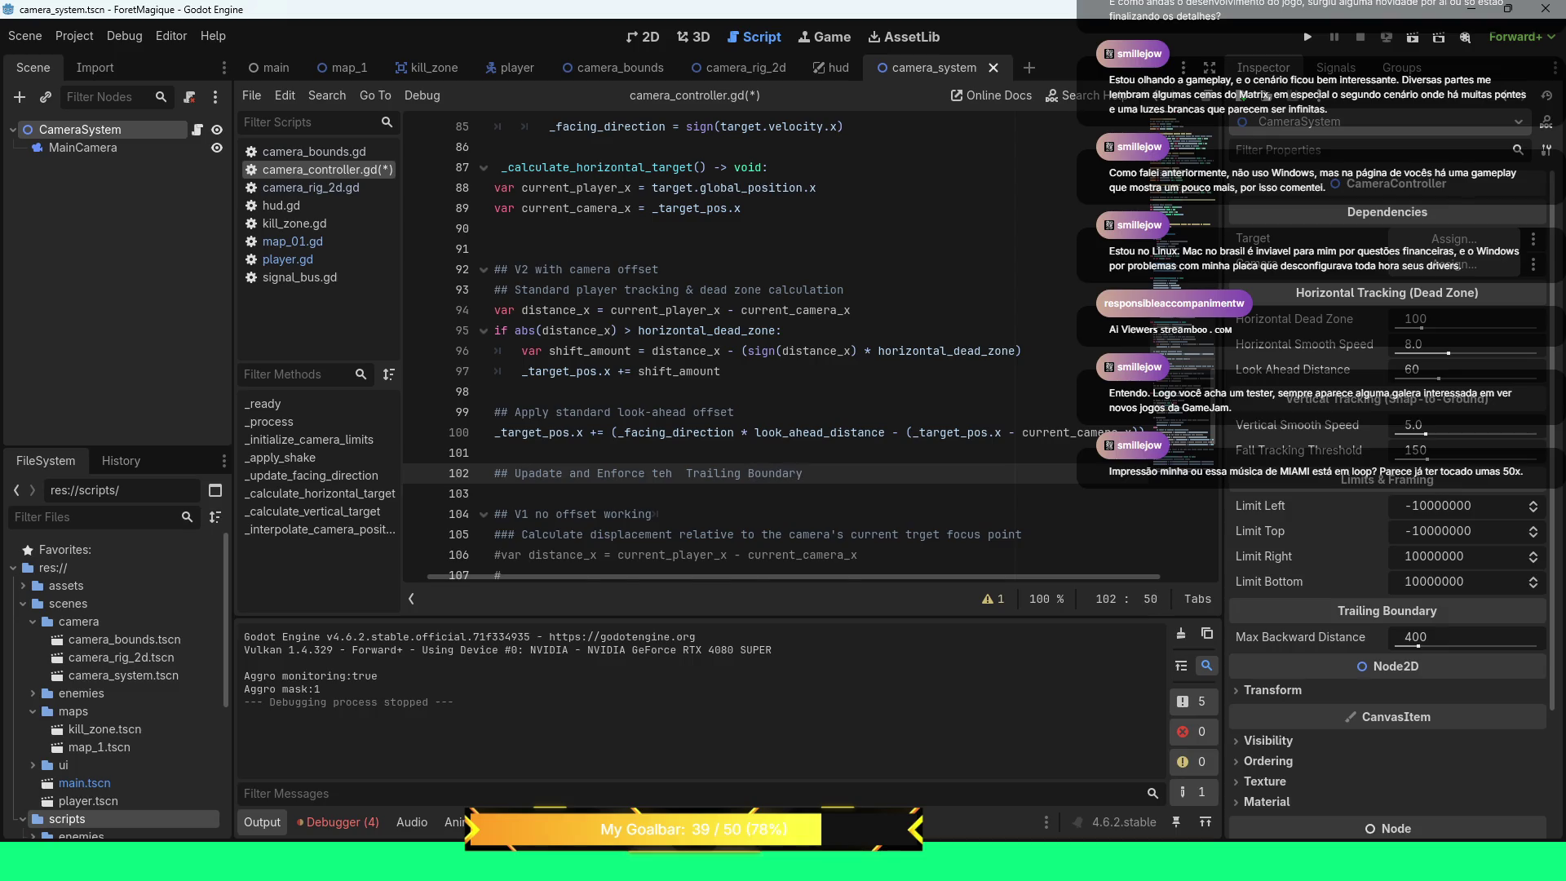
{"action": "key", "text": "Return"}
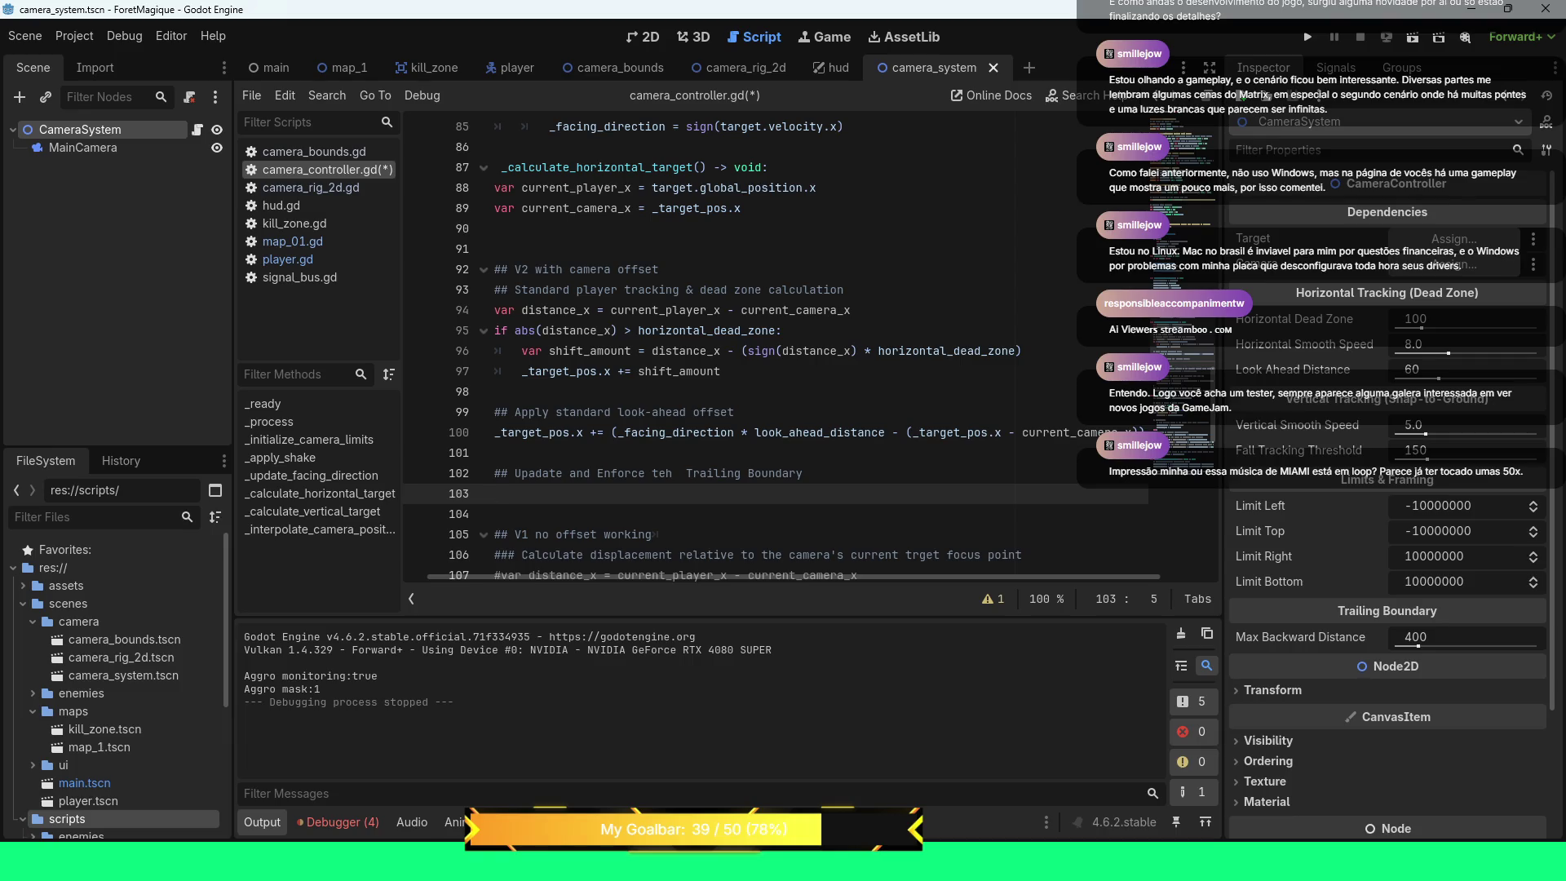
Comment the trailing-wall calculation and add var calculated_wall = global_position.x - max_backward_distance
{"action": "type", "text": "## Calcu"}
{"action": "type", "text": "late "}
{"action": "type", "text": "whre the traili"}
{"action": "type", "text": "ng wall "}
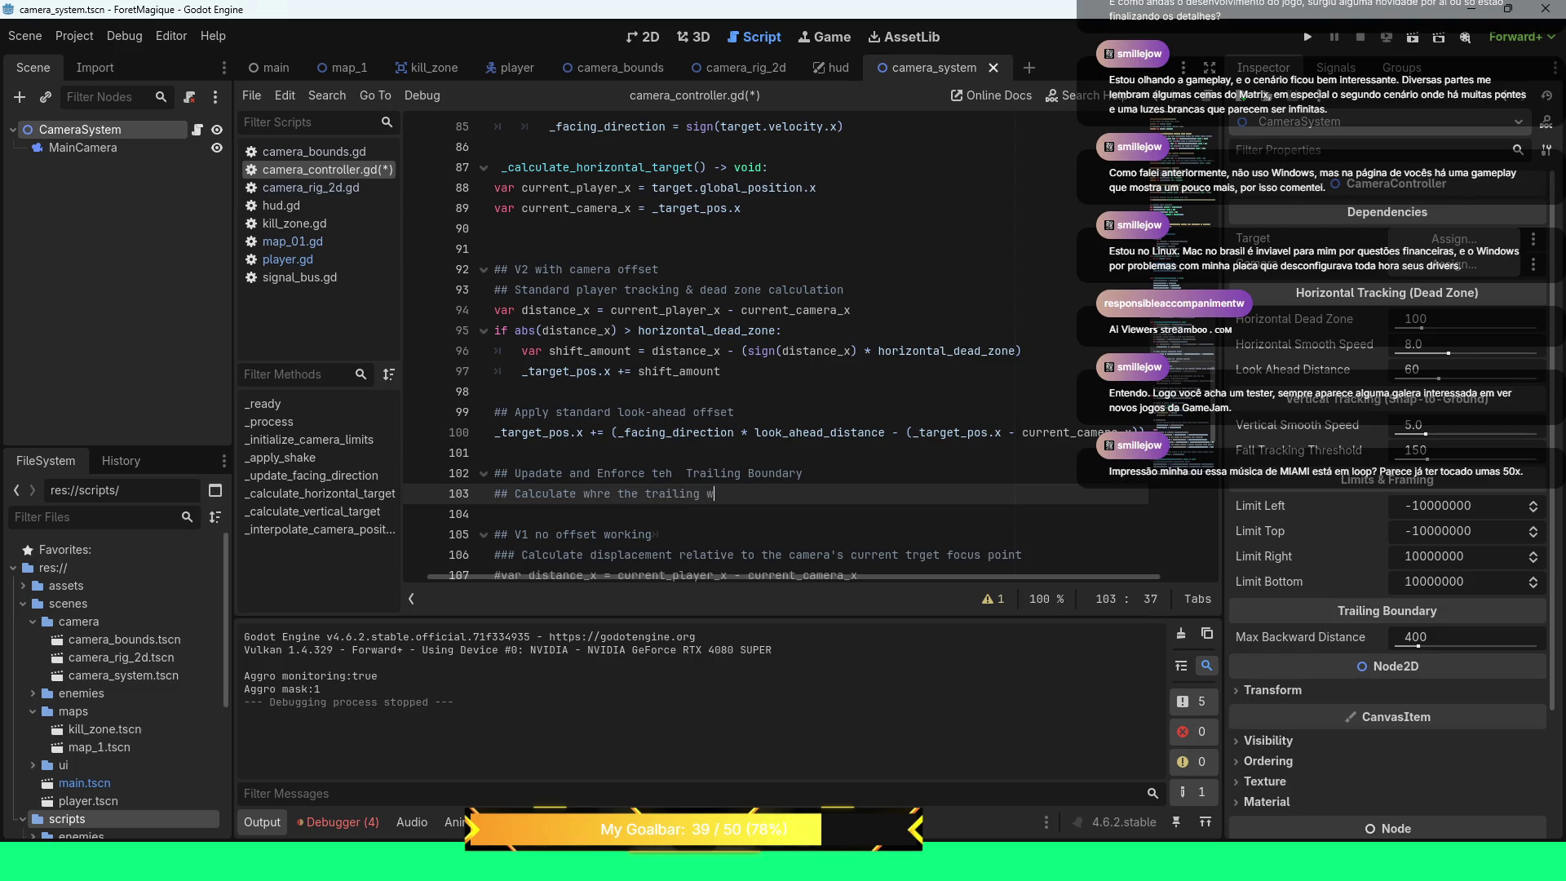
{"action": "type", "text": "should be bas"}
{"action": "type", "text": "ed on the ca"}
{"action": "type", "text": "mera"}
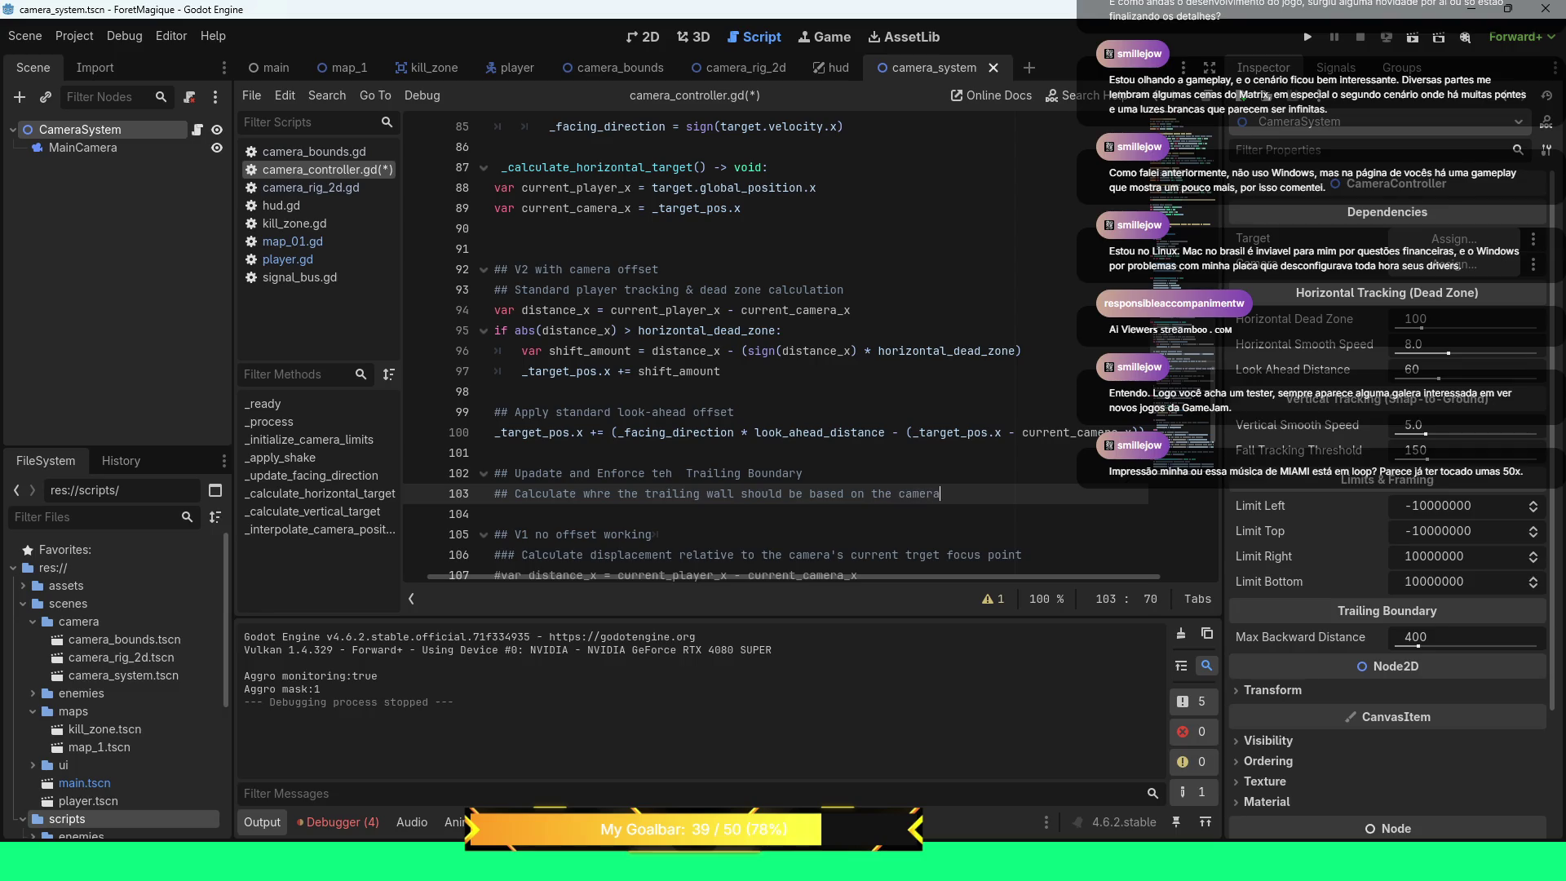
{"action": "type", "text": "'s current position"}
{"action": "key", "text": "Return"}
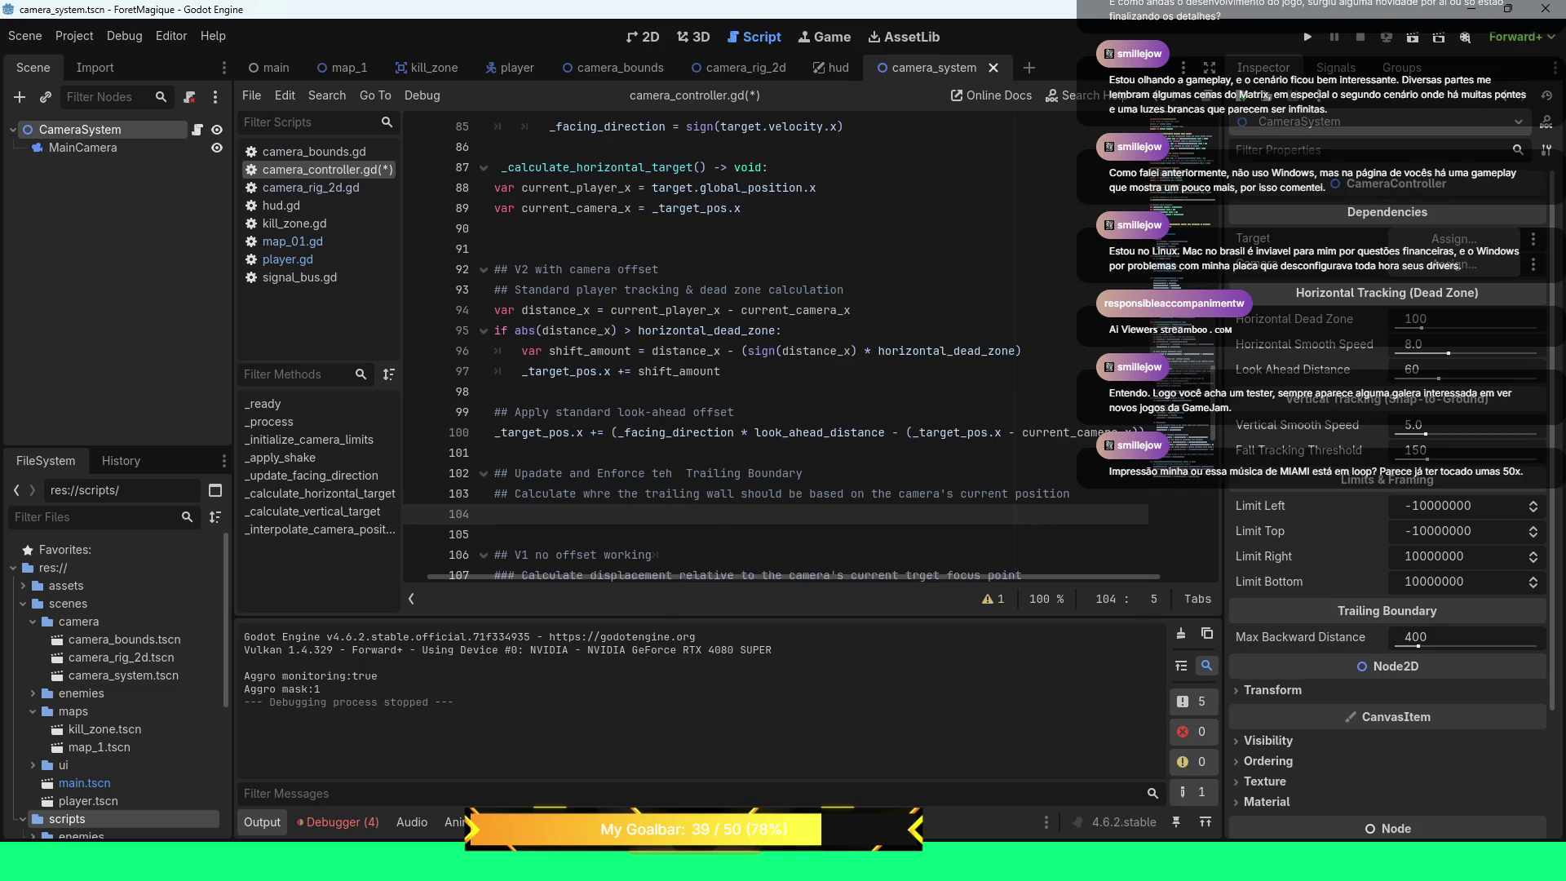
{"action": "type", "text": "var calc"}
{"action": "type", "text": "ulate"}
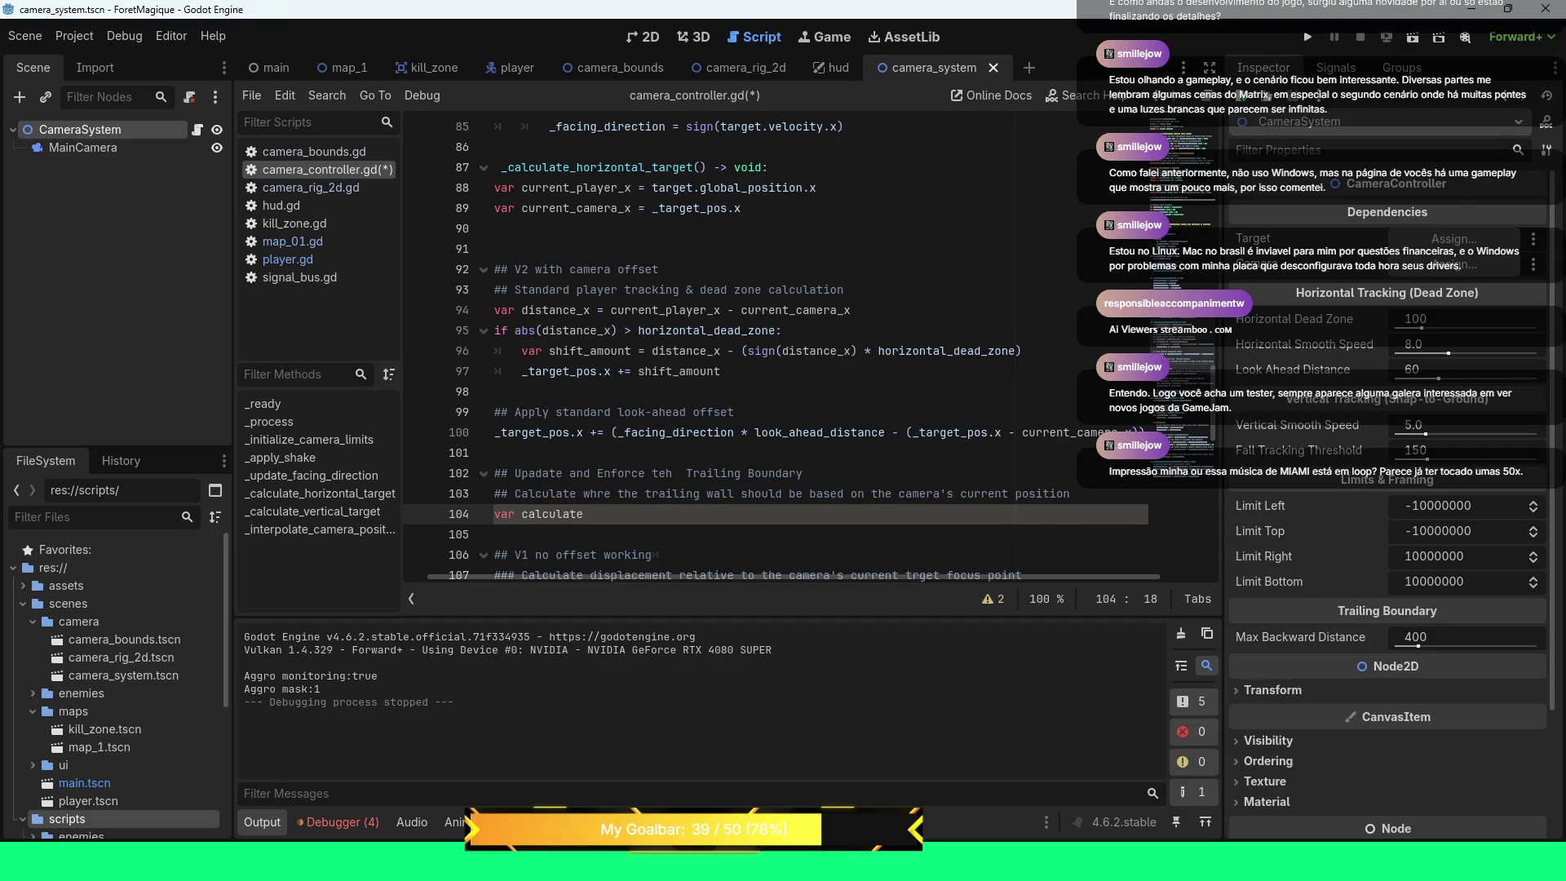
{"action": "type", "text": "d_wall = "}
{"action": "type", "text": "glob"}
{"action": "key", "text": "Return"}
{"action": "type", "text": ".x - "}
{"action": "type", "text": "max_b"}
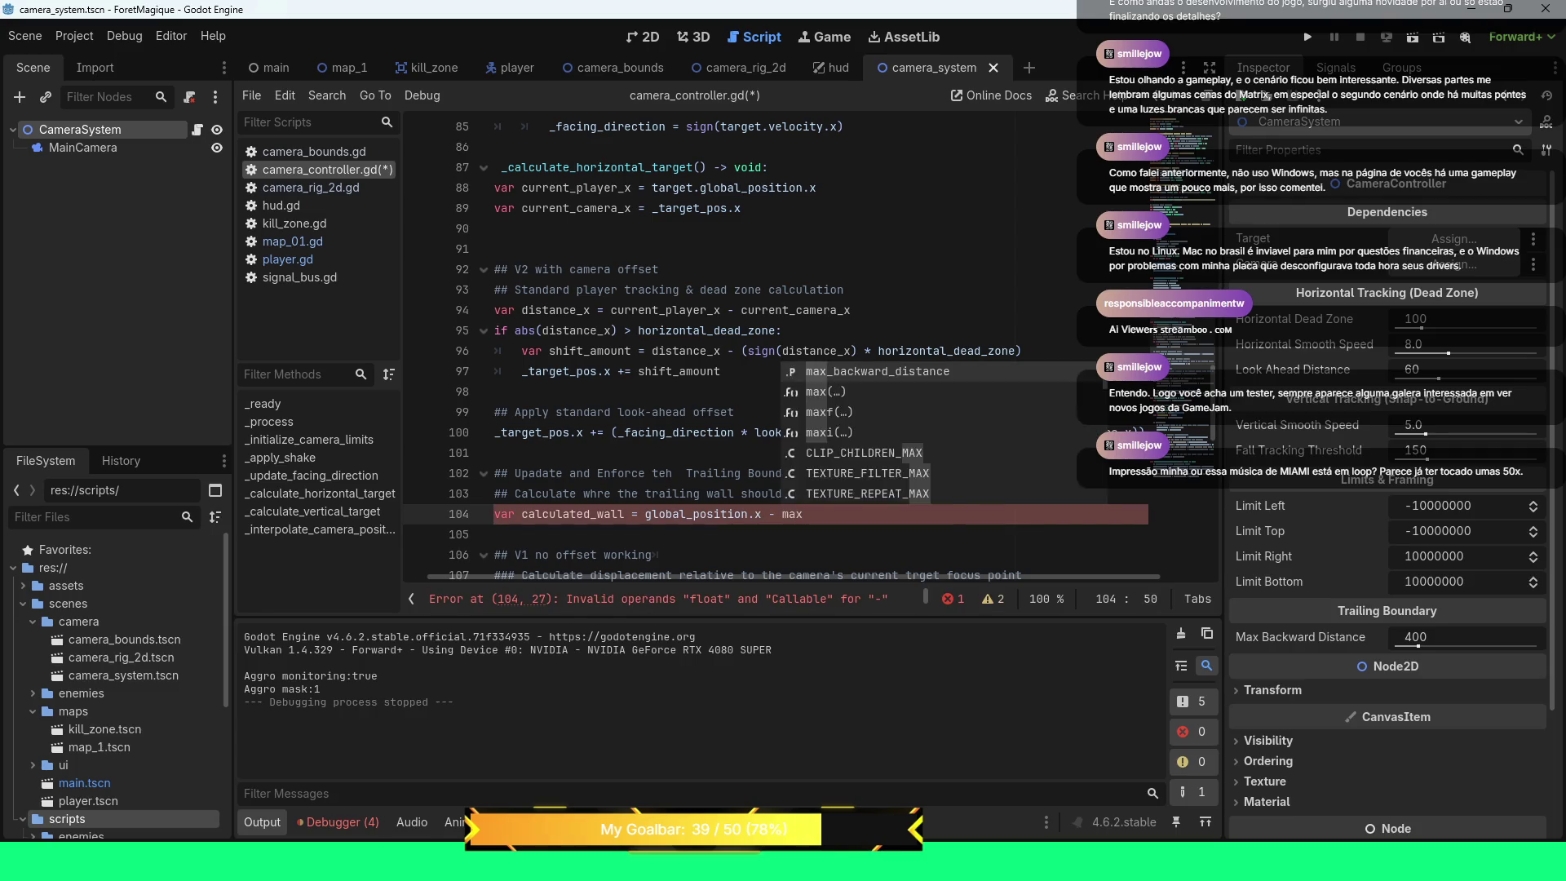
{"action": "key", "text": "Return"}
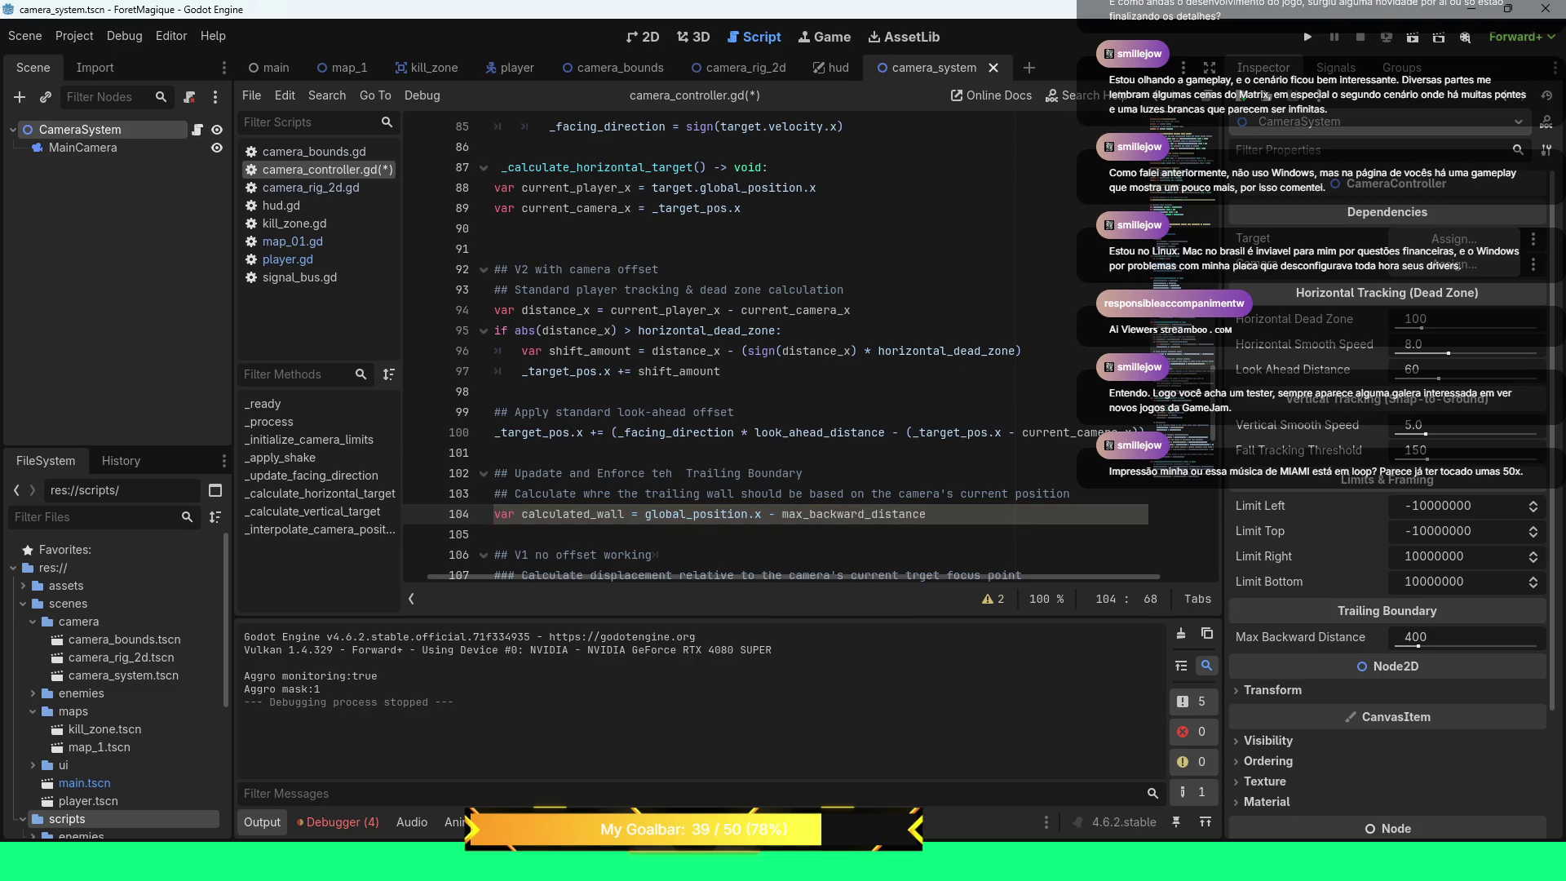
Add a comment that the boundary only moves forward (right), never backward (left)
{"action": "key", "text": "Return"}
{"action": "key", "text": "Return"}
{"action": "type", "text": "##T"}
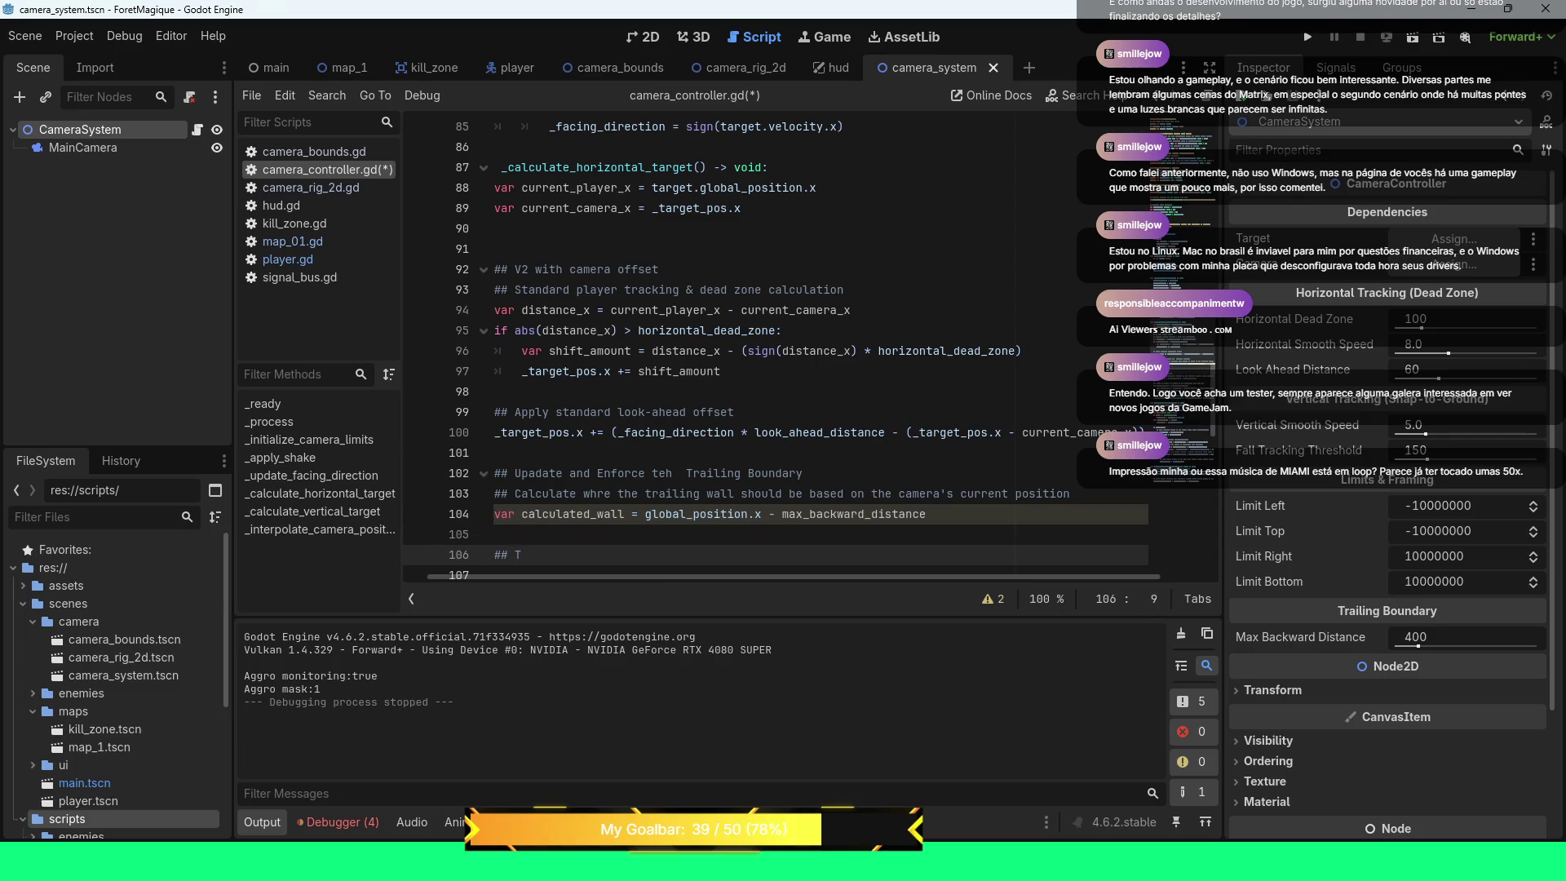
{"action": "type", "text": "he boundary"}
{"action": "type", "text": "can only mo"}
{"action": "type", "text": "ve forw"}
{"action": "type", "text": "ard (ri"}
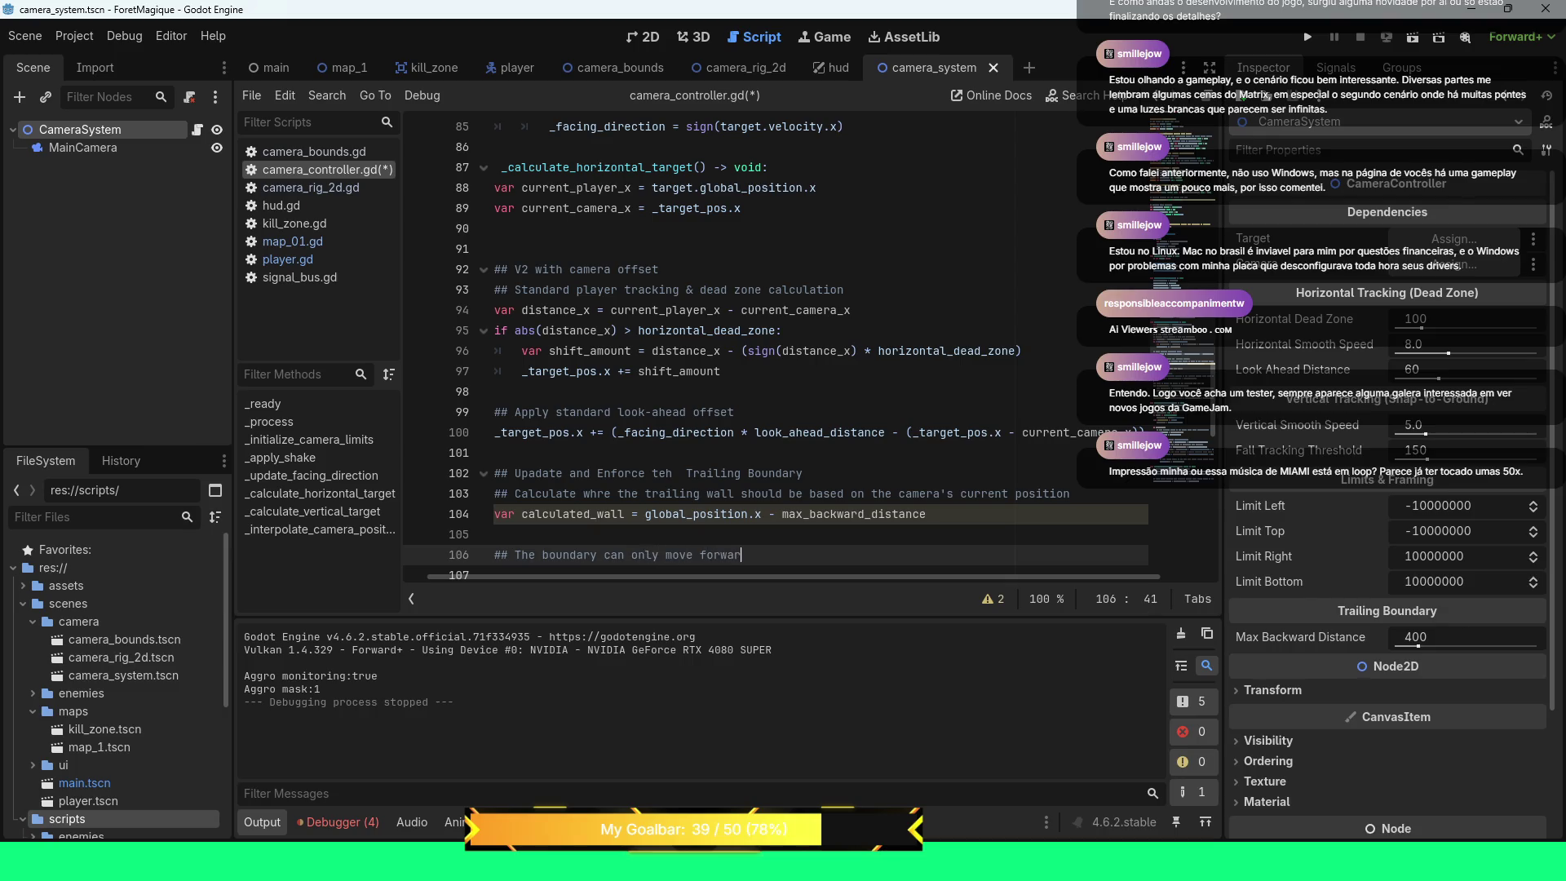
{"action": "type", "text": "ght"}
{"action": "type", "text": ") , never backward"}
{"action": "type", "text": "(left"}
{"action": "type", "text": ")"}
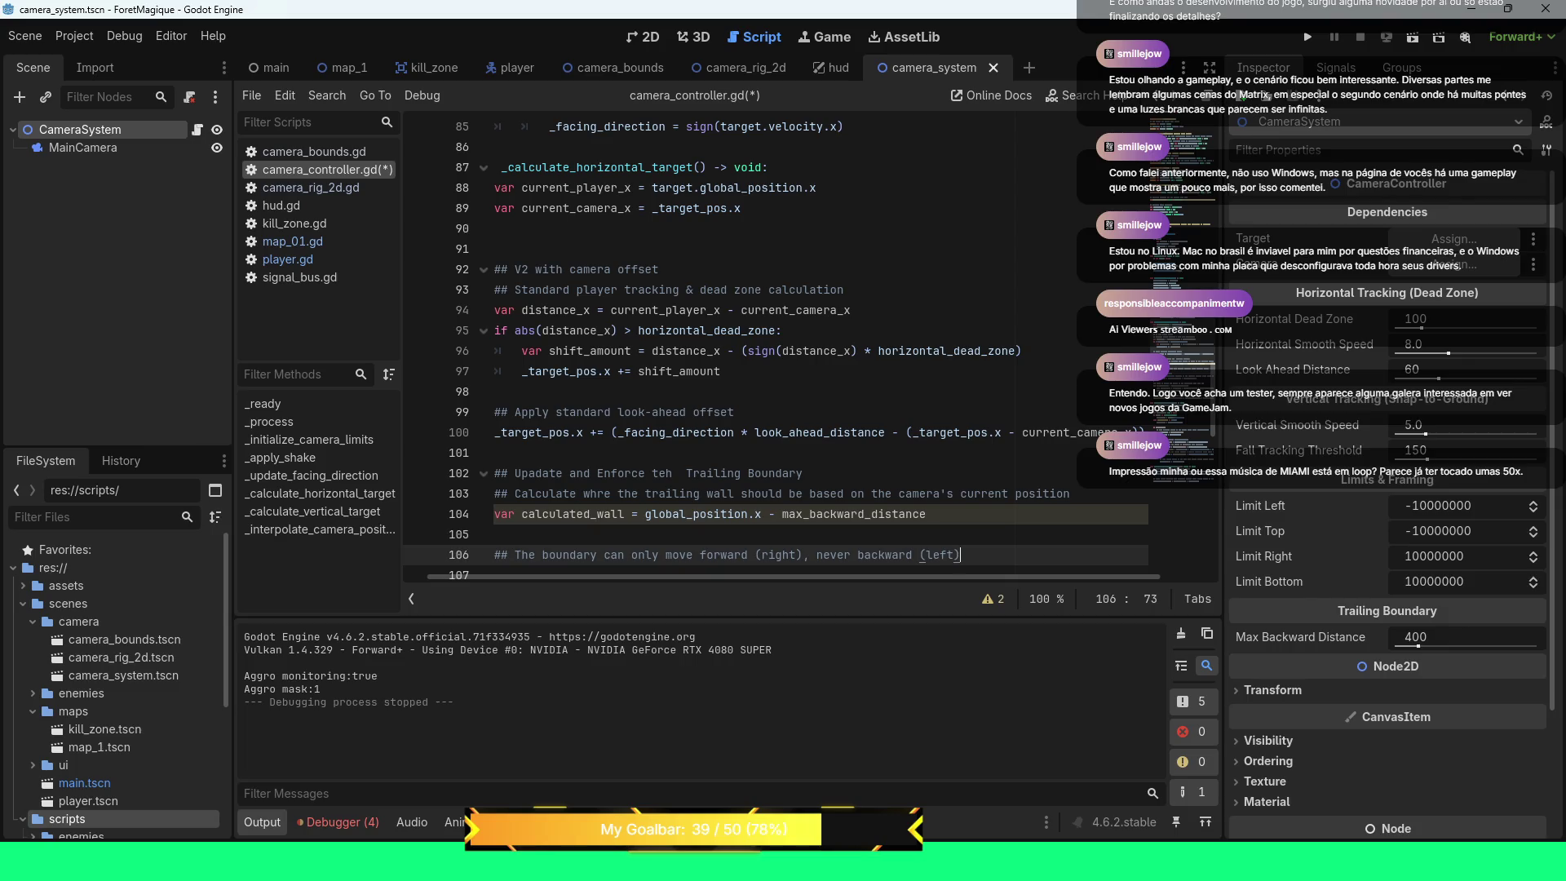
{"action": "key", "text": "Return"}
Write the condition 'if calculated_wall > _left_boundary_x:'
{"action": "type", "text": "if "}
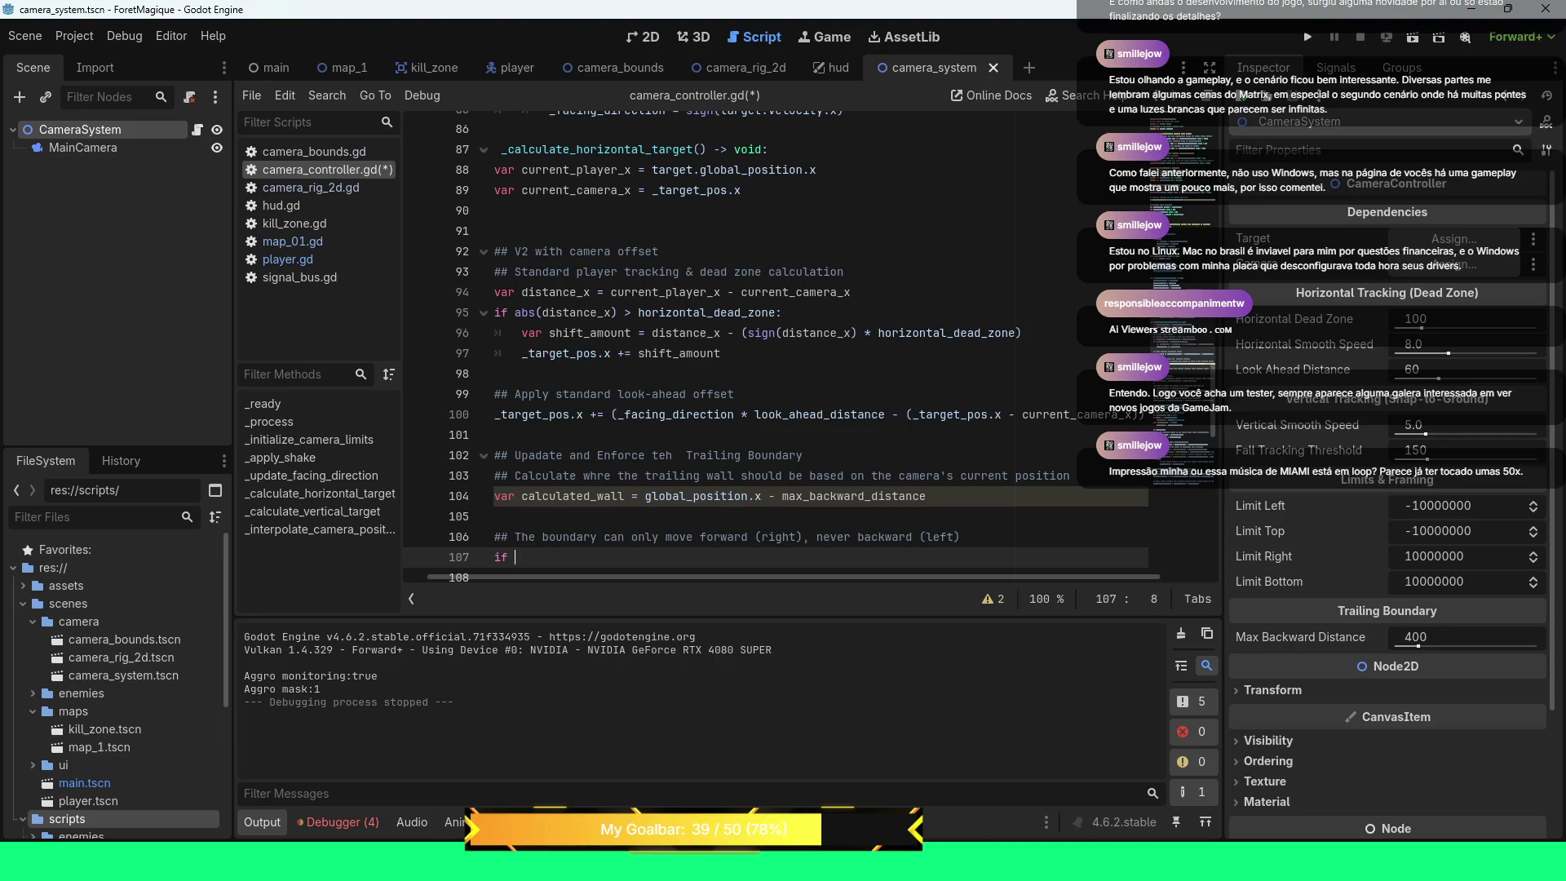
{"action": "type", "text": "ca"}
{"action": "key", "text": "Return"}
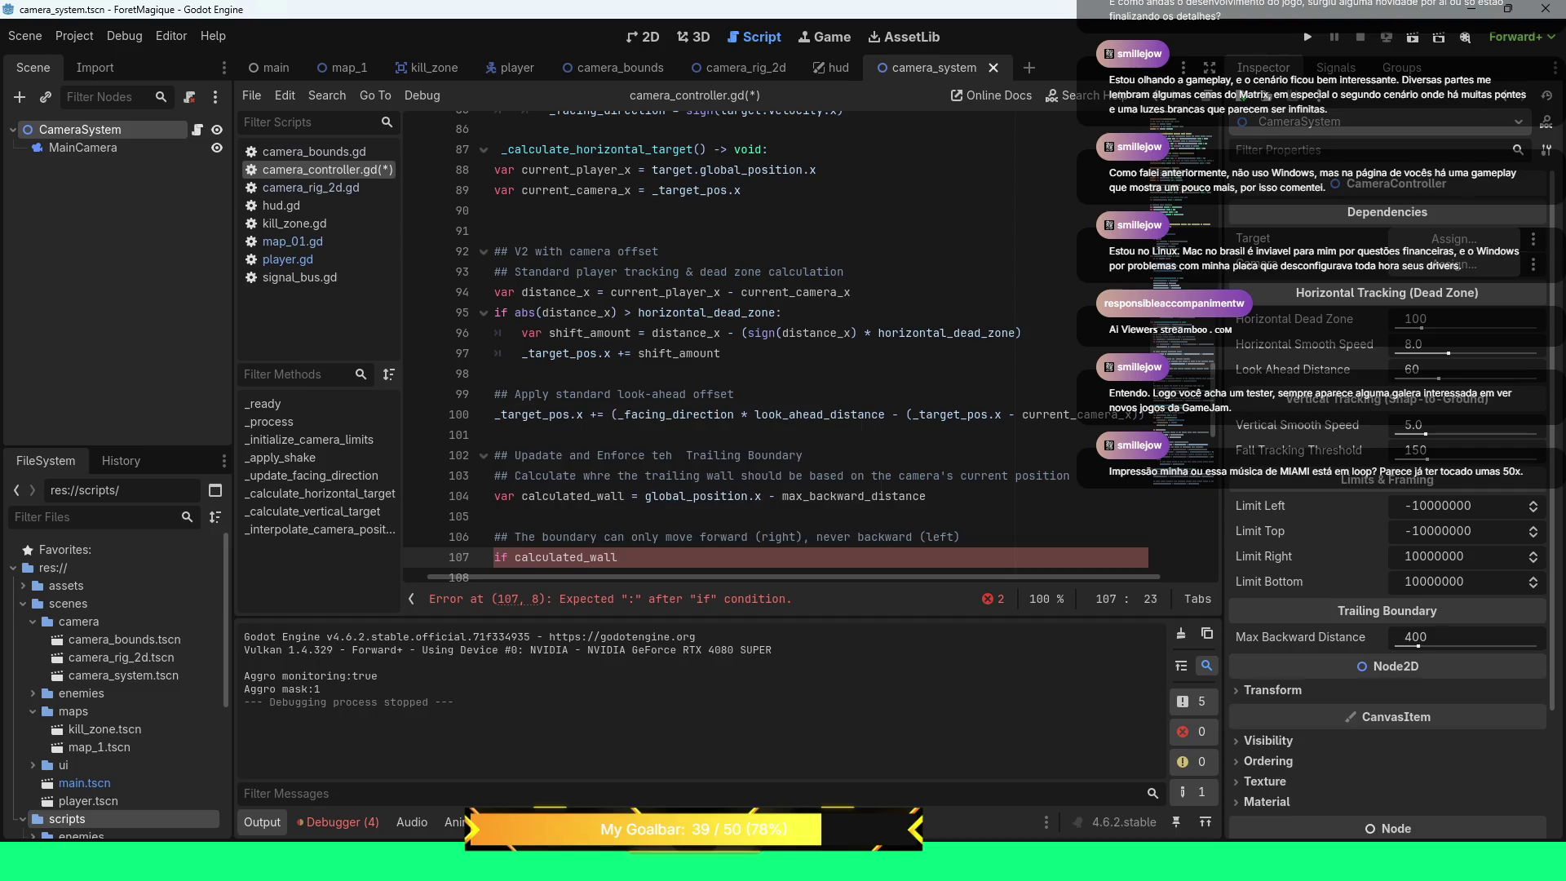
{"action": "type", "text": "> "}
{"action": "type", "text": "_lef"}
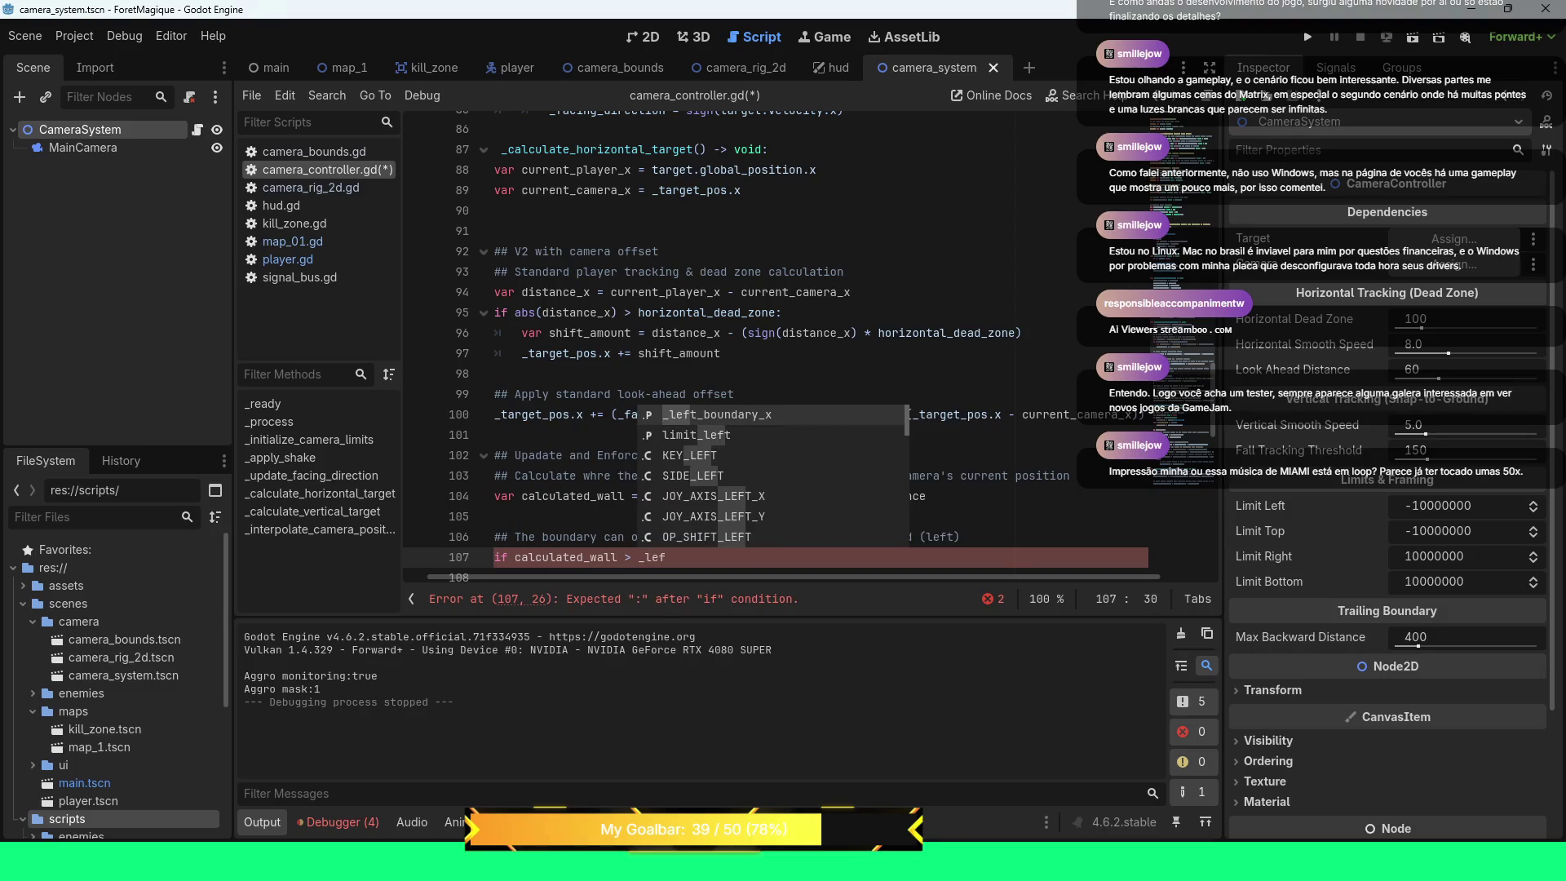
{"action": "key", "text": "Return"}
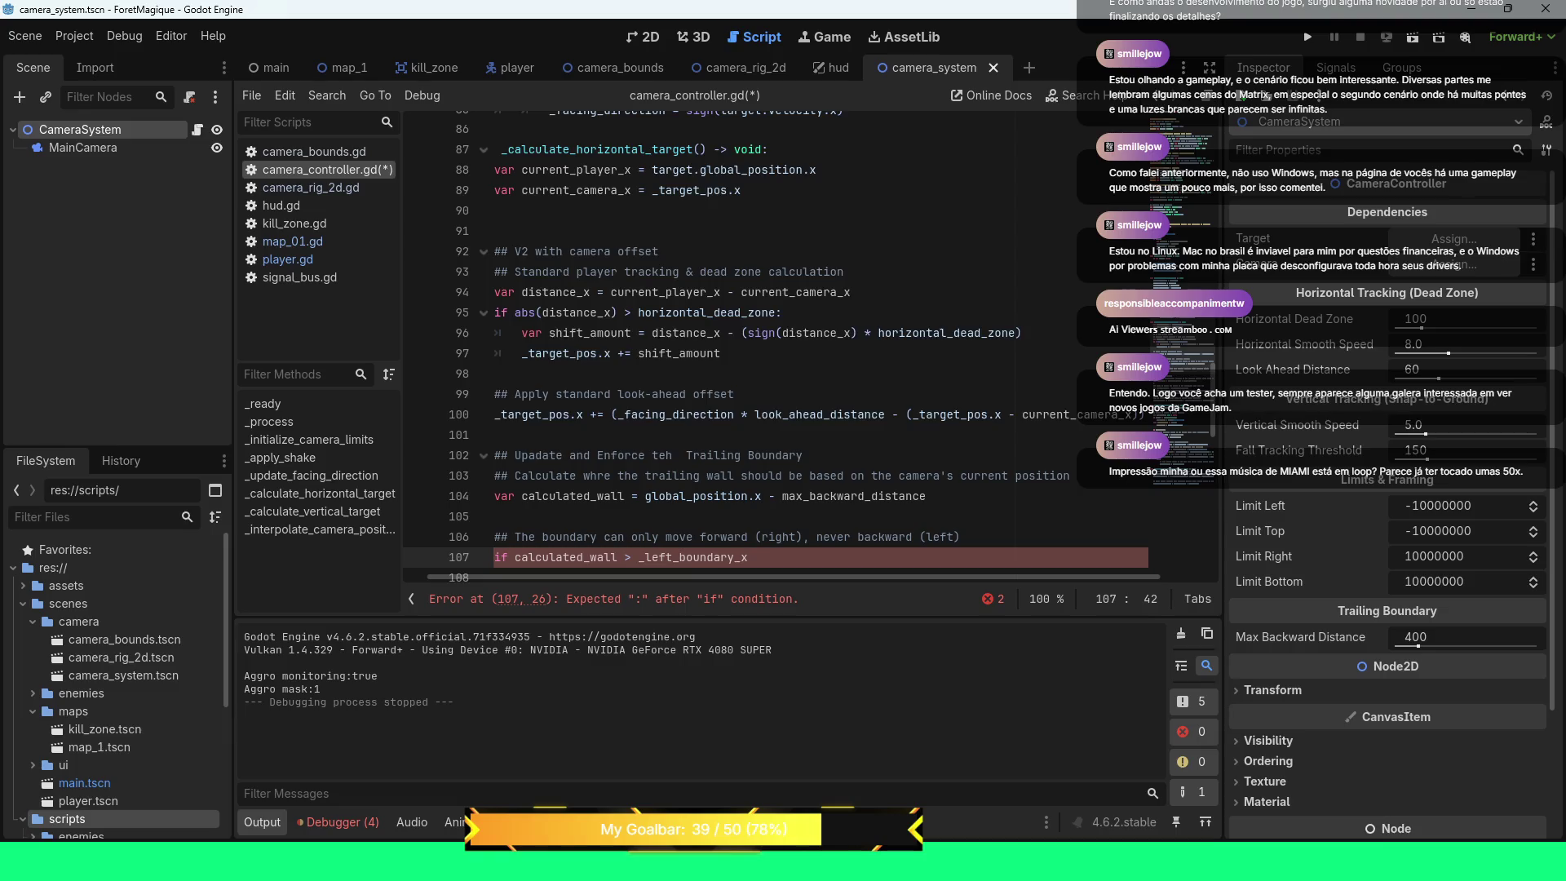
{"action": "key", "text": "Return"}
{"action": "key", "text": "BackSpace"}
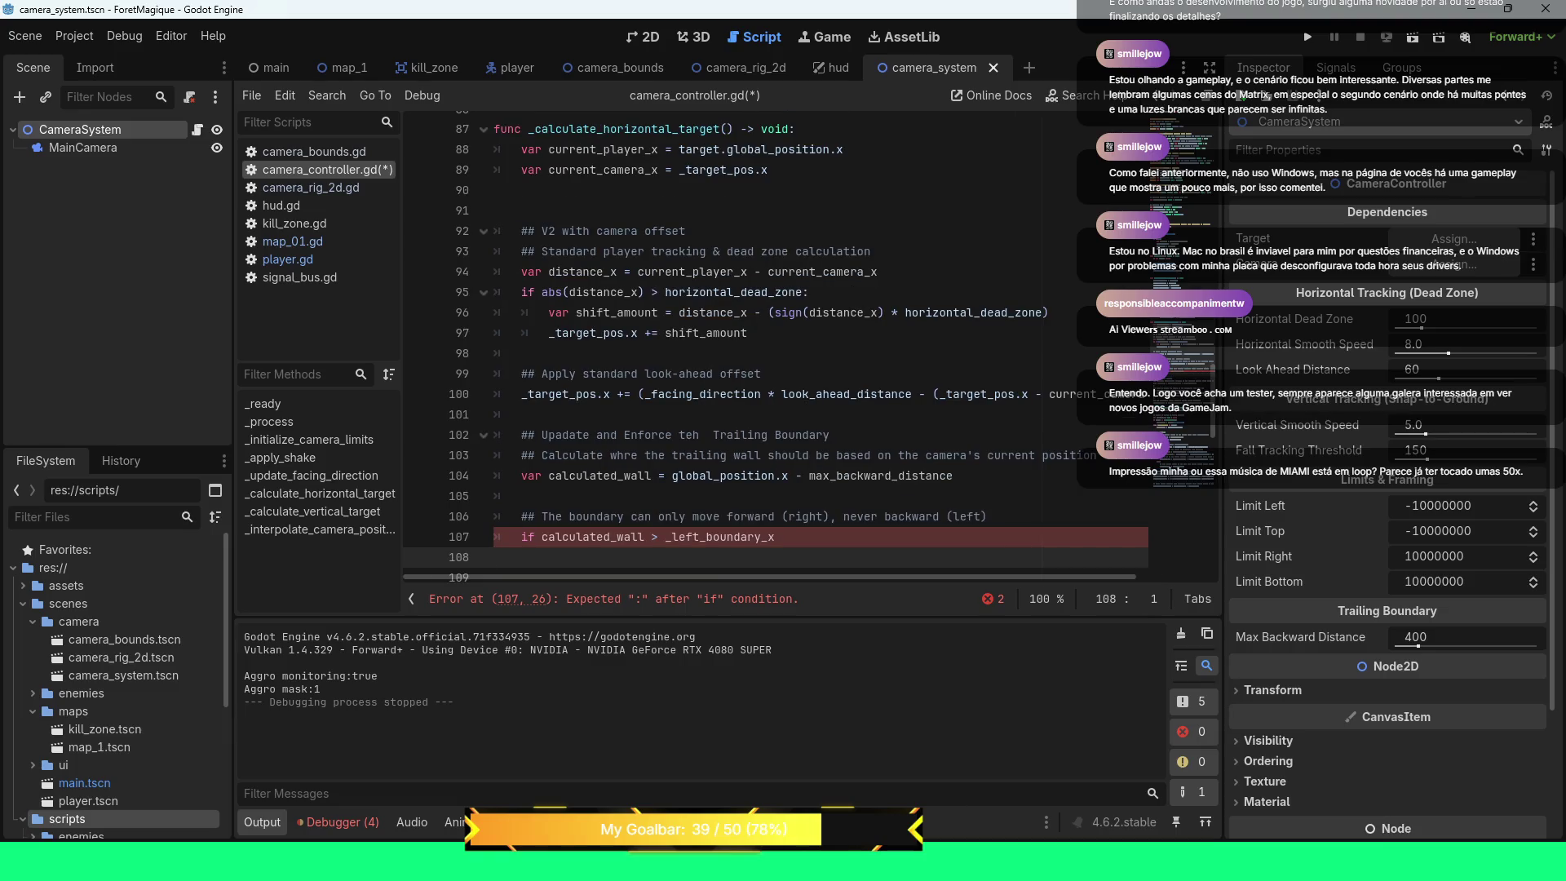
{"action": "key", "text": "Up"}
{"action": "key", "text": "End"}
{"action": "type", "text": ":"}
{"action": "key", "text": "Return"}
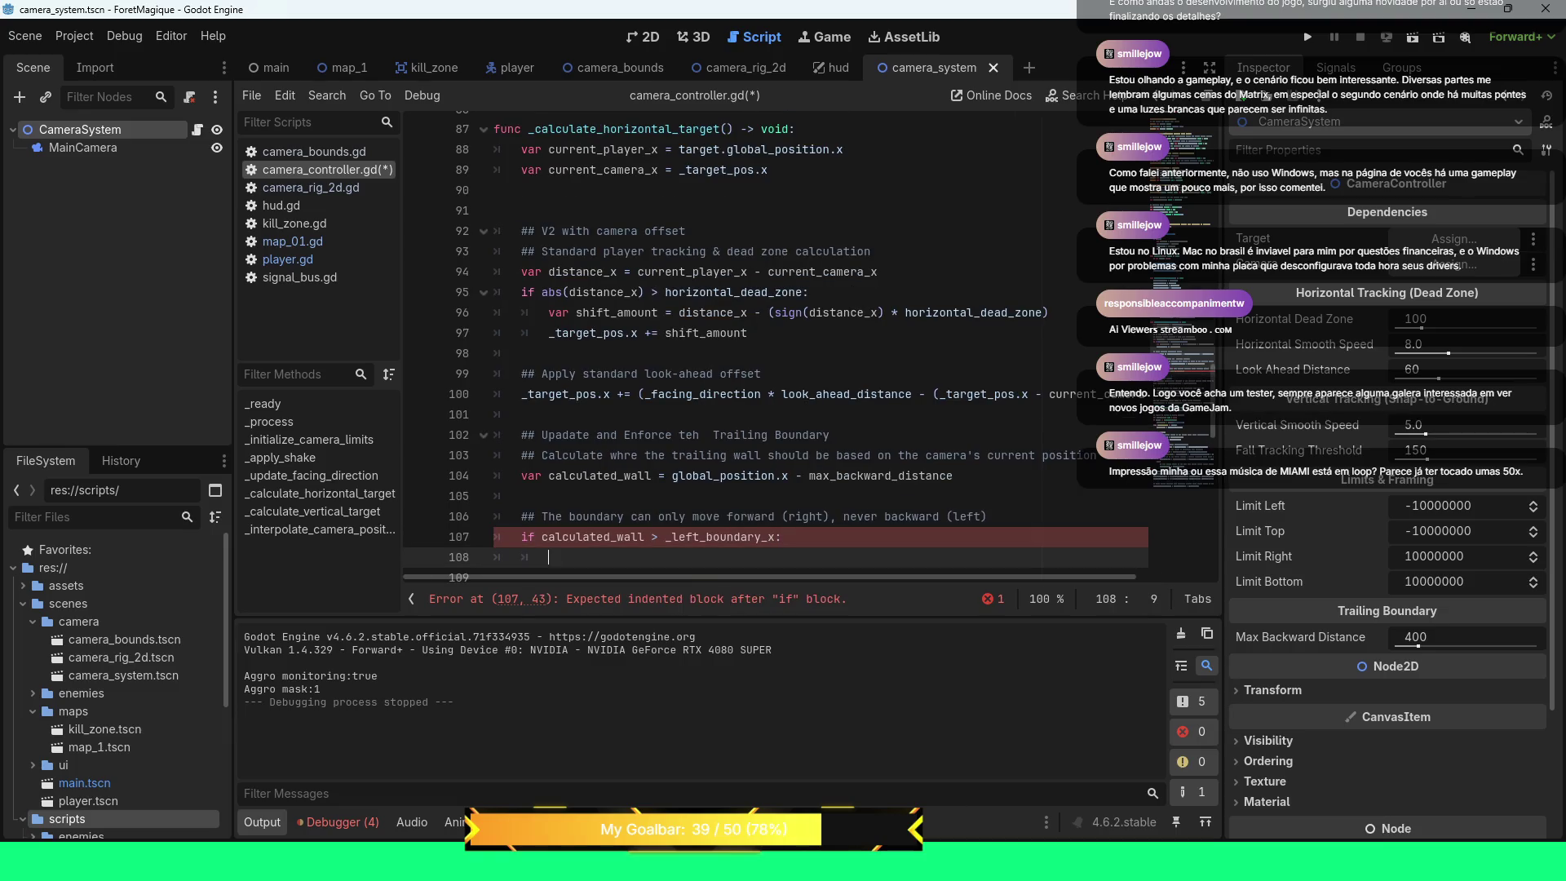
In the if body assign _left_boundary_x = calculated_wall, followed by blank lines
{"action": "type", "text": "_lef"}
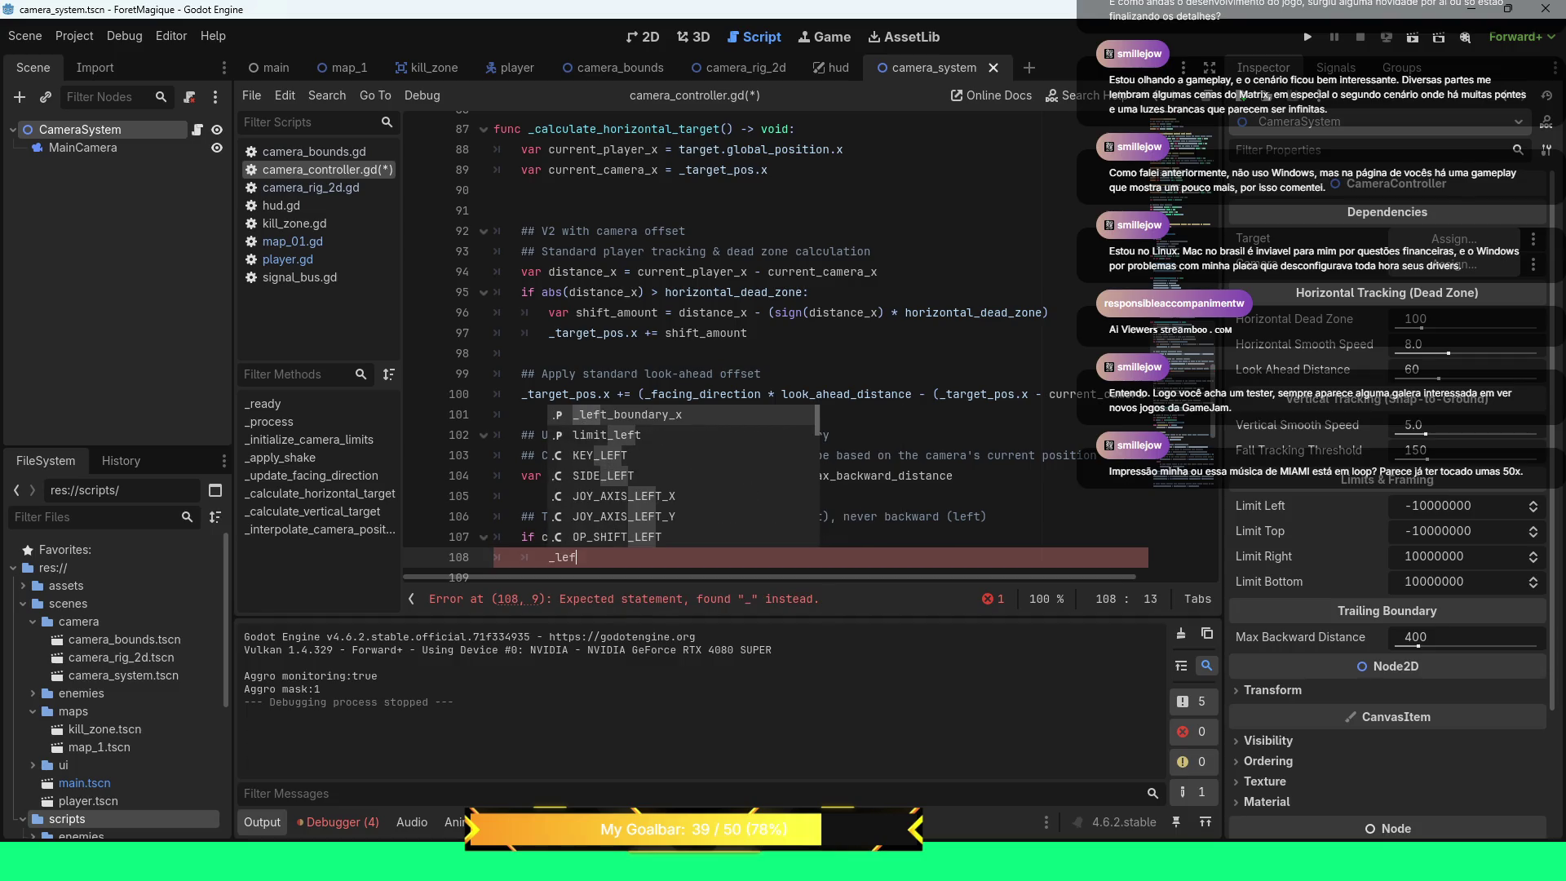
{"action": "key", "text": "Return"}
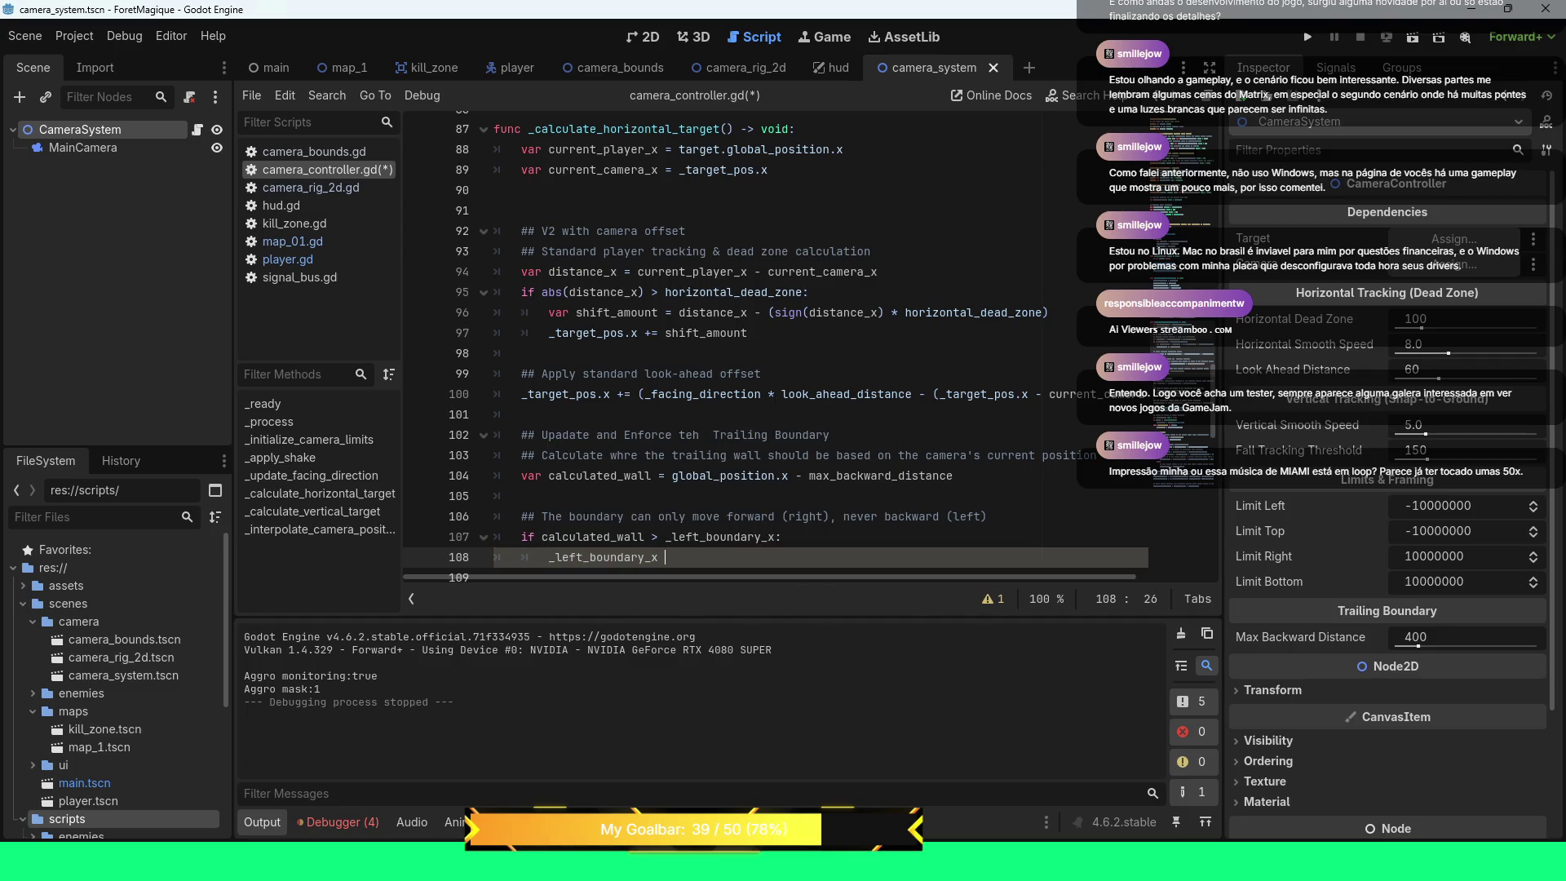
{"action": "type", "text": "ca"}
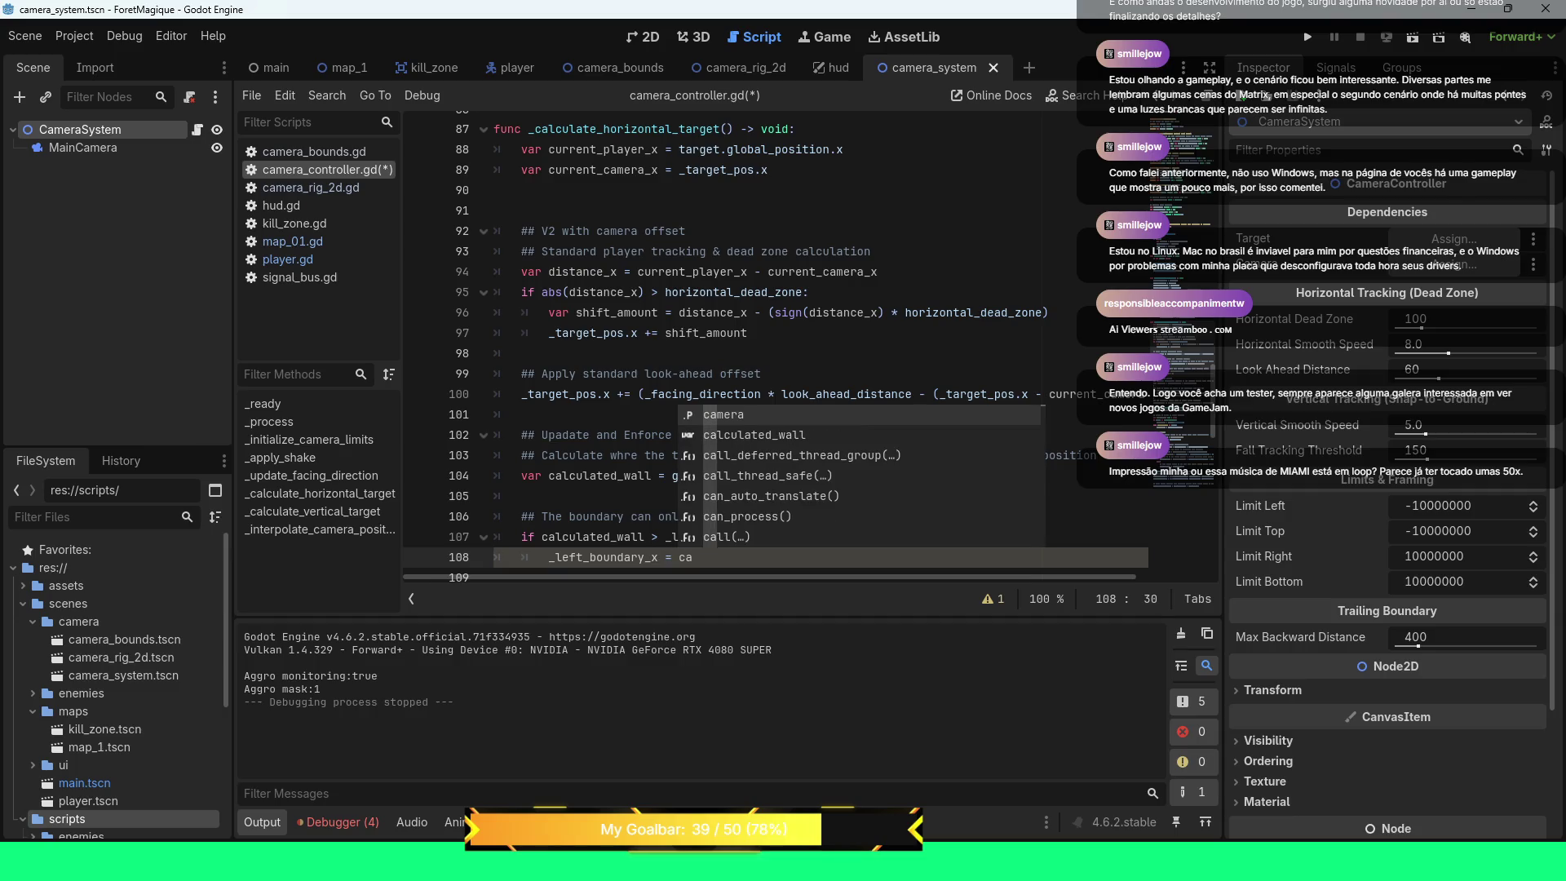
{"action": "key", "text": "Down"}
{"action": "key", "text": "Return"}
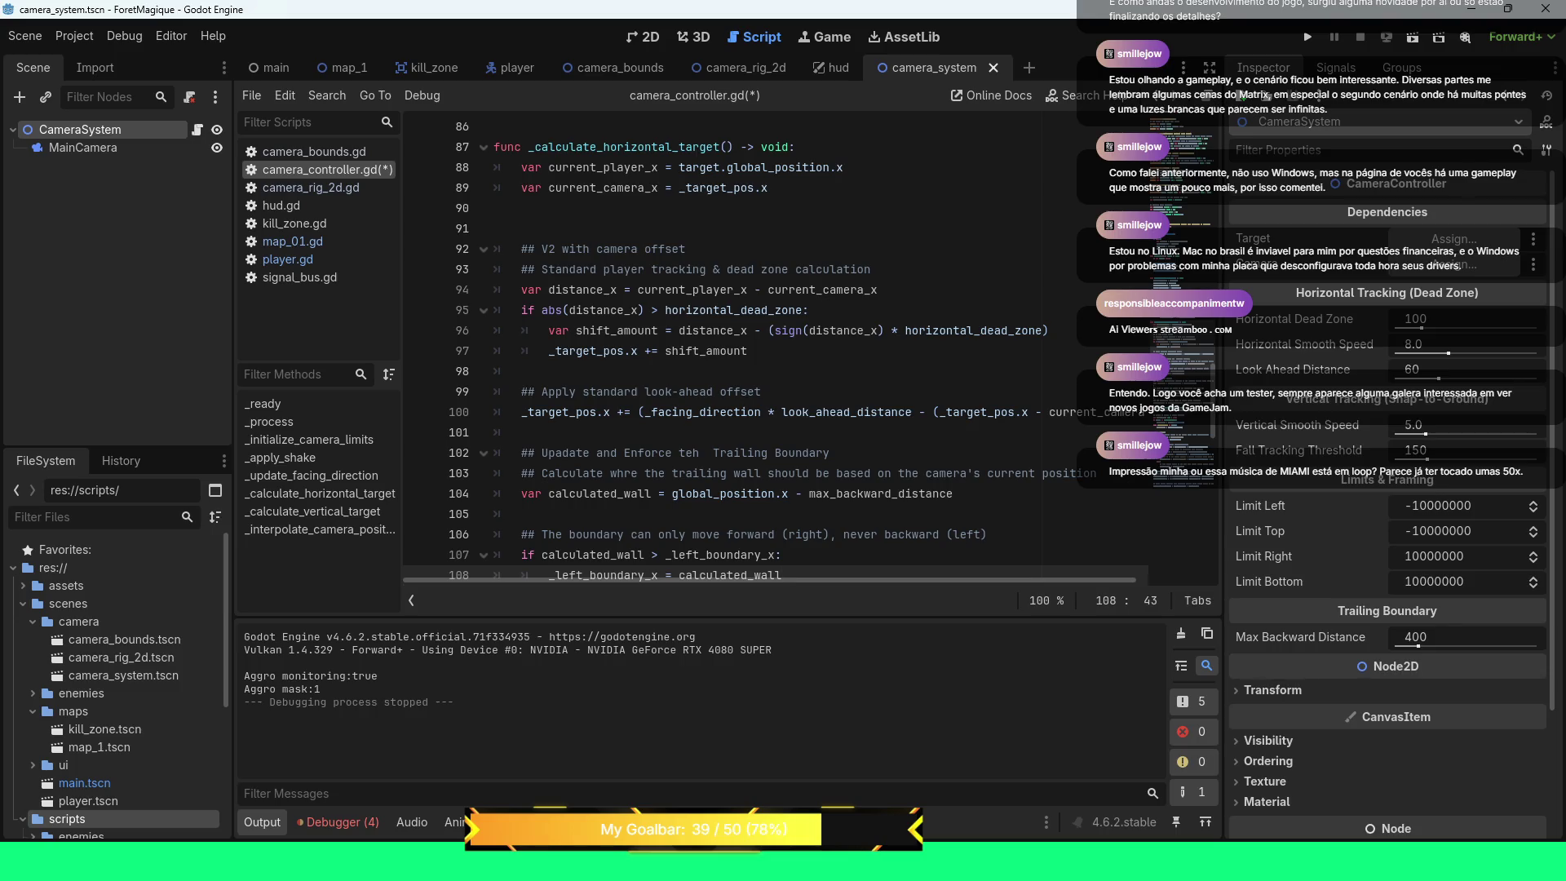
{"action": "key", "text": "Return"}
{"action": "key", "text": "Return"}
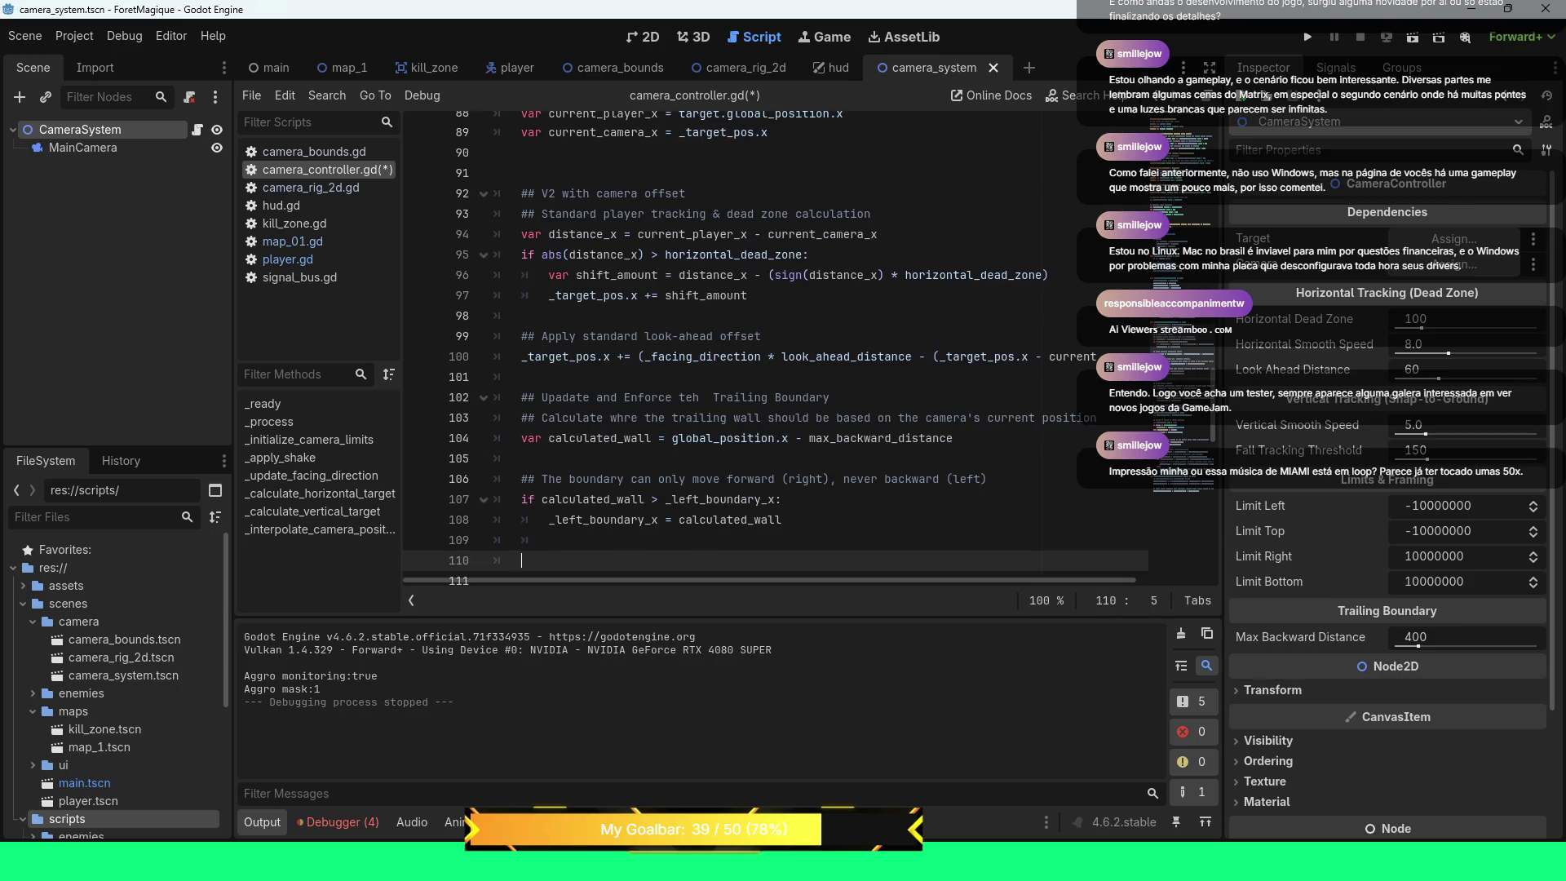
{"action": "type", "text": "#"}
{"action": "type", "text": "# C"}
{"action": "type", "text": "lamp "}
{"action": "type", "text": "teh camera's"}
{"action": "type", "text": " target "}
{"action": "type", "text": "position "}
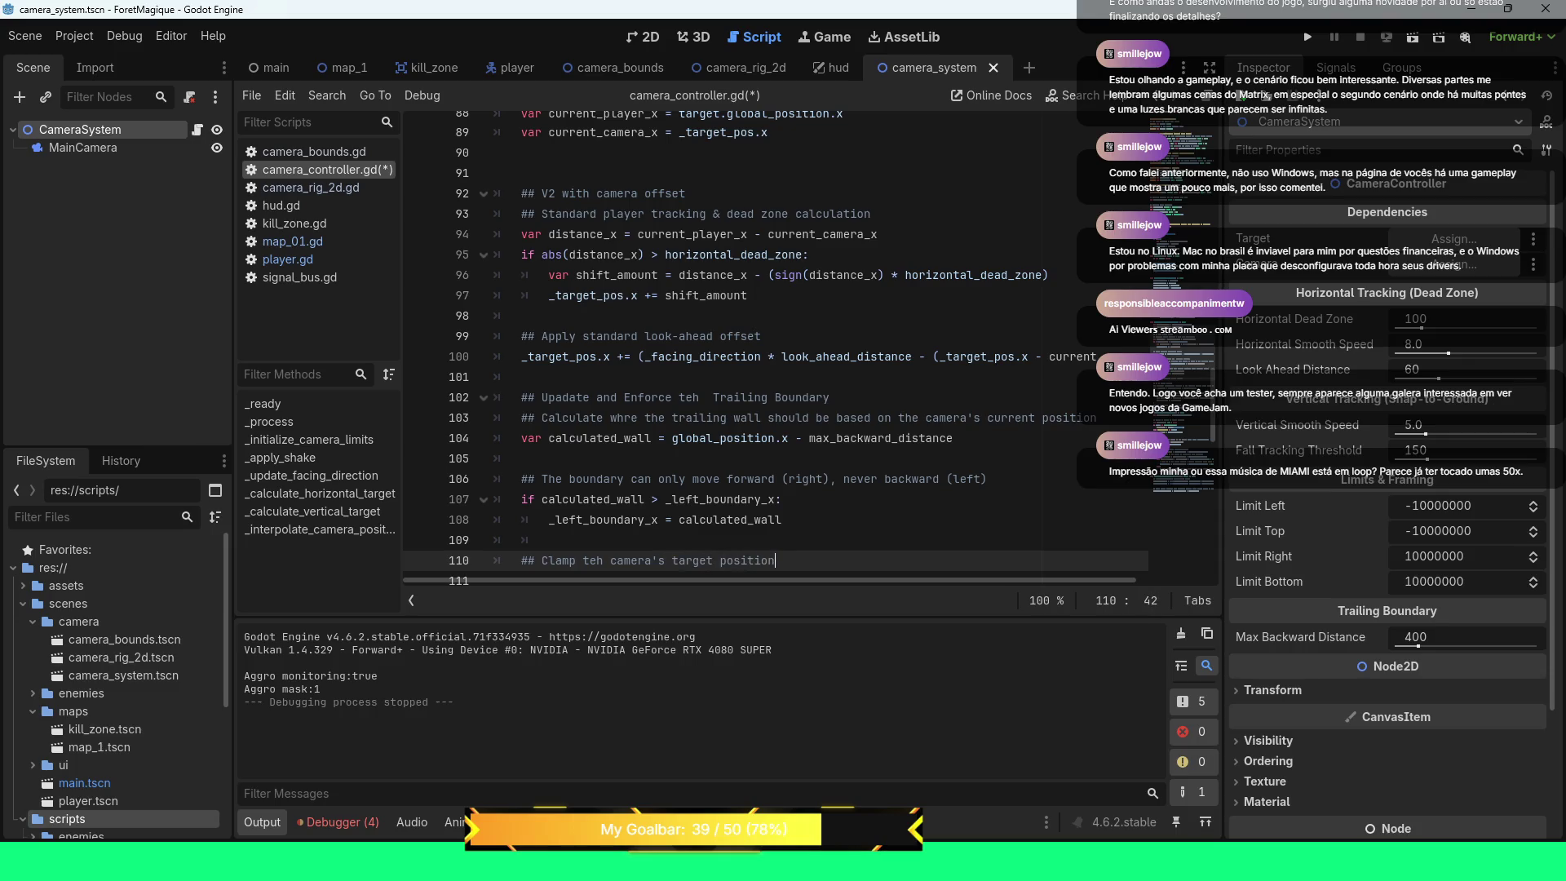
{"action": "type", "text": "so it never"}
{"action": "type", "text": " stp"}
{"action": "key", "text": "BackSpace"}
{"action": "type", "text": "eps "}
{"action": "type", "text": "past the tra"}
{"action": "type", "text": "in"}
{"action": "key", "text": "BackSpace"}
{"action": "type", "text": "ling "}
{"action": "type", "text": "blu"}
{"action": "key", "text": "BackSpace"}
{"action": "key", "text": "BackSpace"}
{"action": "type", "text": "oundary"}
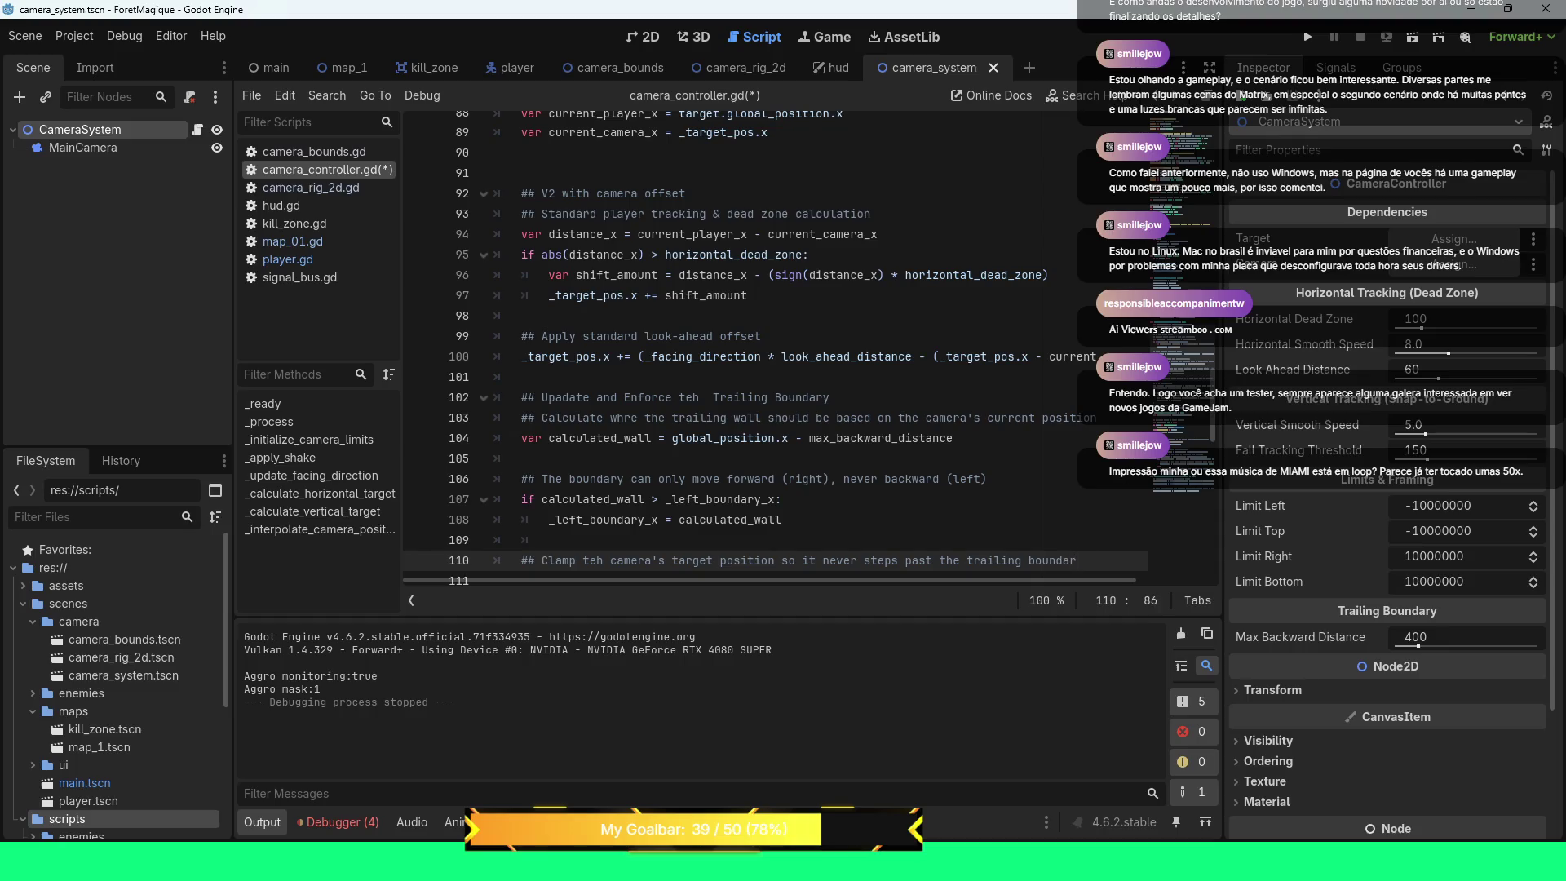
{"action": "key", "text": "Return"}
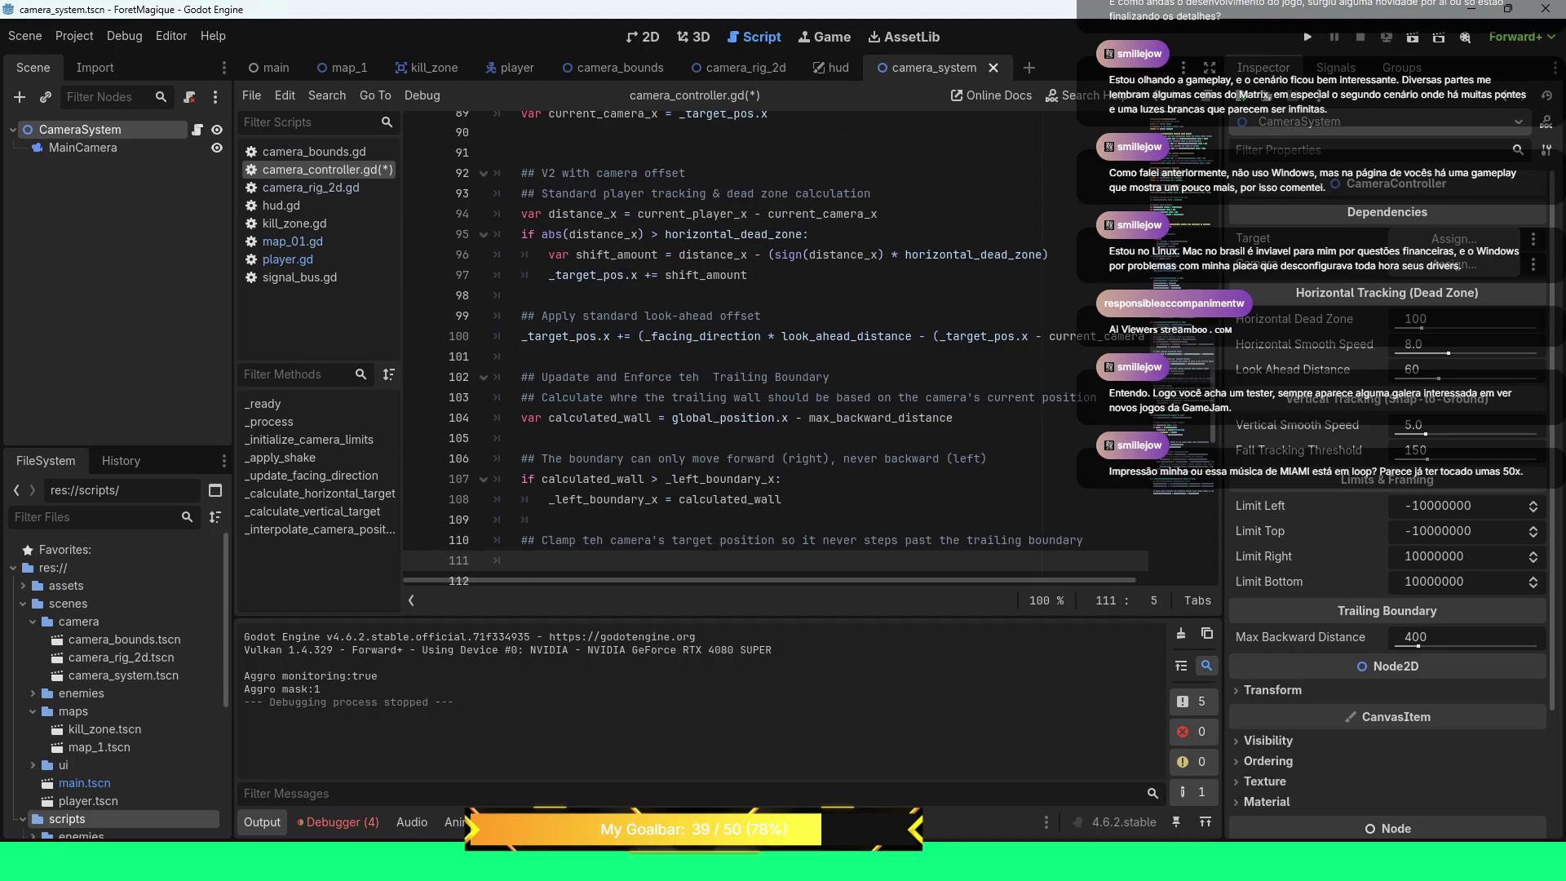
{"action": "type", "text": "if _"}
{"action": "type", "text": "target"}
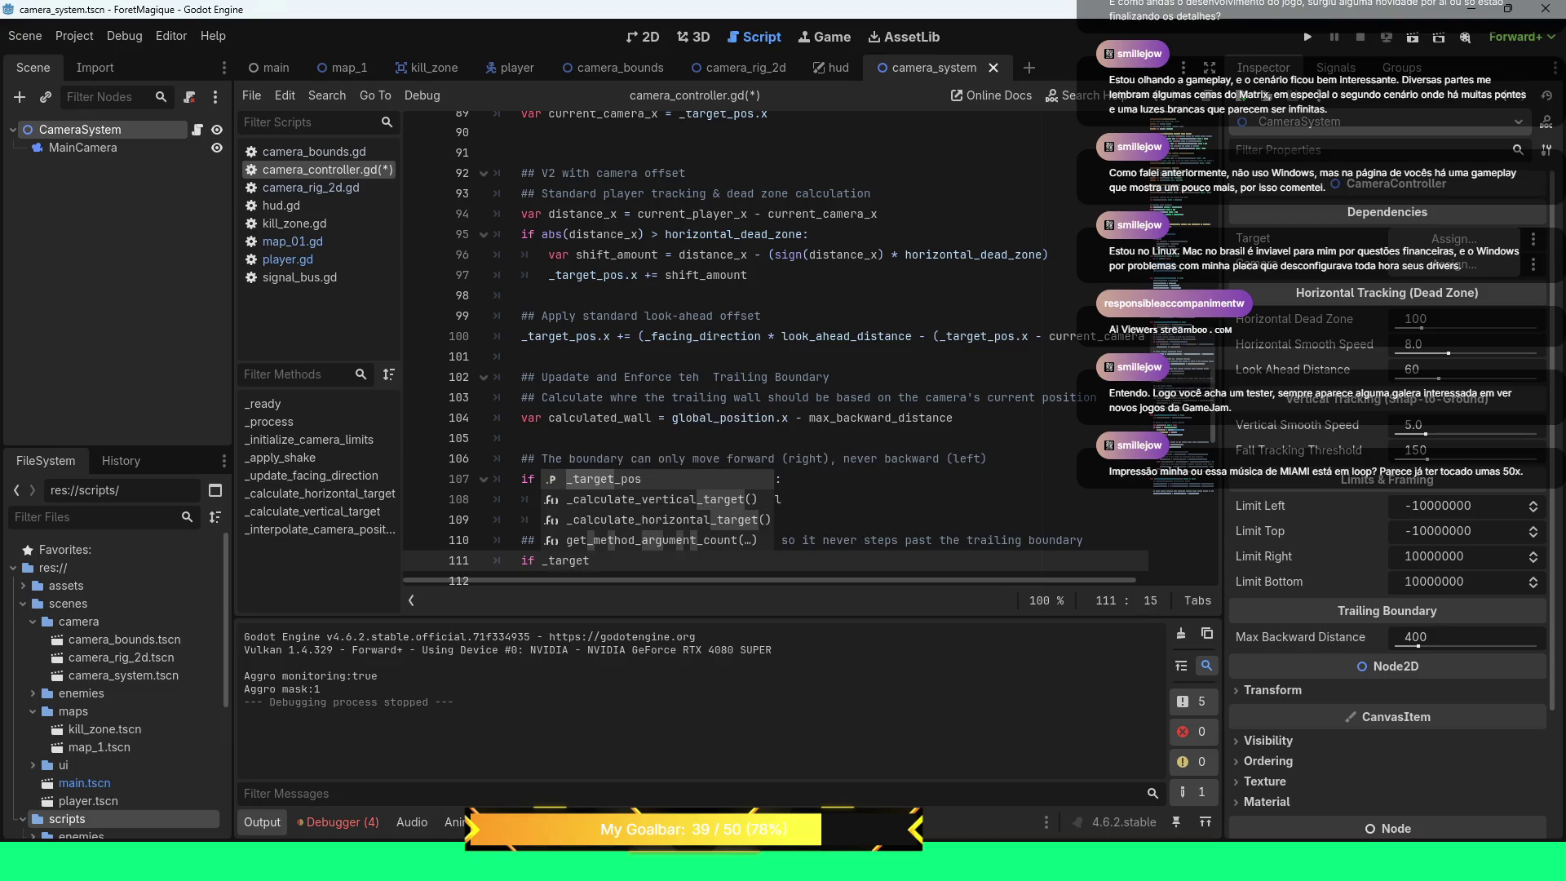
{"action": "type", "text": "_pos.x < "}
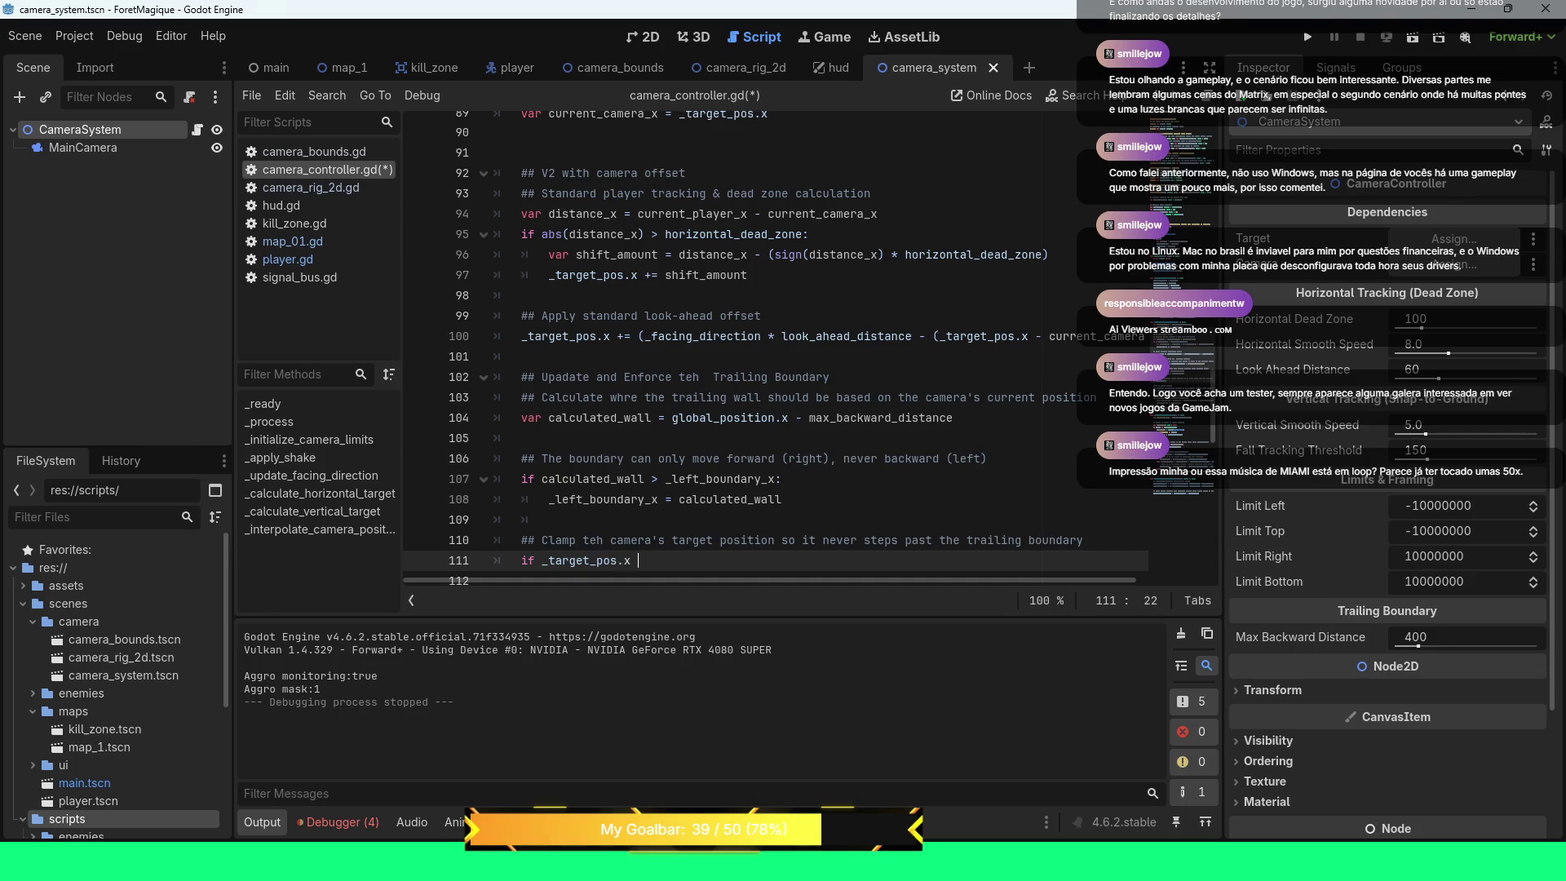
{"action": "type", "text": "_lef"}
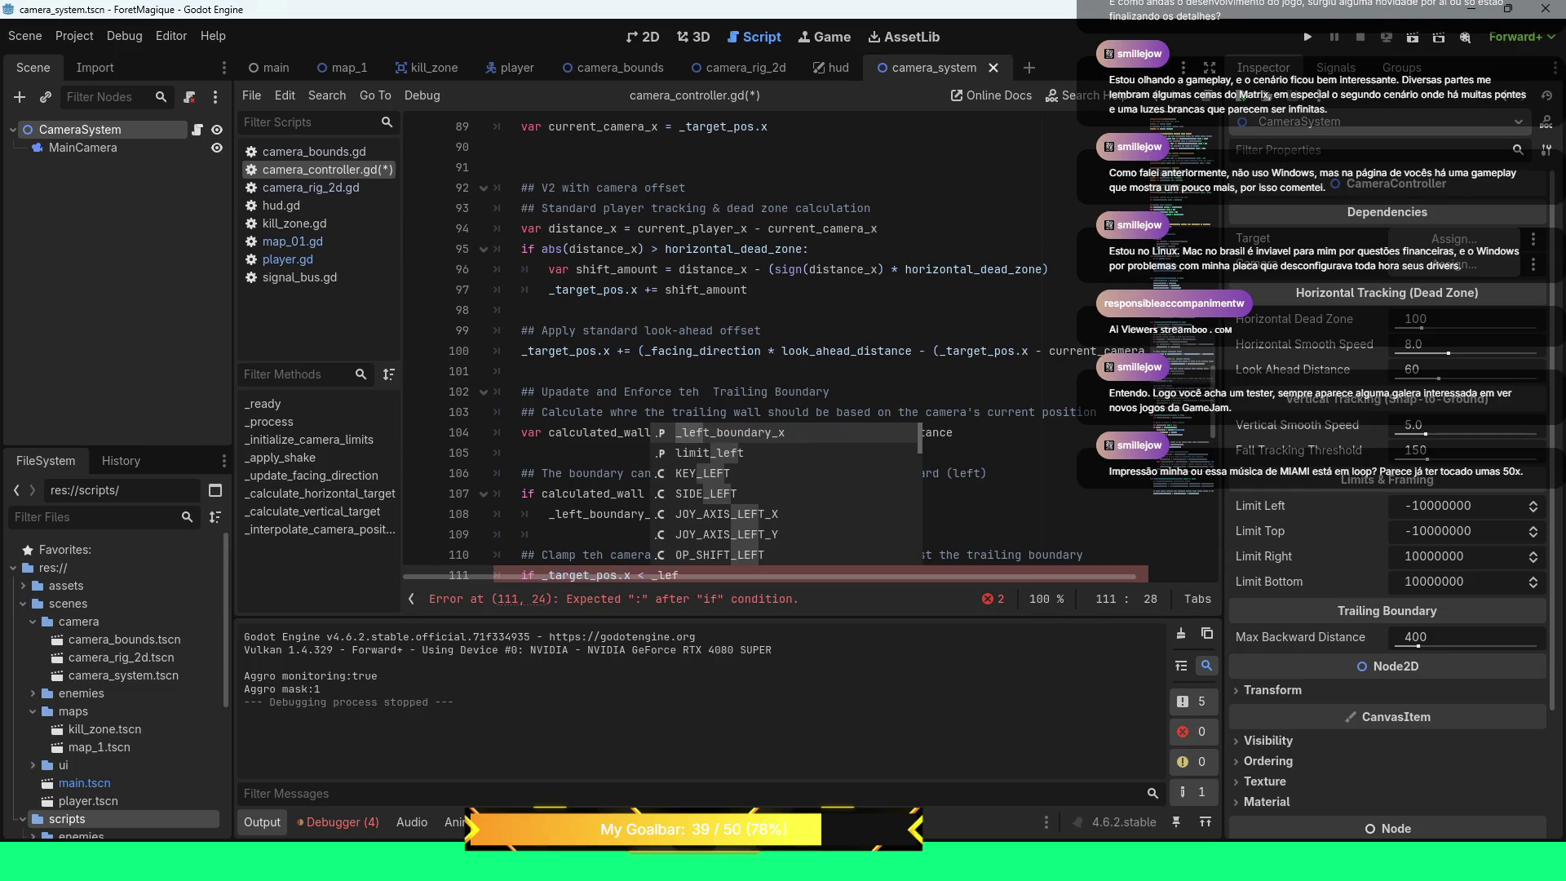
{"action": "key", "text": "Return"}
{"action": "type", "text": ":"}
{"action": "key", "text": "Return"}
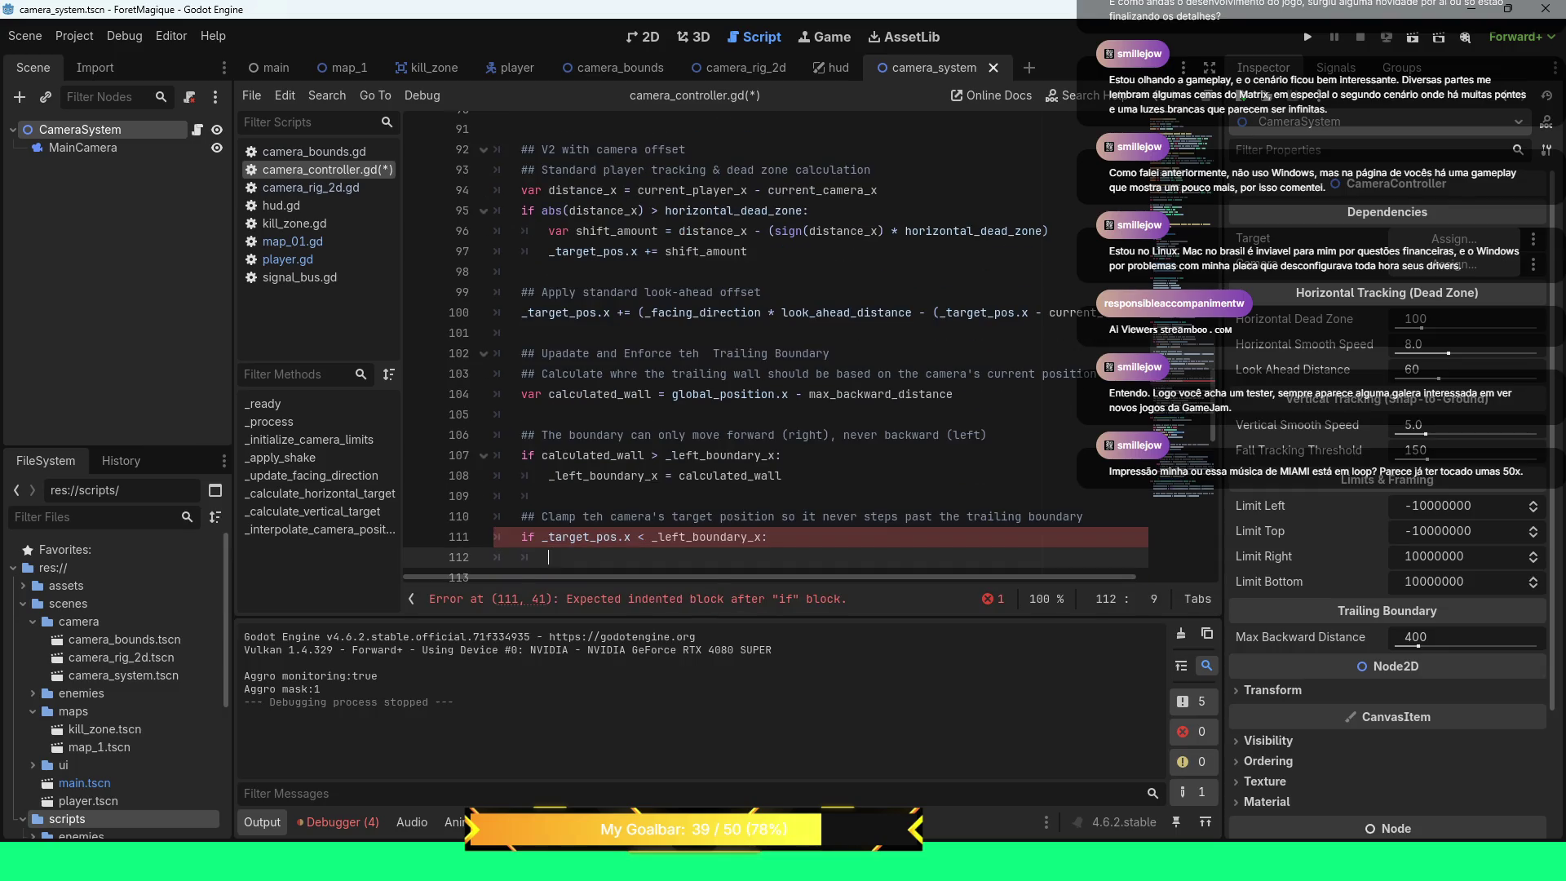
{"action": "type", "text": "_tarv"}
{"action": "key", "text": "BackSpace"}
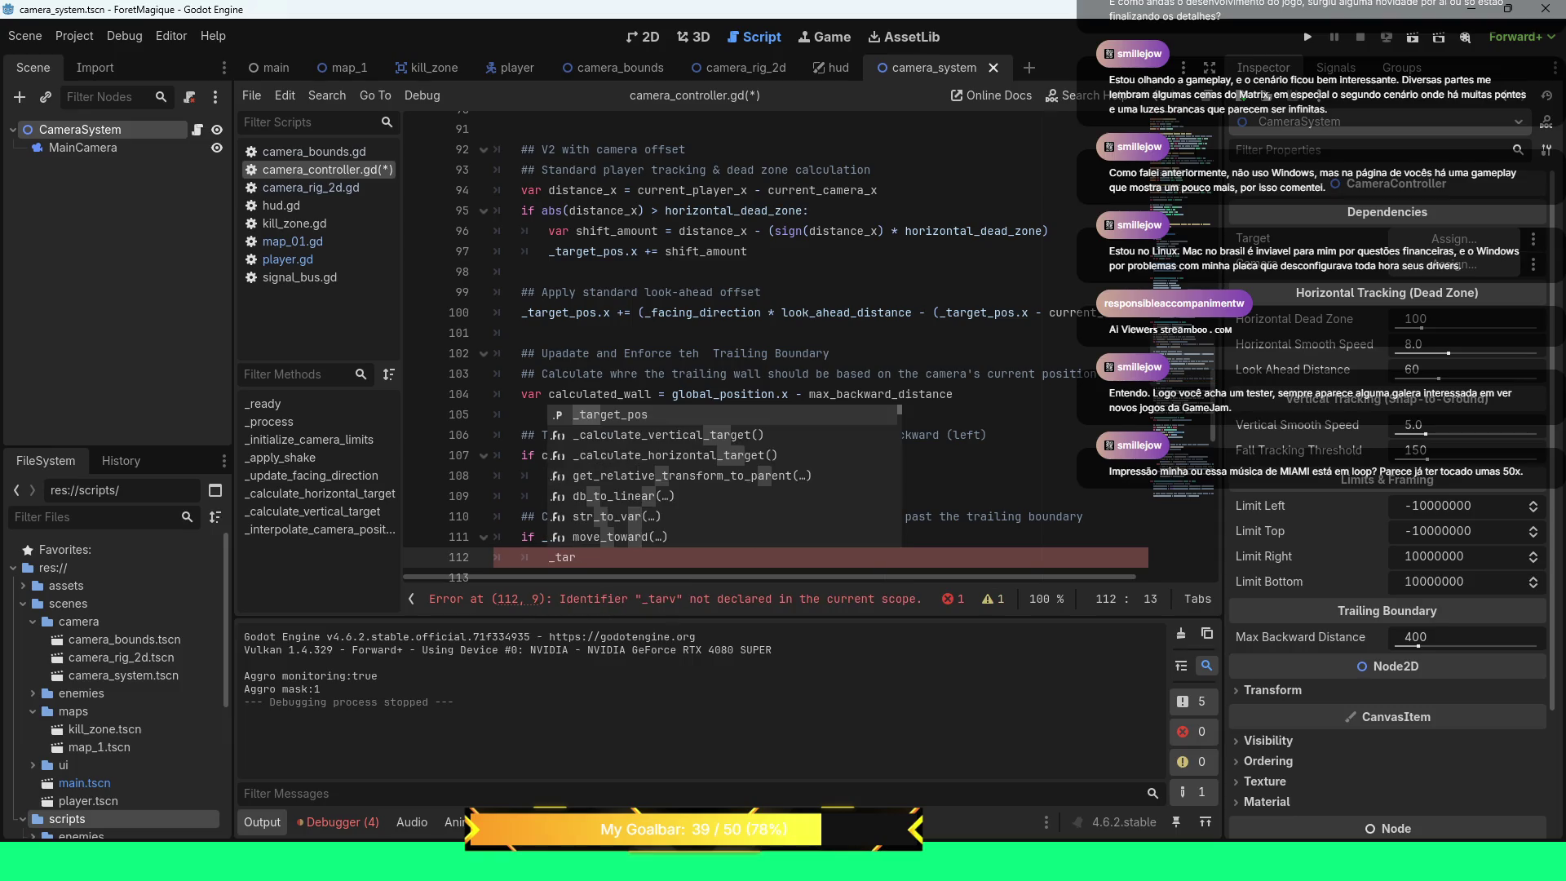
{"action": "key", "text": "Return"}
{"action": "type", "text": "x = _lef"}
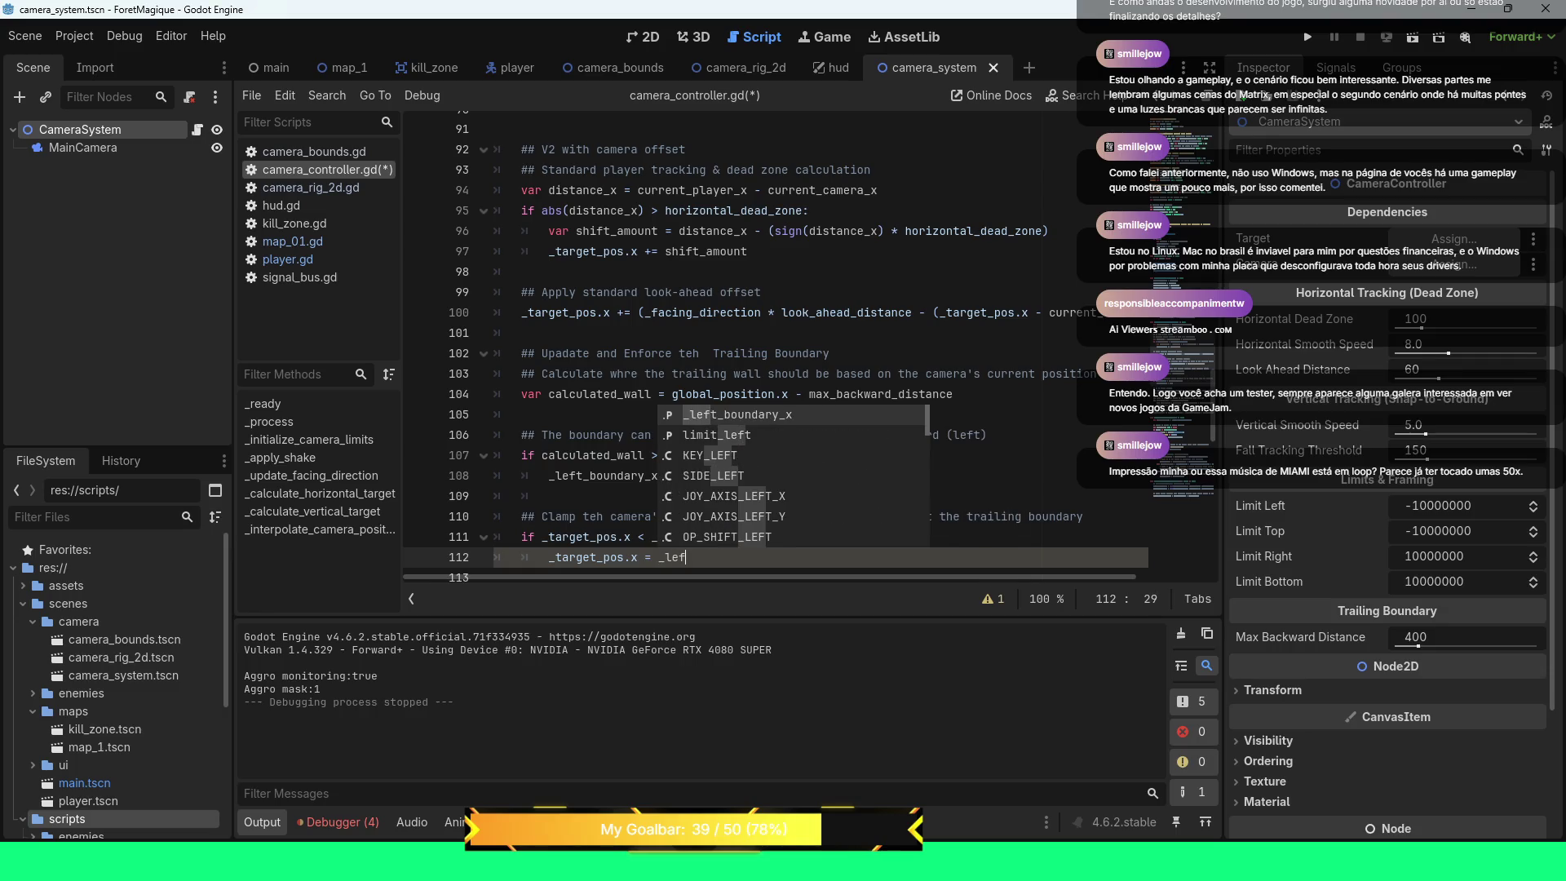
{"action": "key", "text": "Return"}
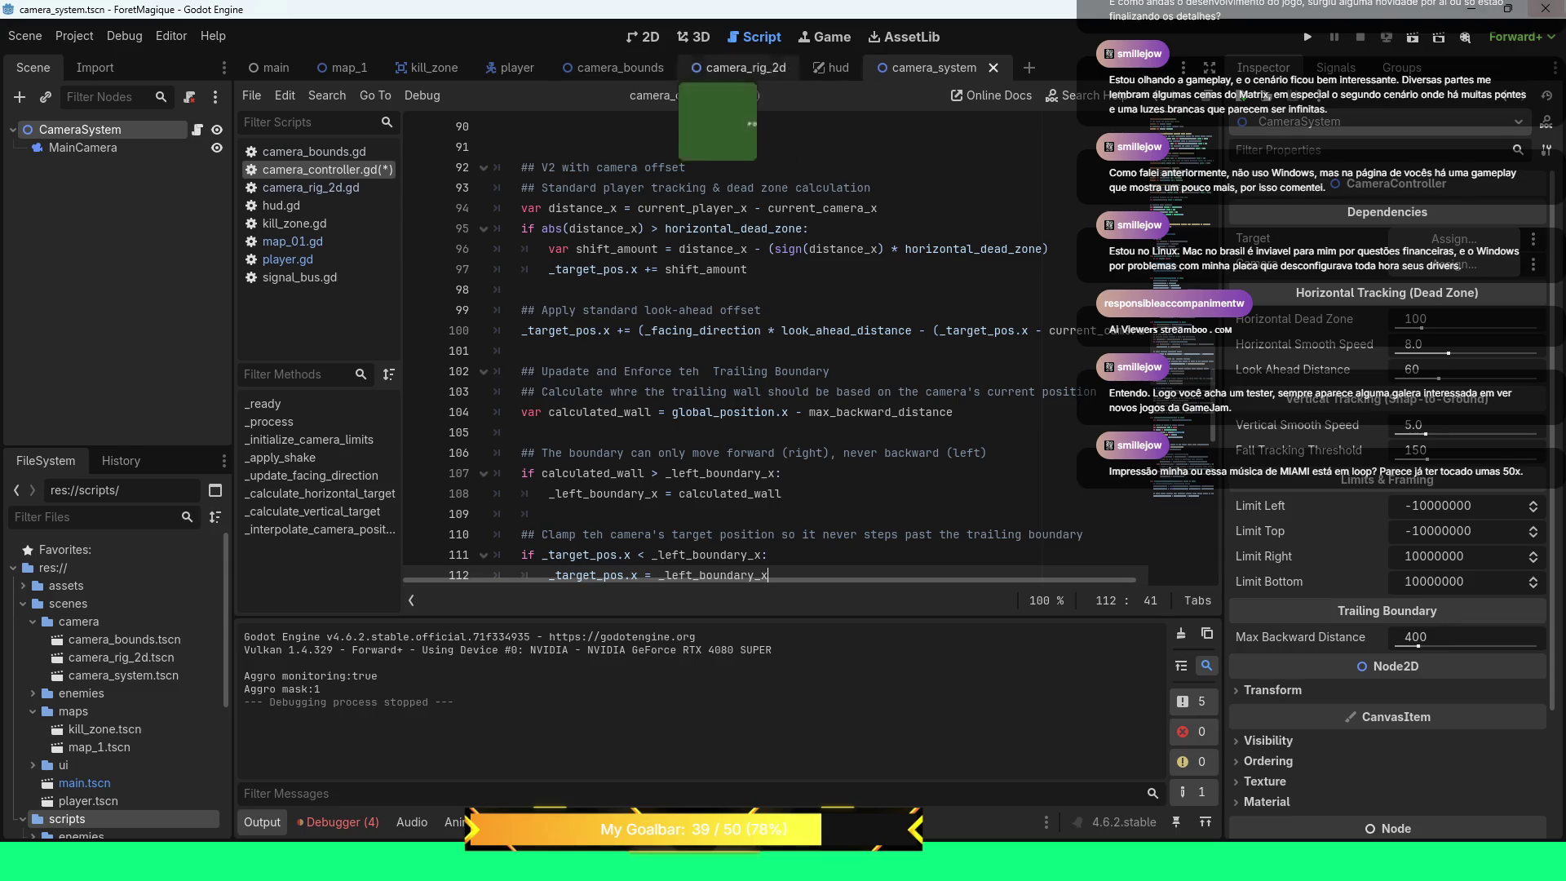
{"action": "scroll", "coordinate": [774, 351], "scroll_direction": "down", "scroll_amount": 6}
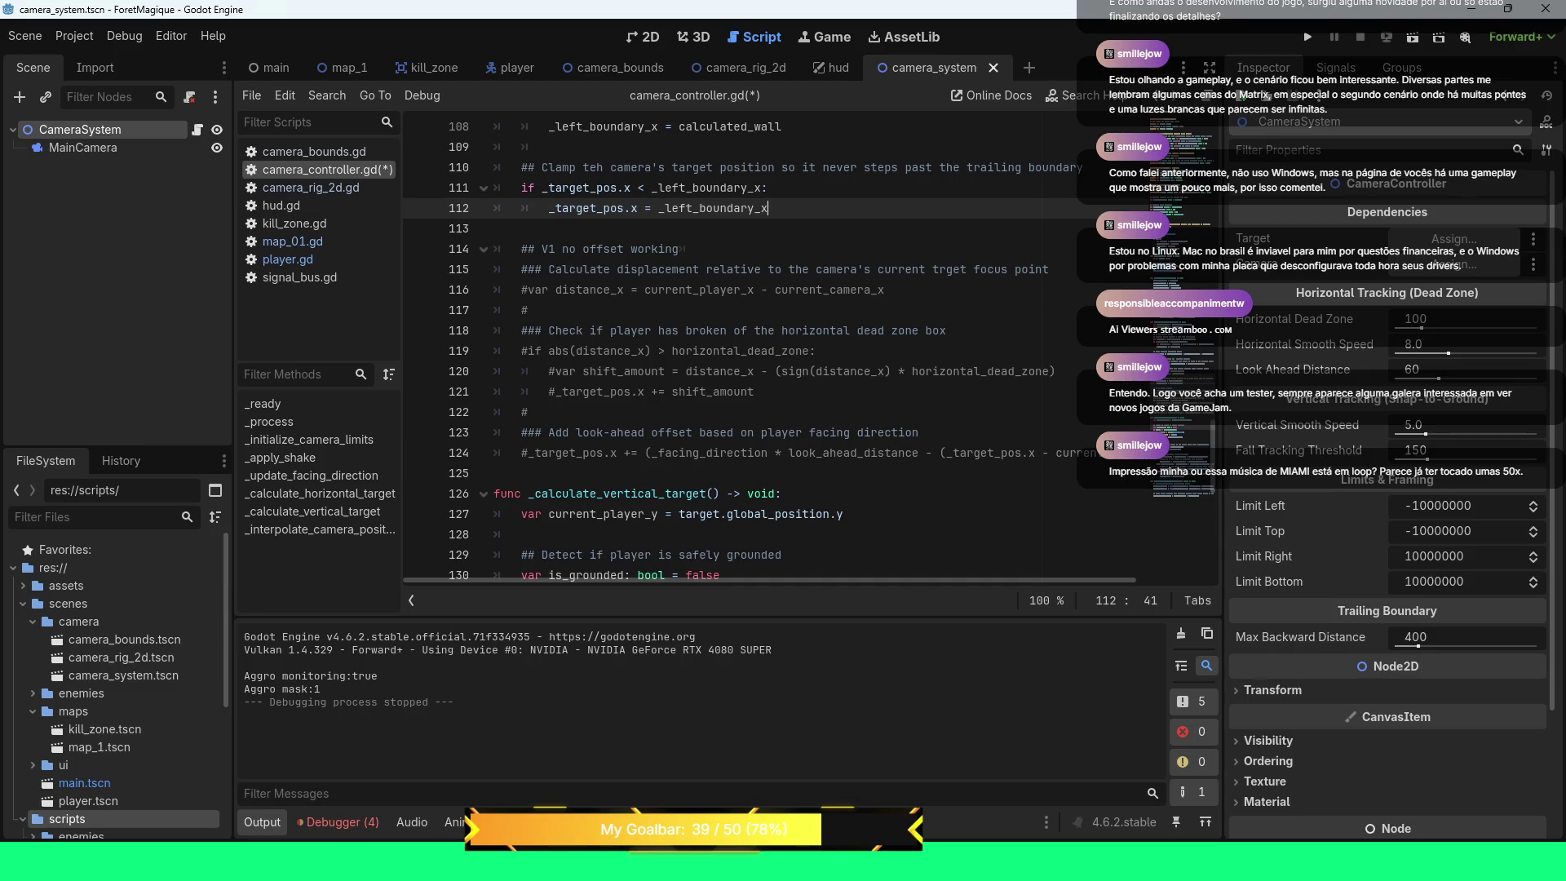
{"action": "scroll", "coordinate": [810, 352], "scroll_direction": "up", "scroll_amount": 2}
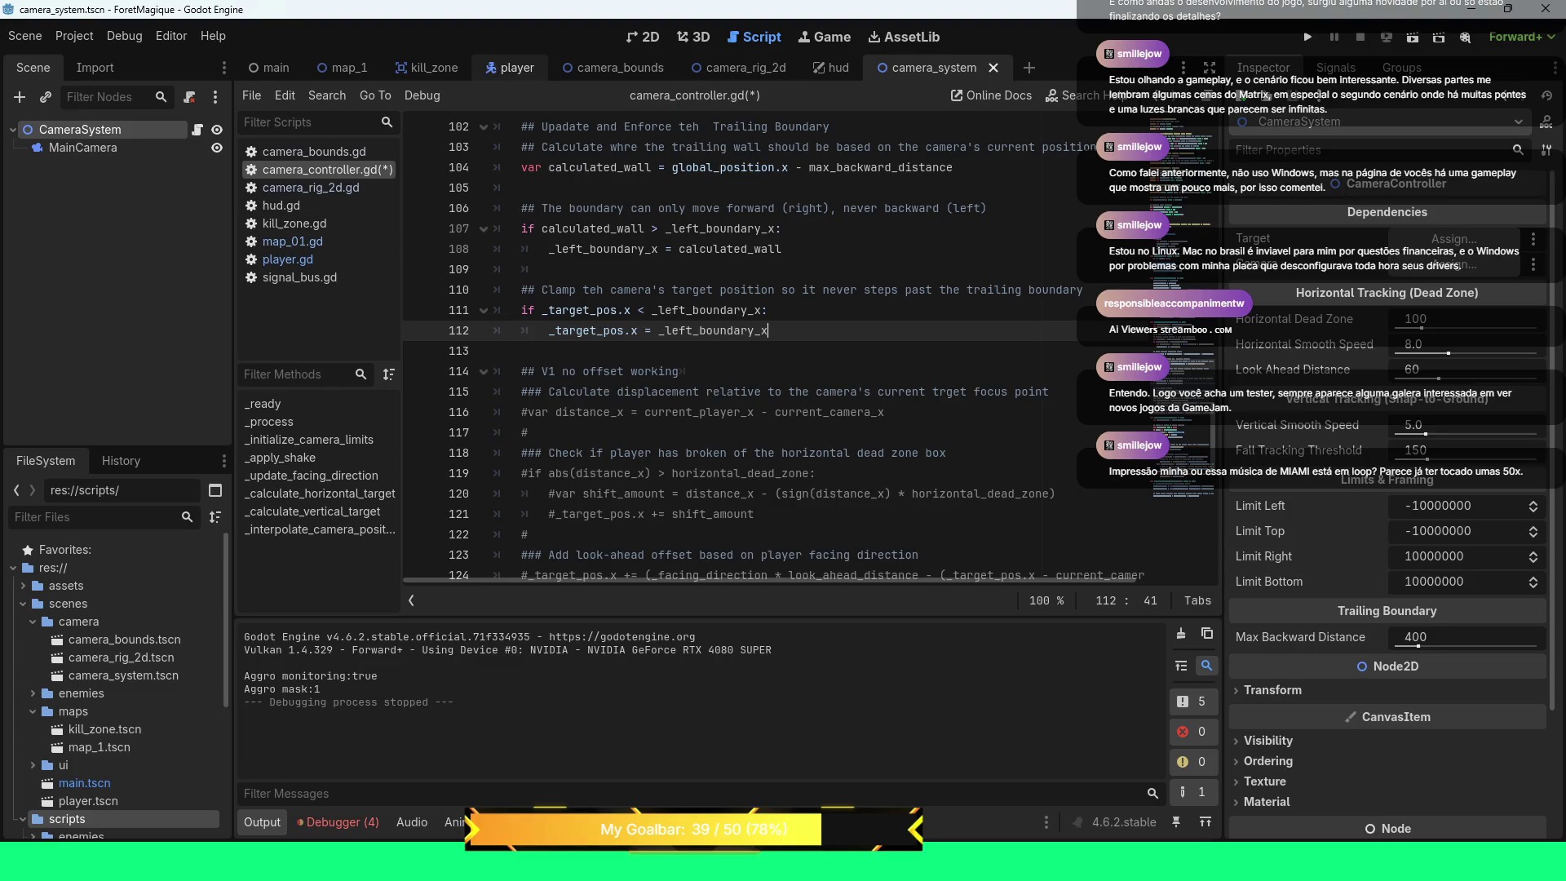
Comment out the _furthest_x_reached update on lines 76–77 of player.gd and run the game
{"action": "left_click", "coordinate": [517, 68]}
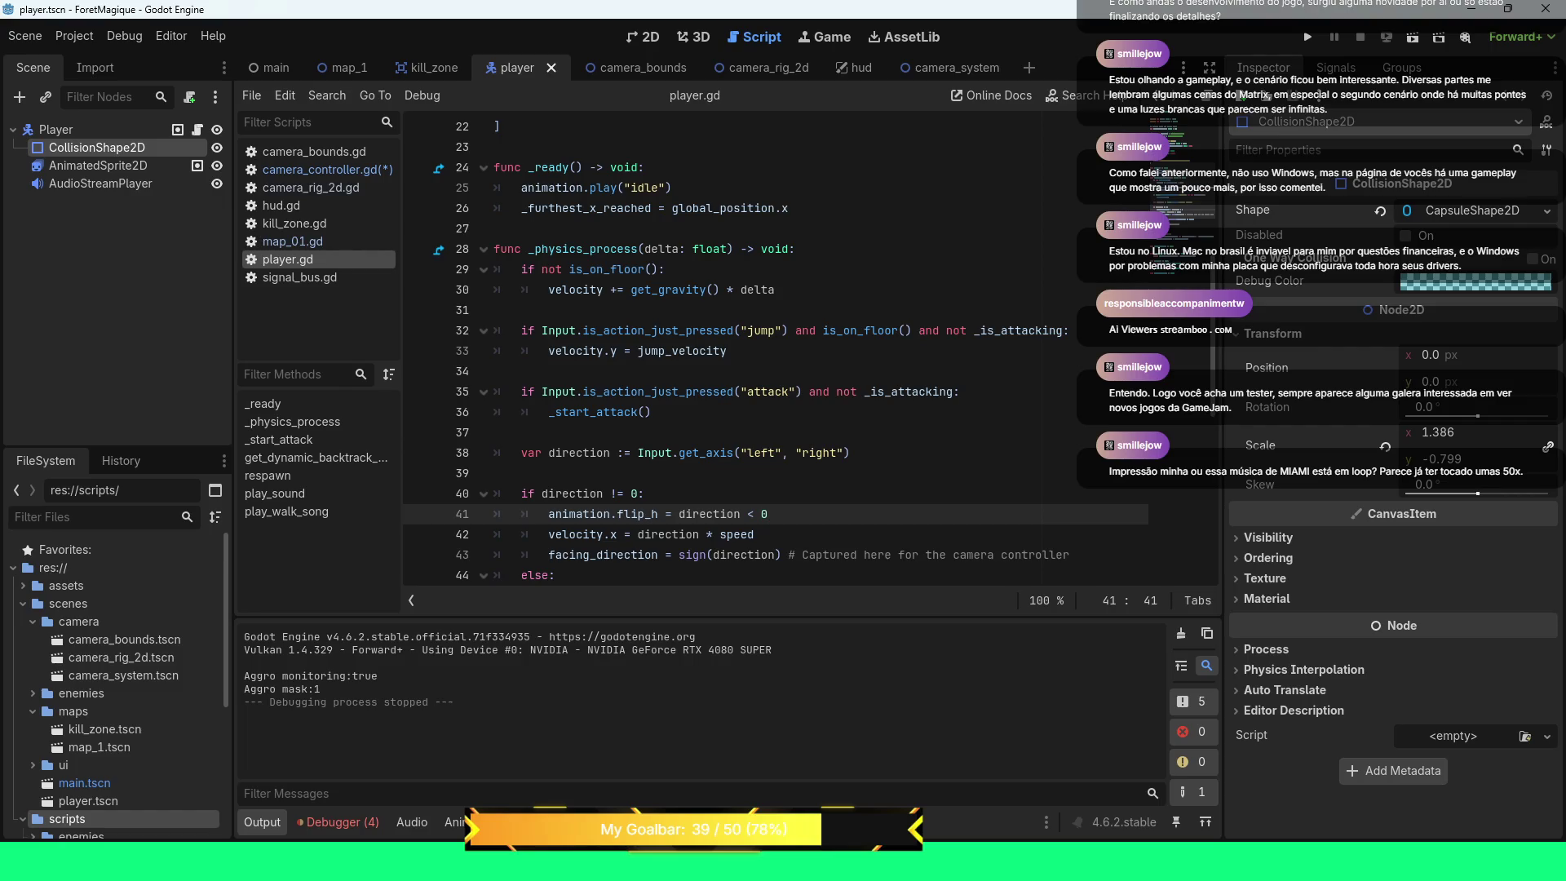
{"action": "mouse_move", "coordinate": [587, 269]}
{"action": "scroll", "coordinate": [808, 351], "scroll_direction": "down", "scroll_amount": 3}
{"action": "scroll", "coordinate": [734, 350], "scroll_direction": "down", "scroll_amount": 2}
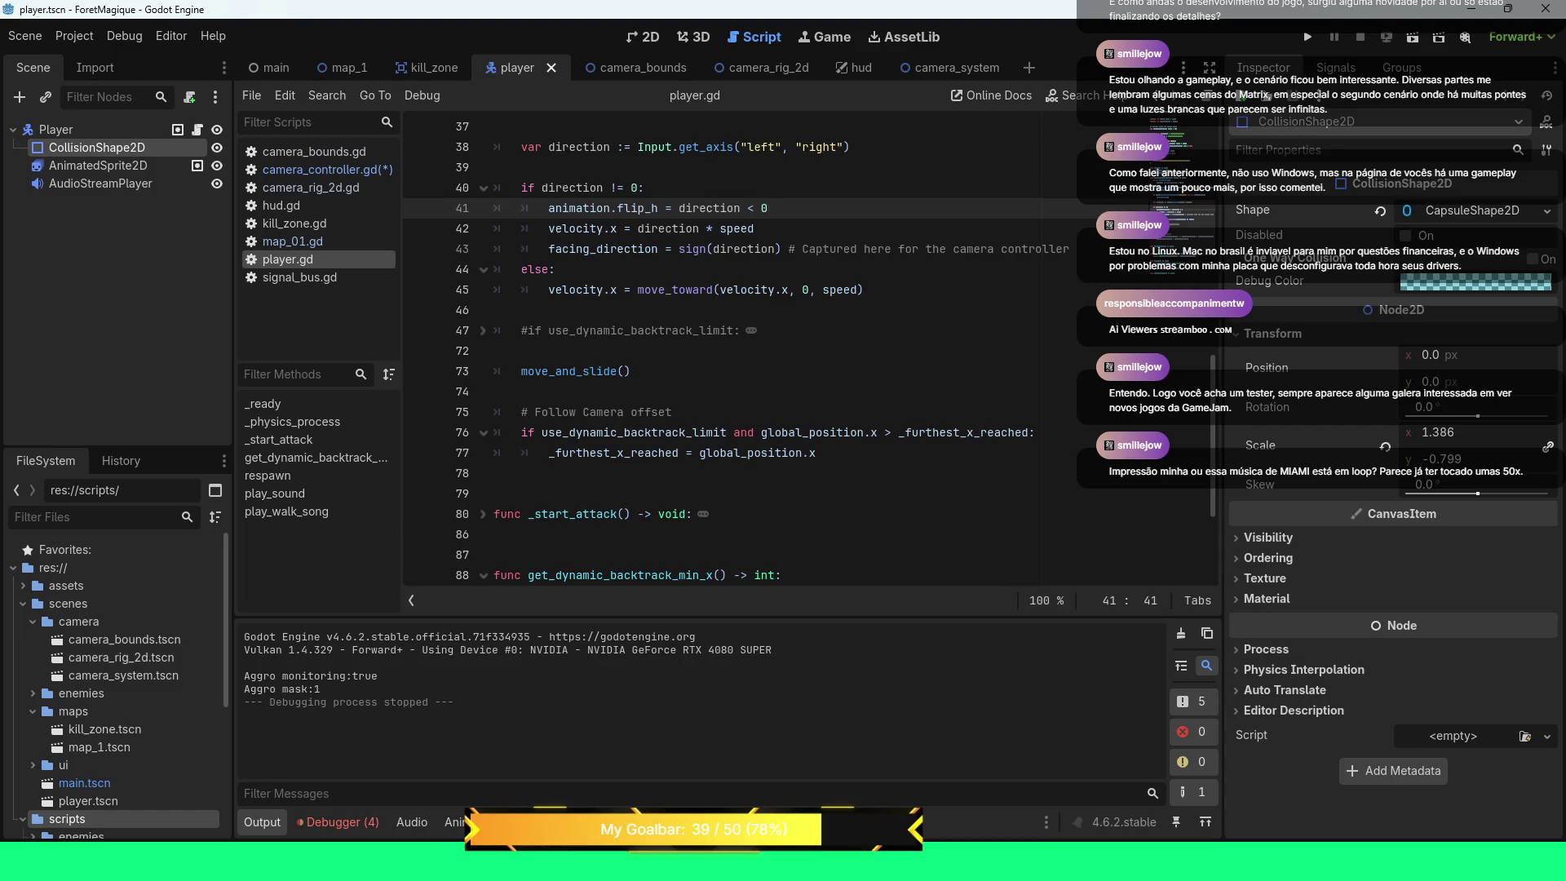
{"action": "mouse_move", "coordinate": [775, 454]}
{"action": "left_click_drag", "start_coordinate": [815, 453], "coordinate": [494, 432]}
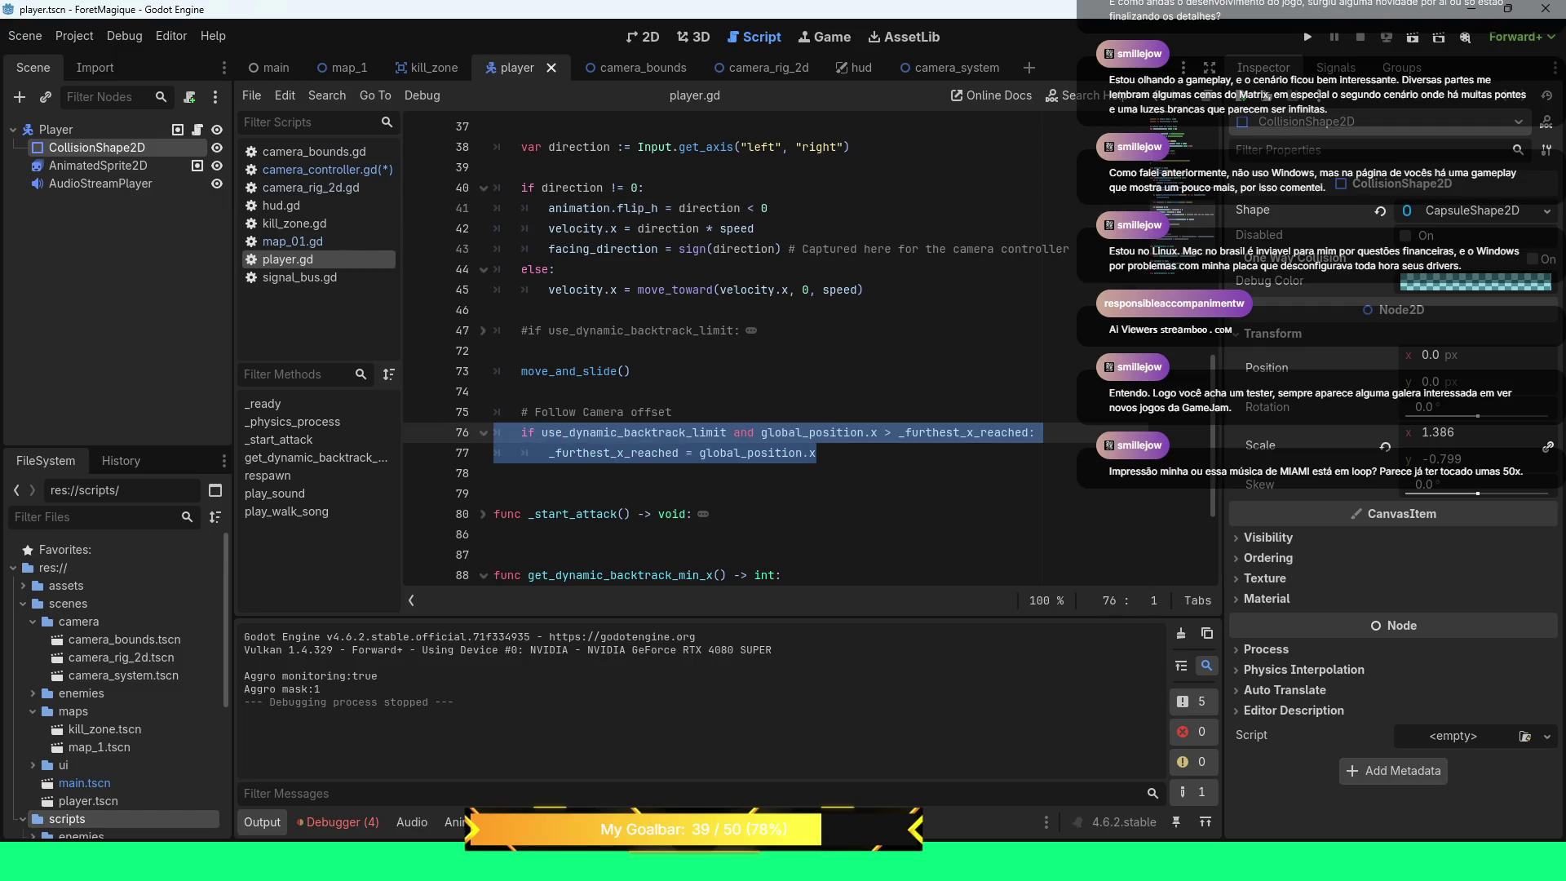
{"action": "key", "text": "ctrl+k"}
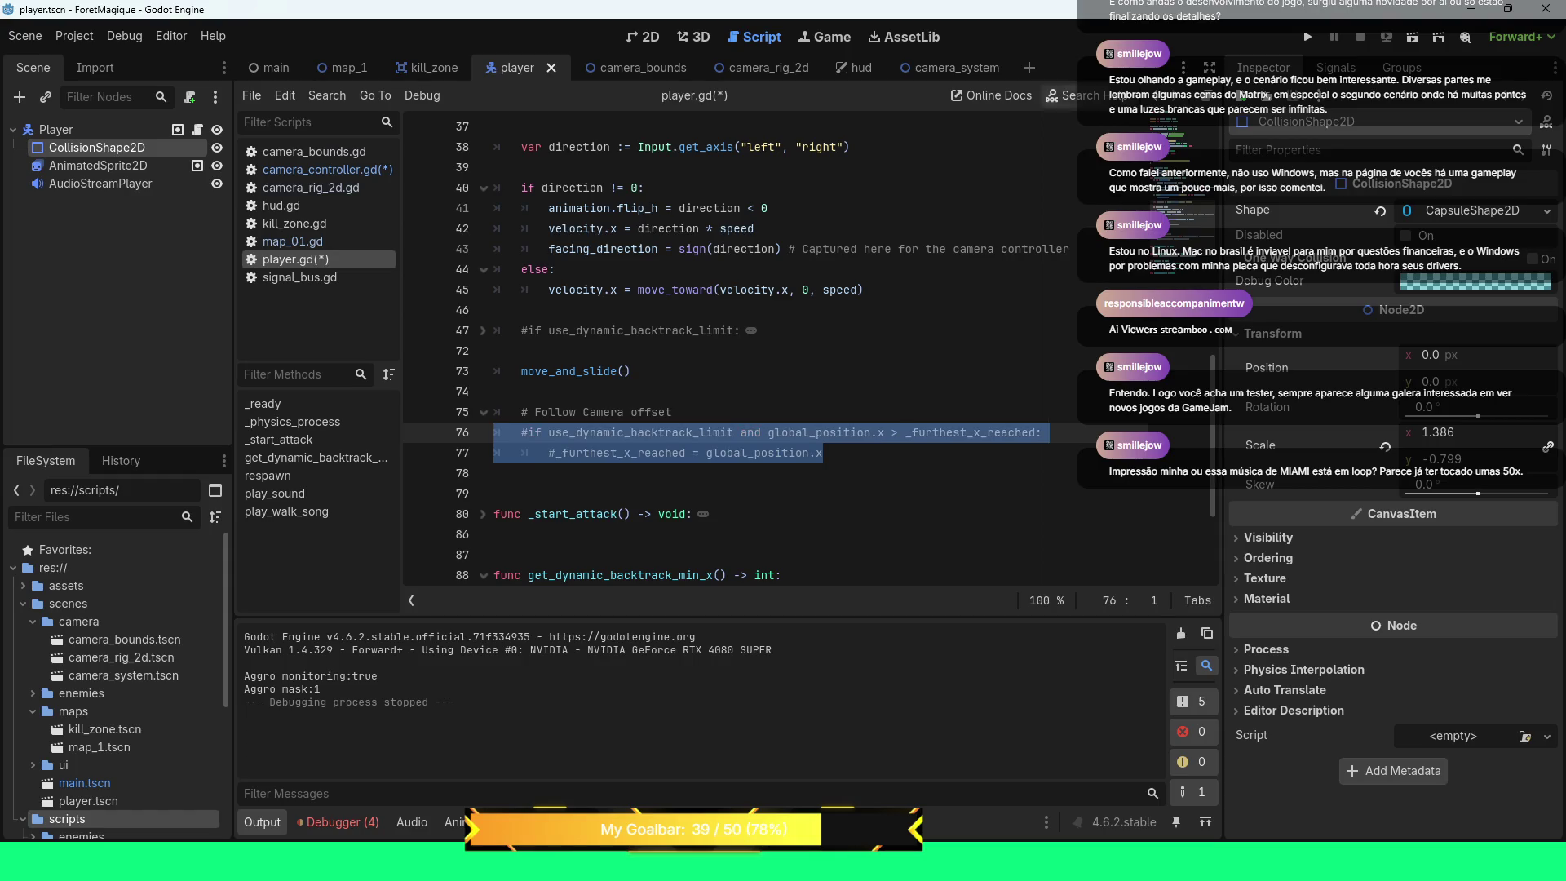
{"action": "key", "text": "F5"}
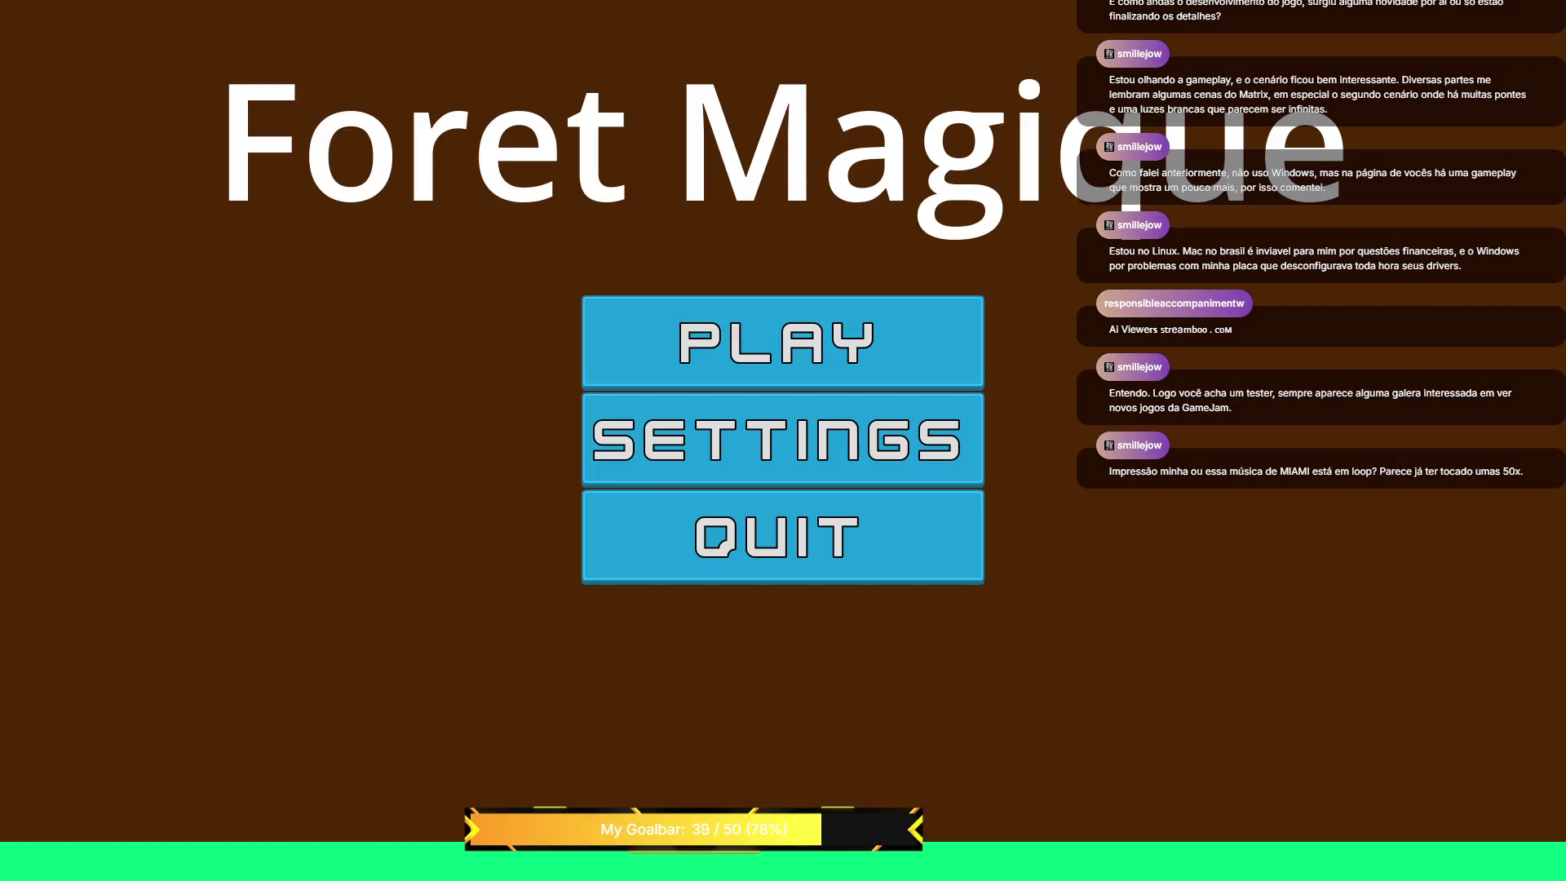
{"action": "key", "text": "Return"}
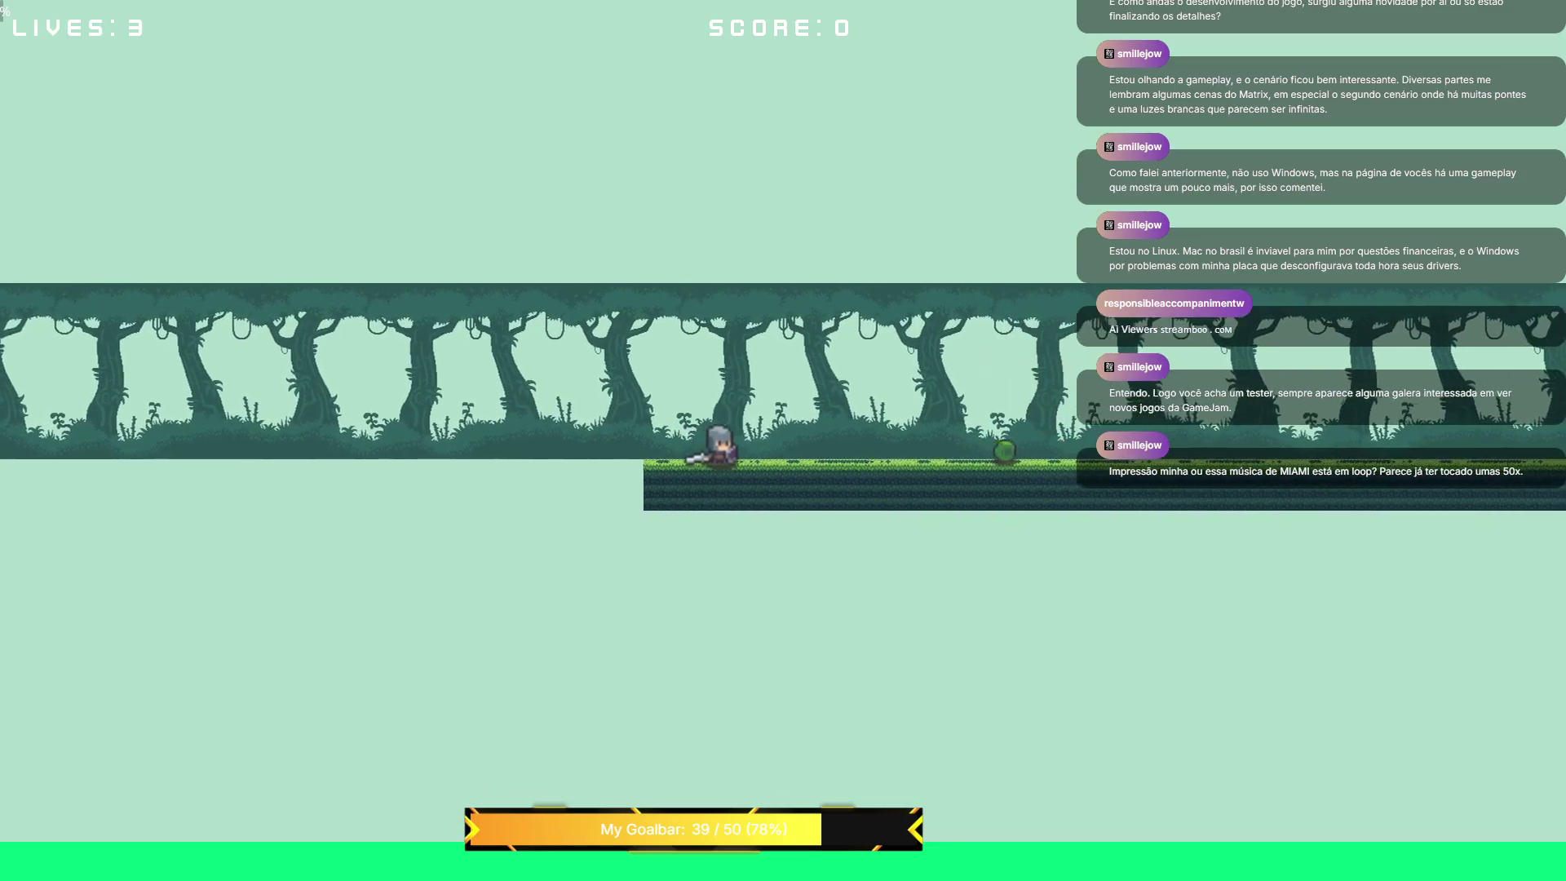
{"action": "key", "text": "Right"}
{"action": "key", "text": "space"}
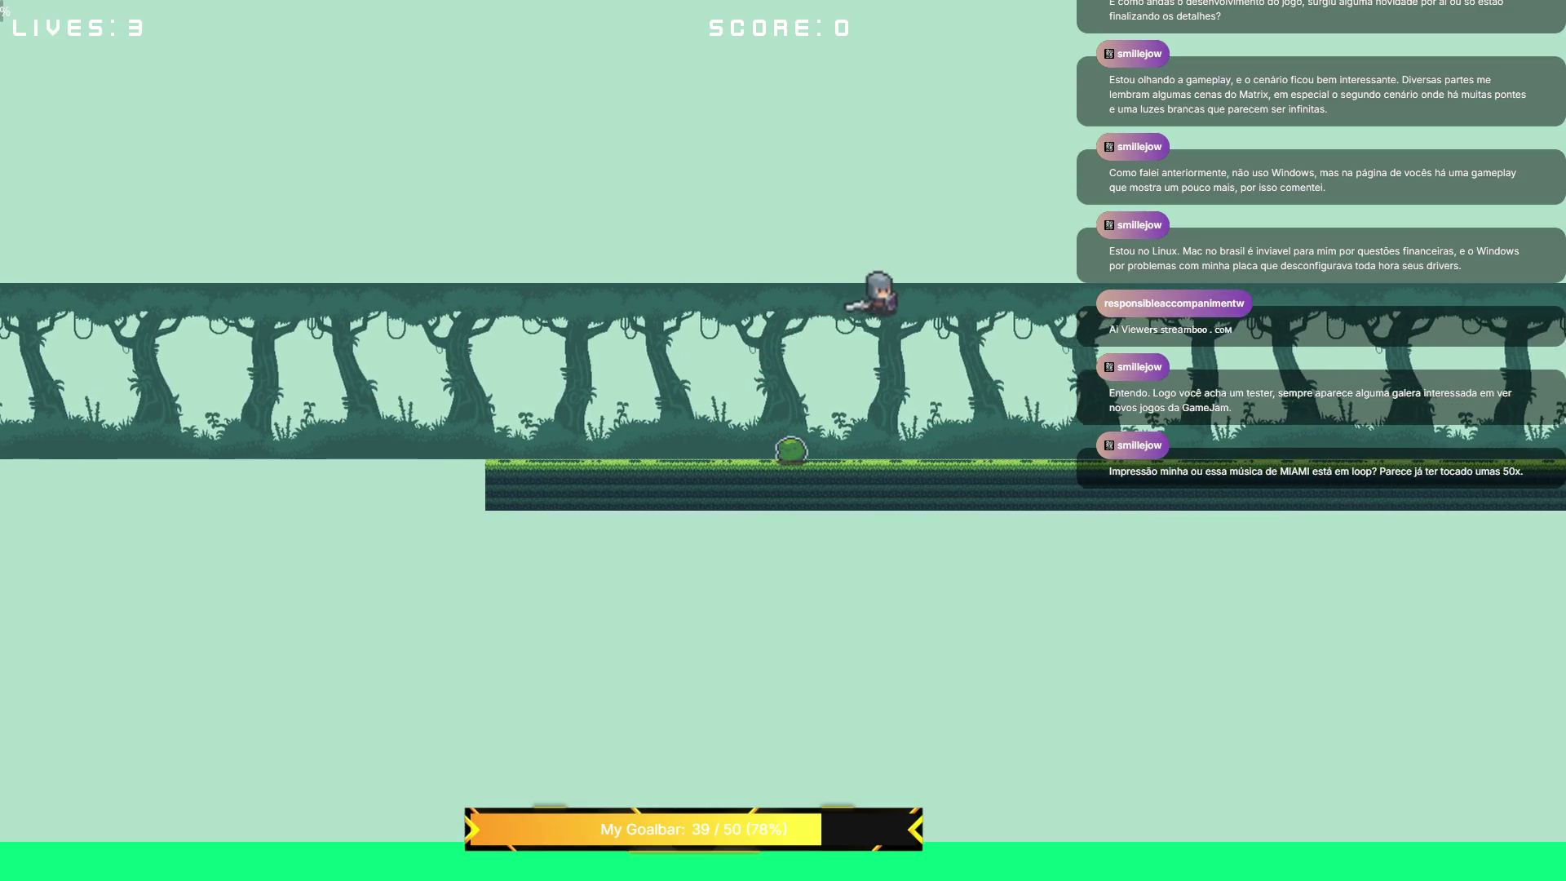
{"action": "key", "text": "Left"}
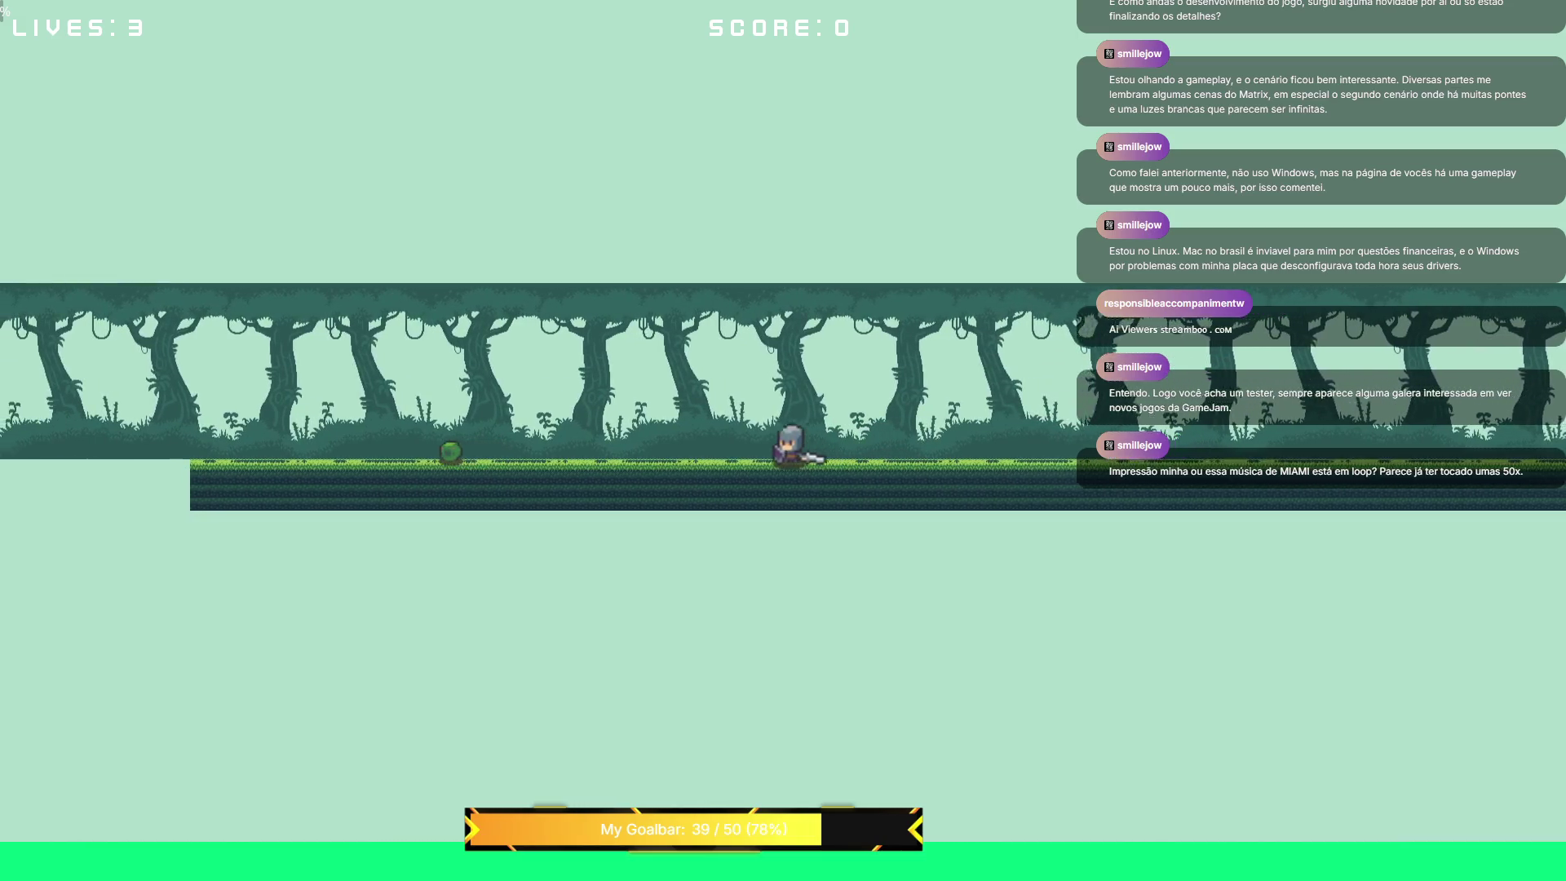
{"action": "key", "text": "Right"}
{"action": "key", "text": "space"}
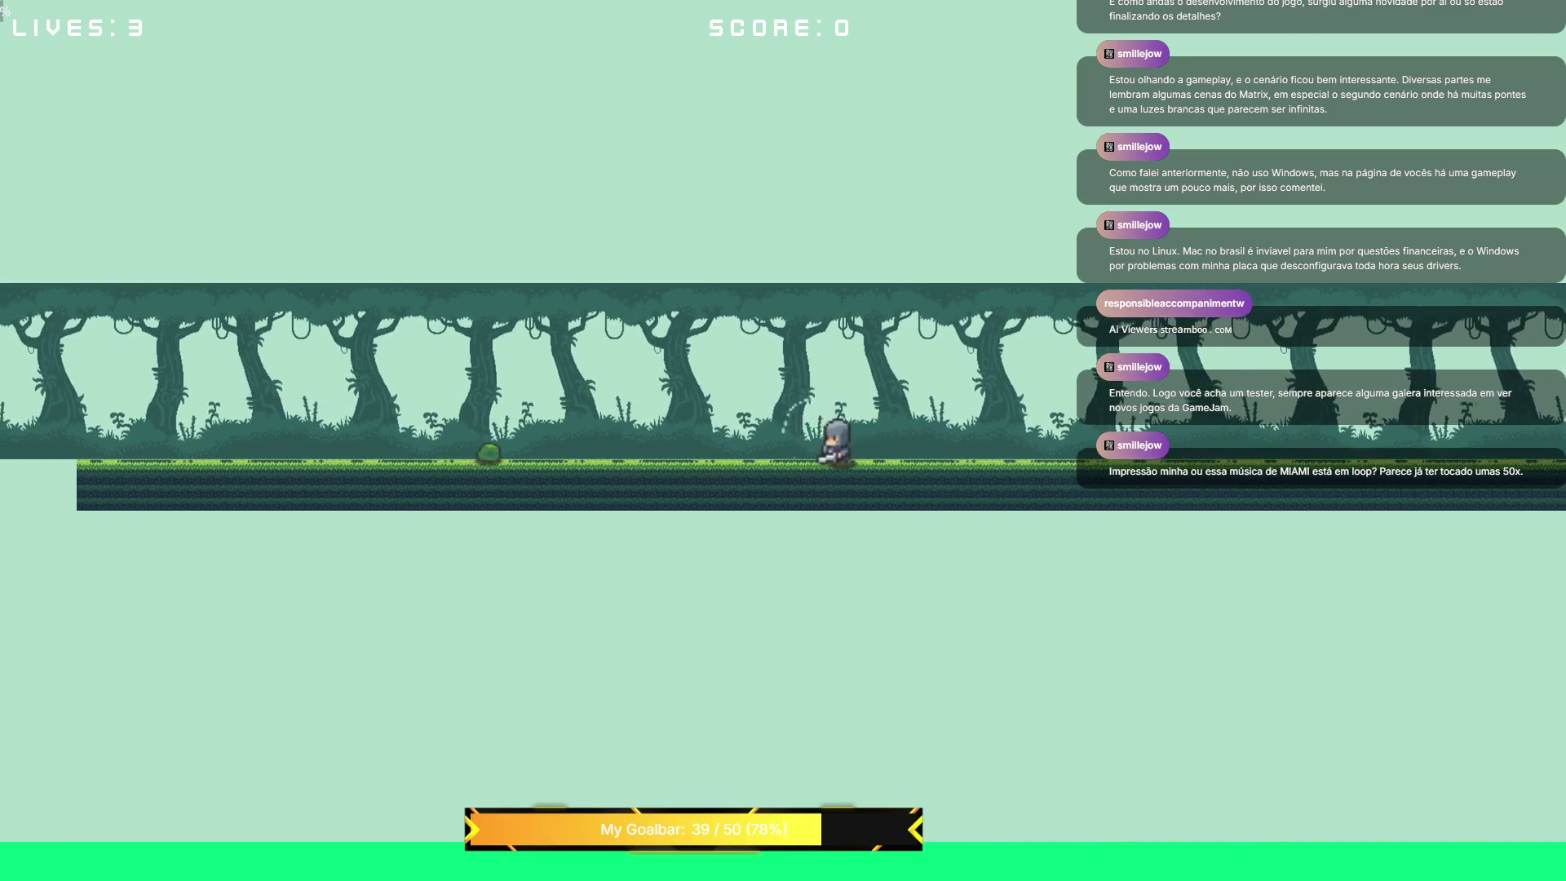
{"action": "key", "text": "Right"}
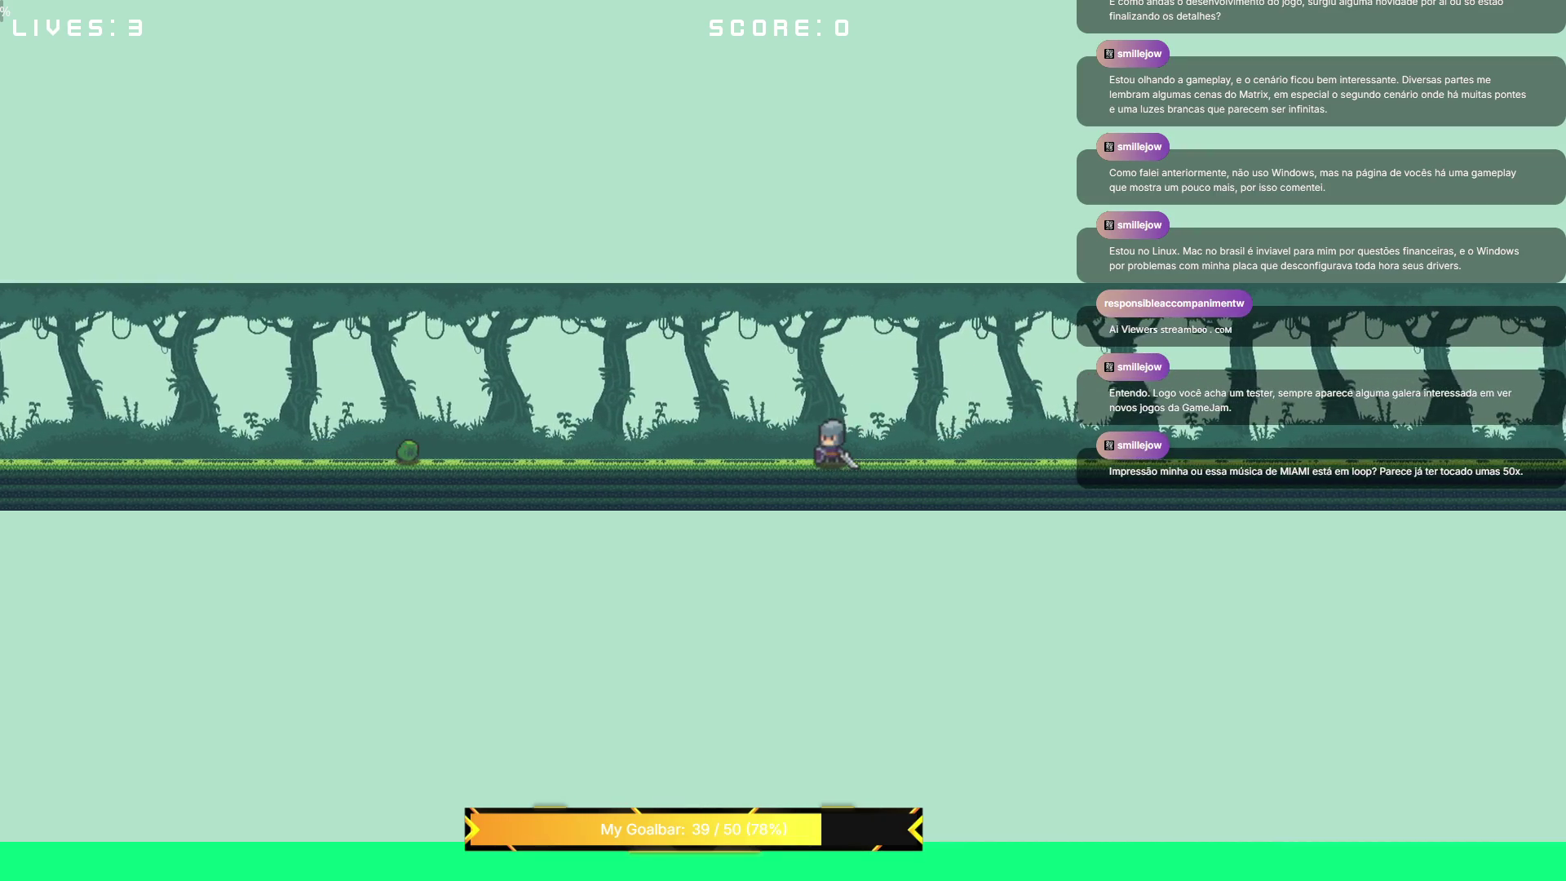
{"action": "key", "text": "Right"}
{"action": "key", "text": "Left"}
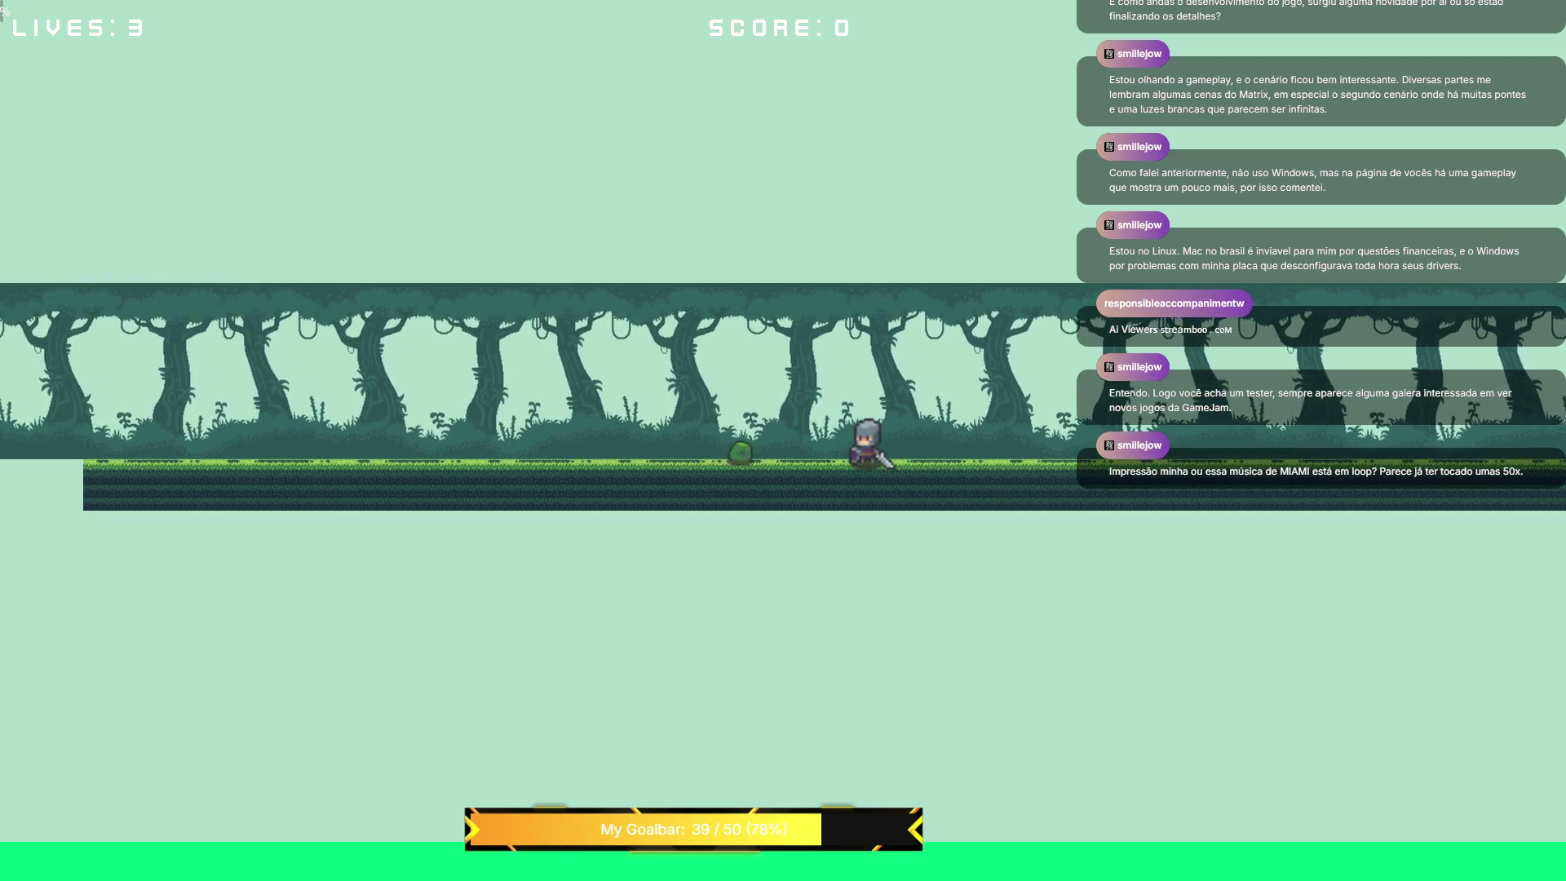
{"action": "key", "text": "Left"}
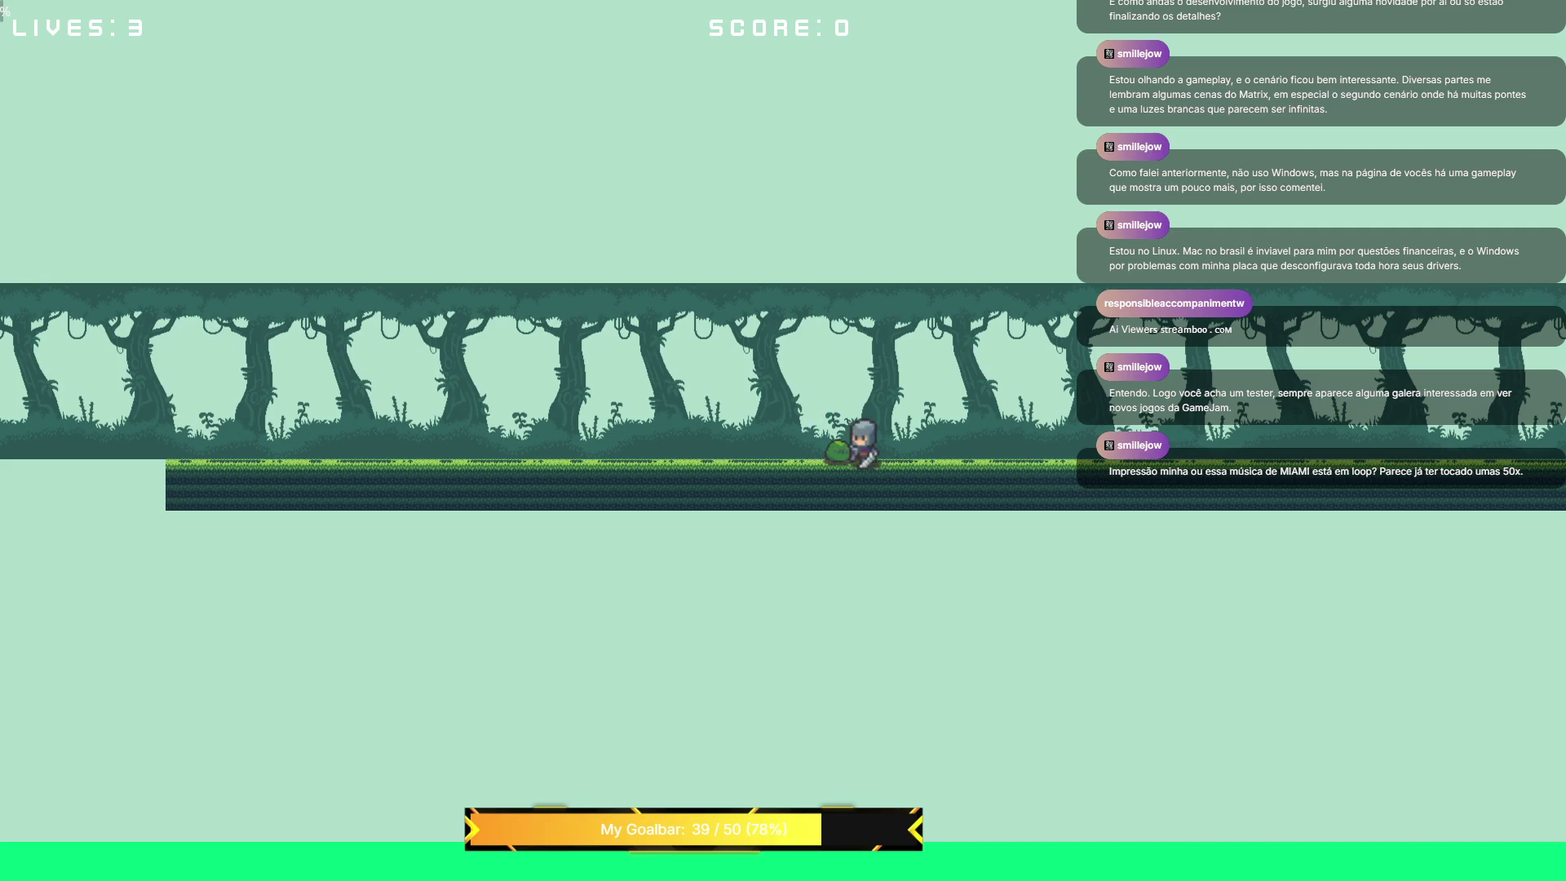
{"action": "key", "text": "Up"}
{"action": "key", "text": "Right"}
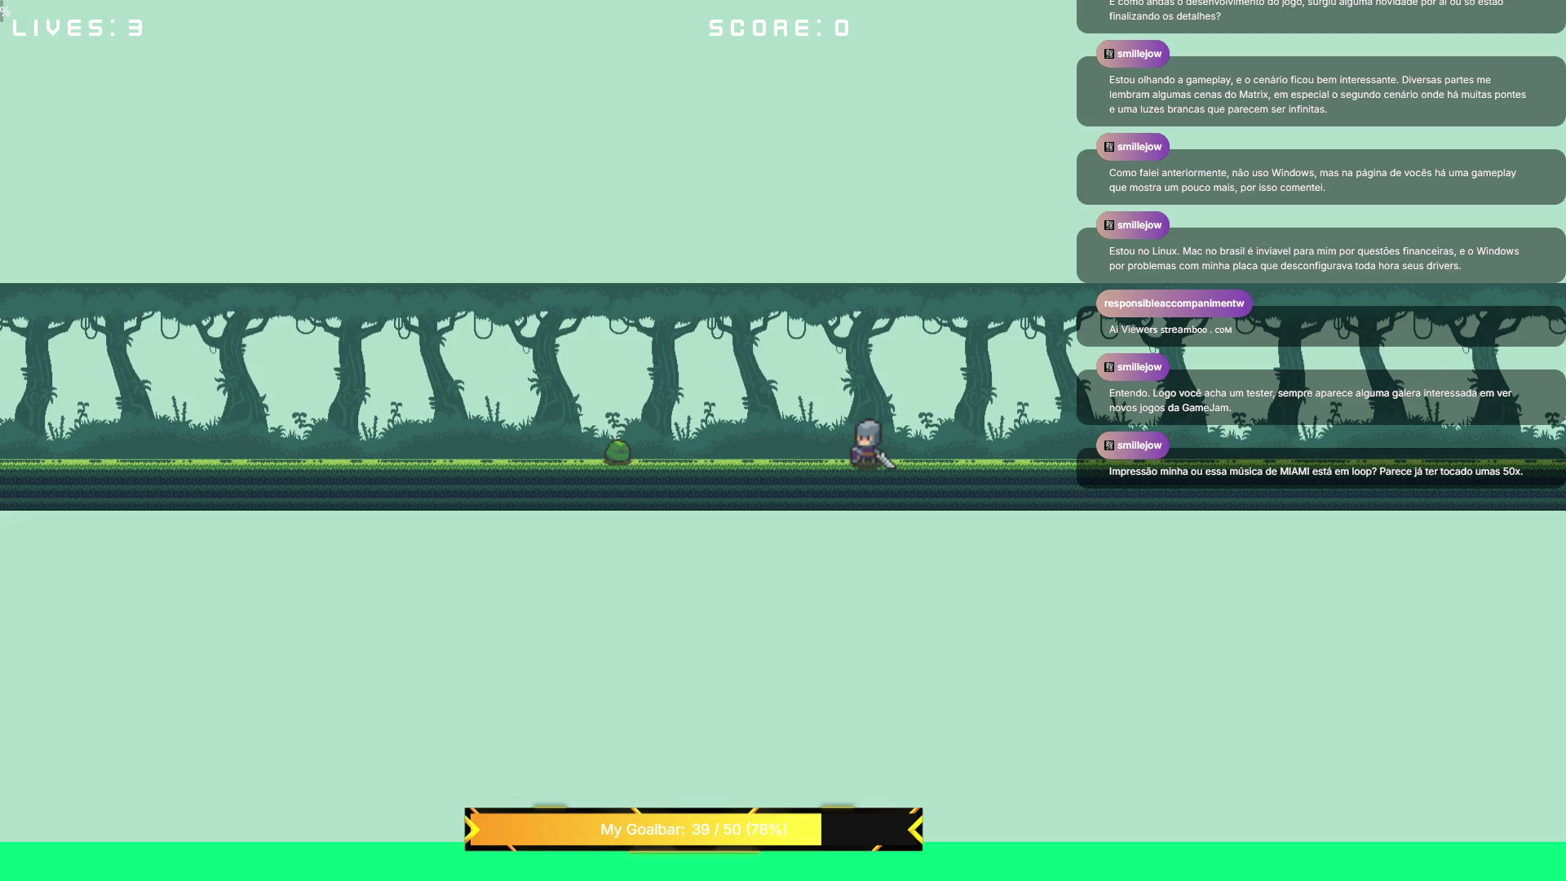
{"action": "key", "text": "alt+F4"}
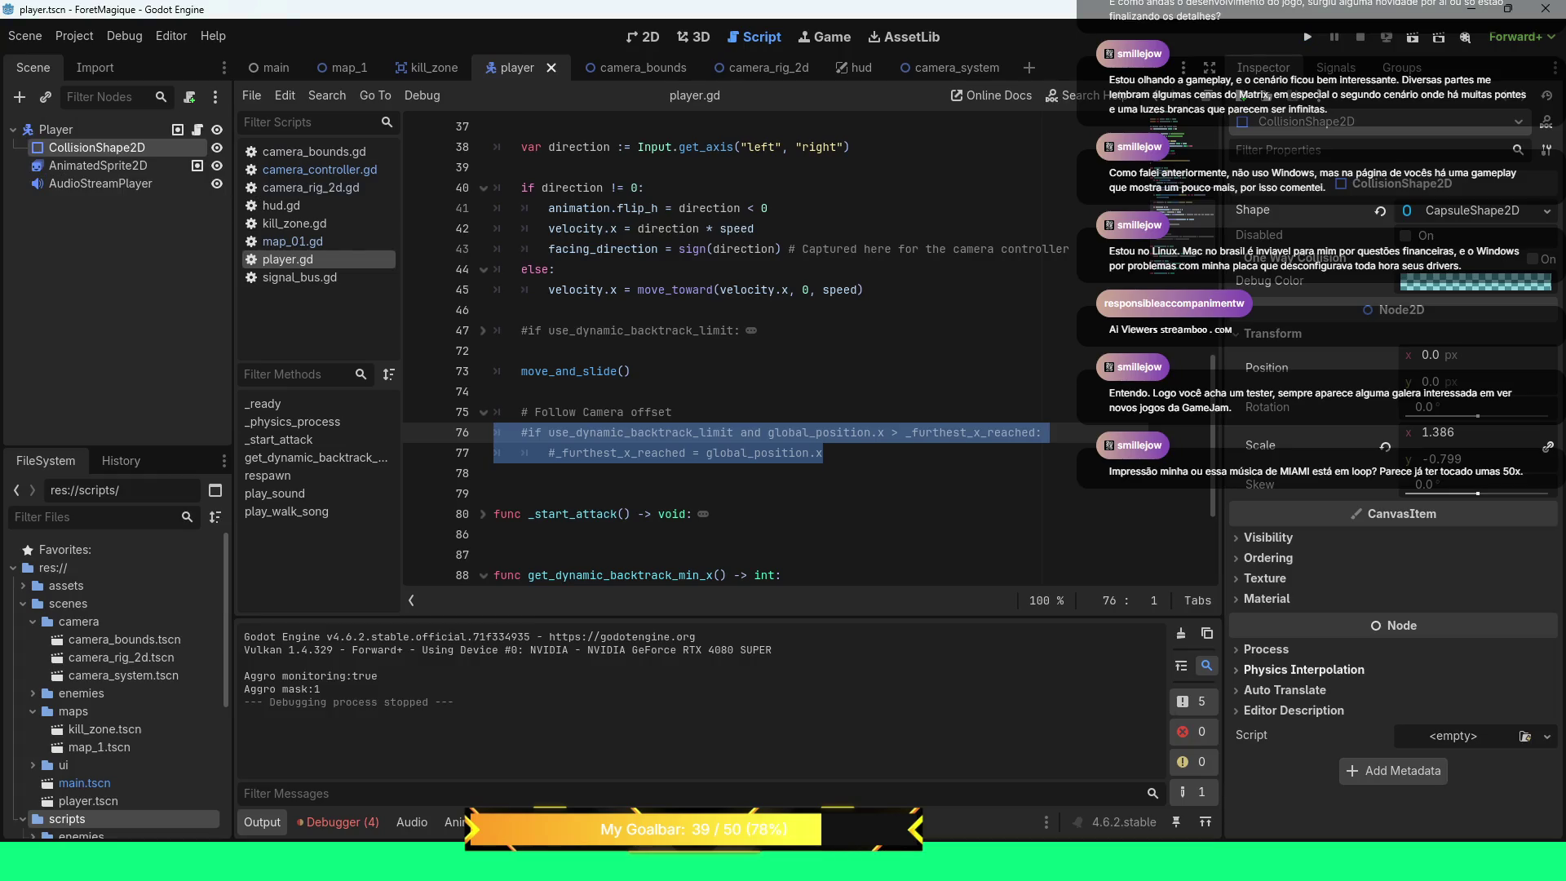
{"action": "left_click", "coordinate": [630, 371]}
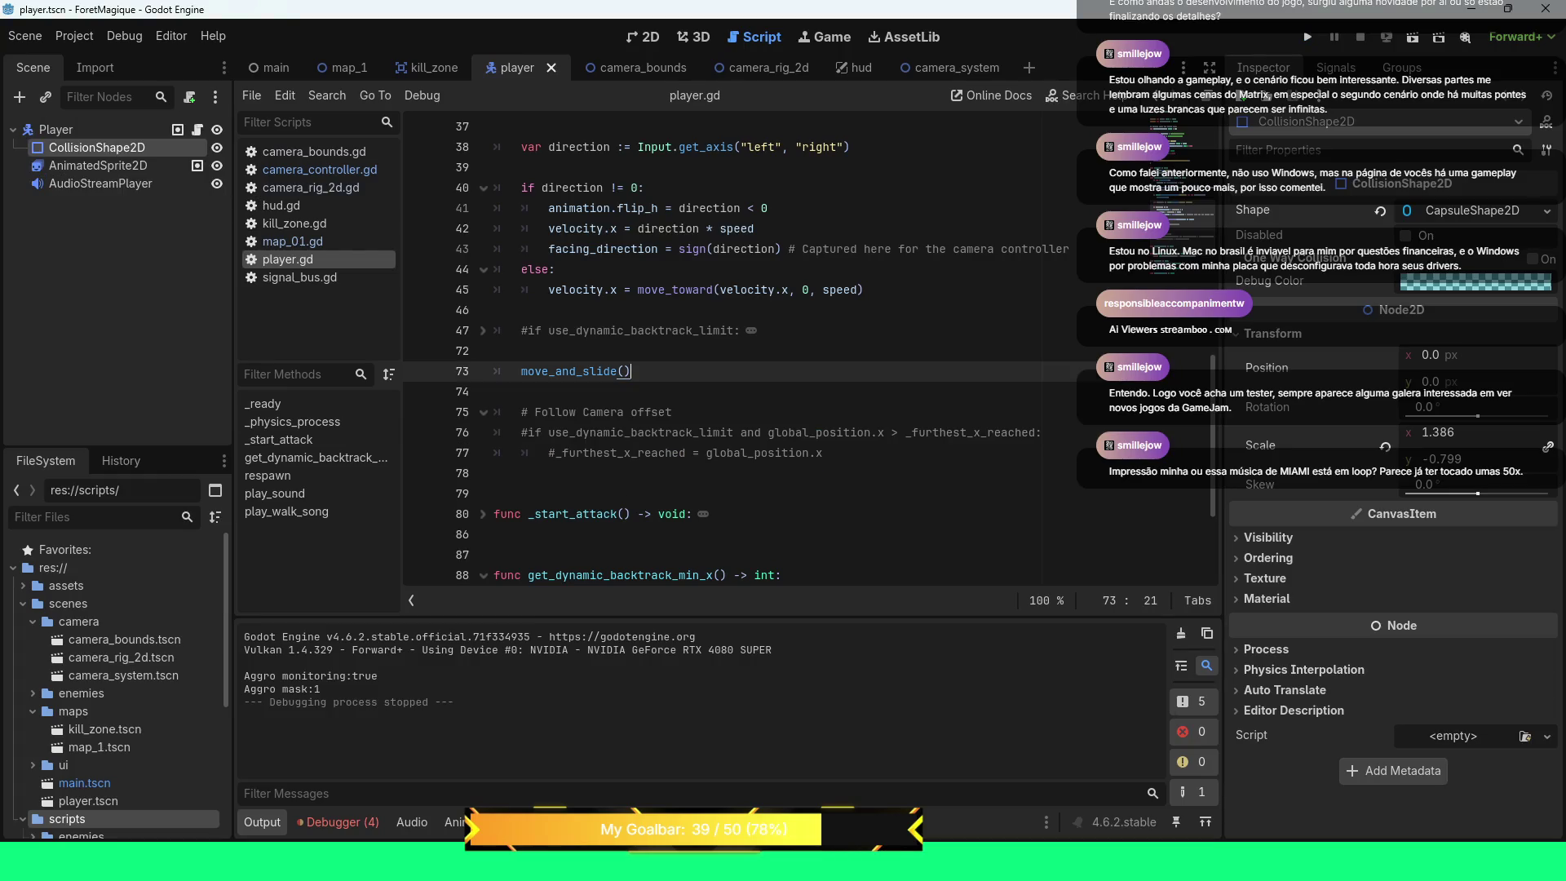
Below move_and_slide(), add a comment about stopping the player at the screen's left edge
{"action": "key", "text": "Return"}
{"action": "key", "text": "Return"}
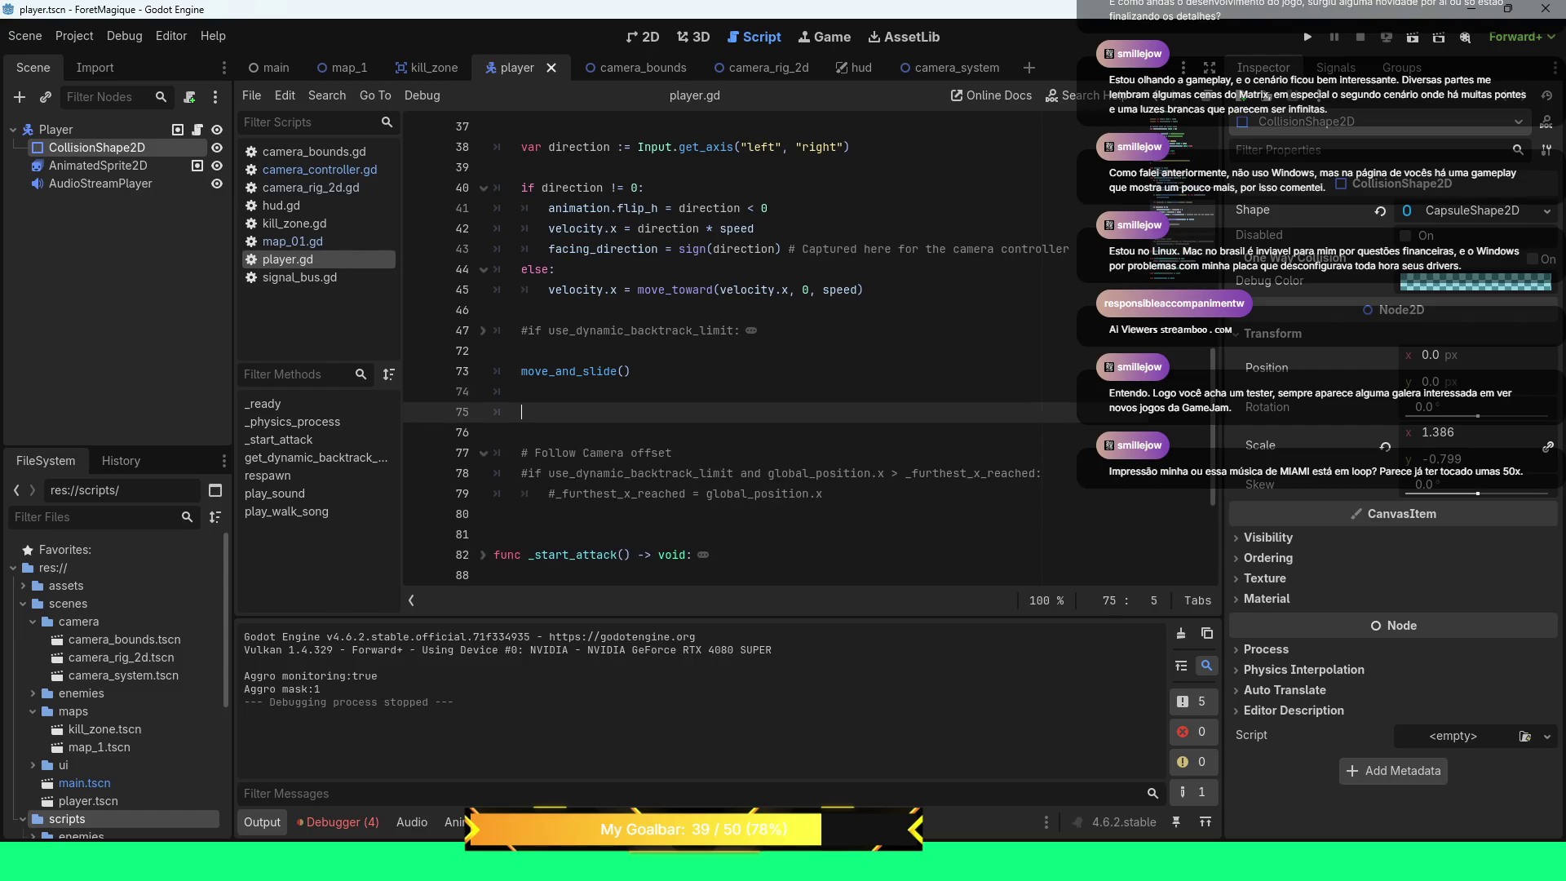
{"action": "type", "text": "## "}
{"action": "type", "text": "Prevent"}
{"action": "type", "text": " the player from "}
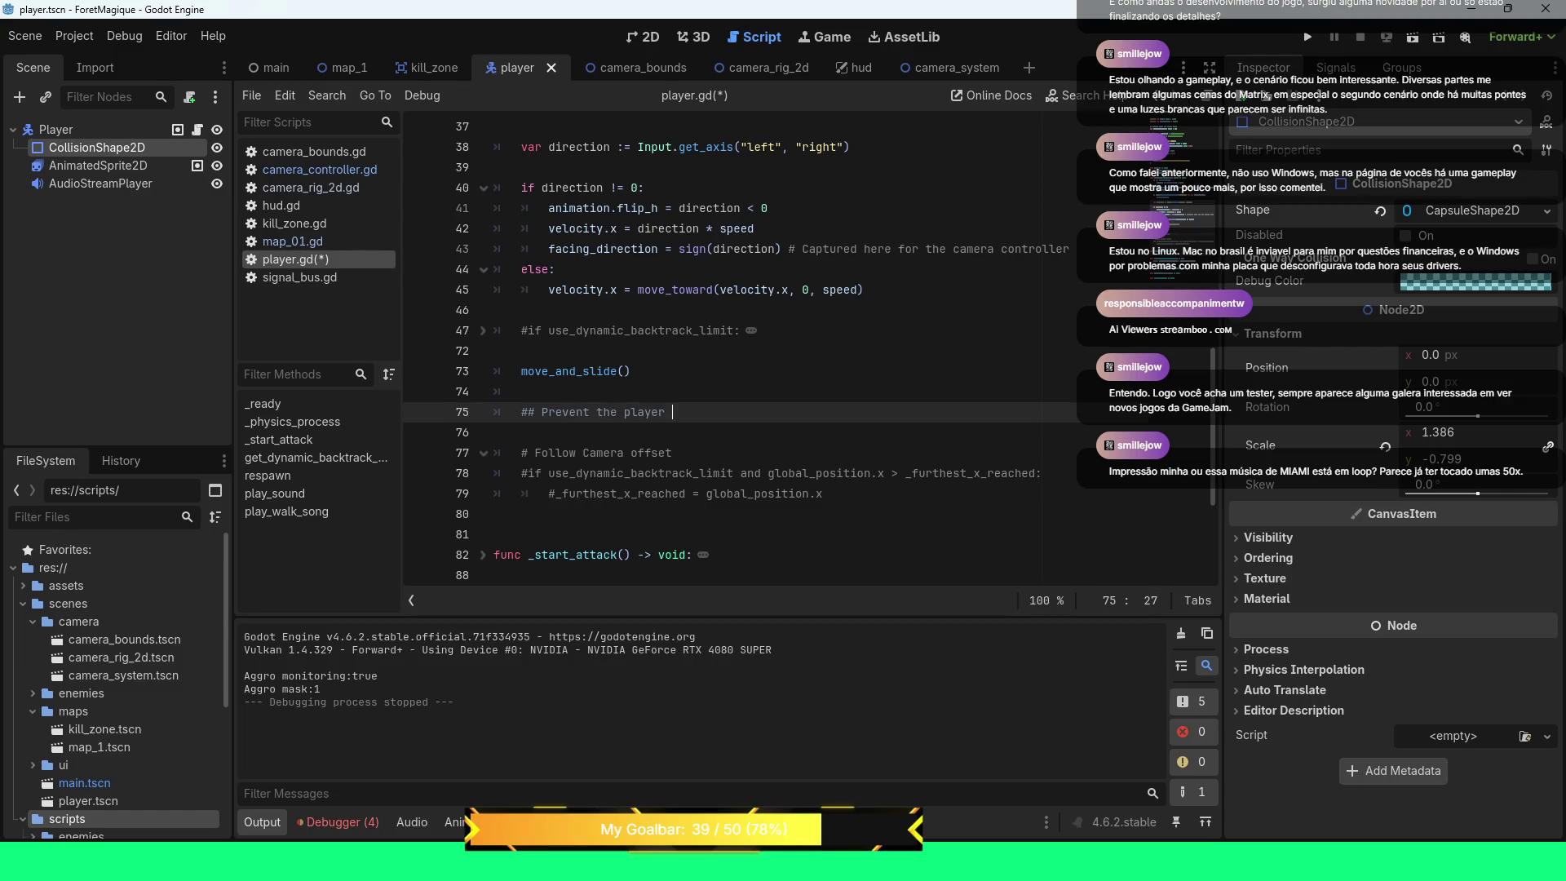
{"action": "type", "text": "walking "}
{"action": "type", "text": "pst the left "}
{"action": "type", "text": "edget"}
{"action": "key", "text": "BackSpace"}
{"action": "type", "text": "of the screen"}
Begin the check 'if camera_controller:' on the next line
{"action": "key", "text": "Return"}
{"action": "type", "text": "if cam"}
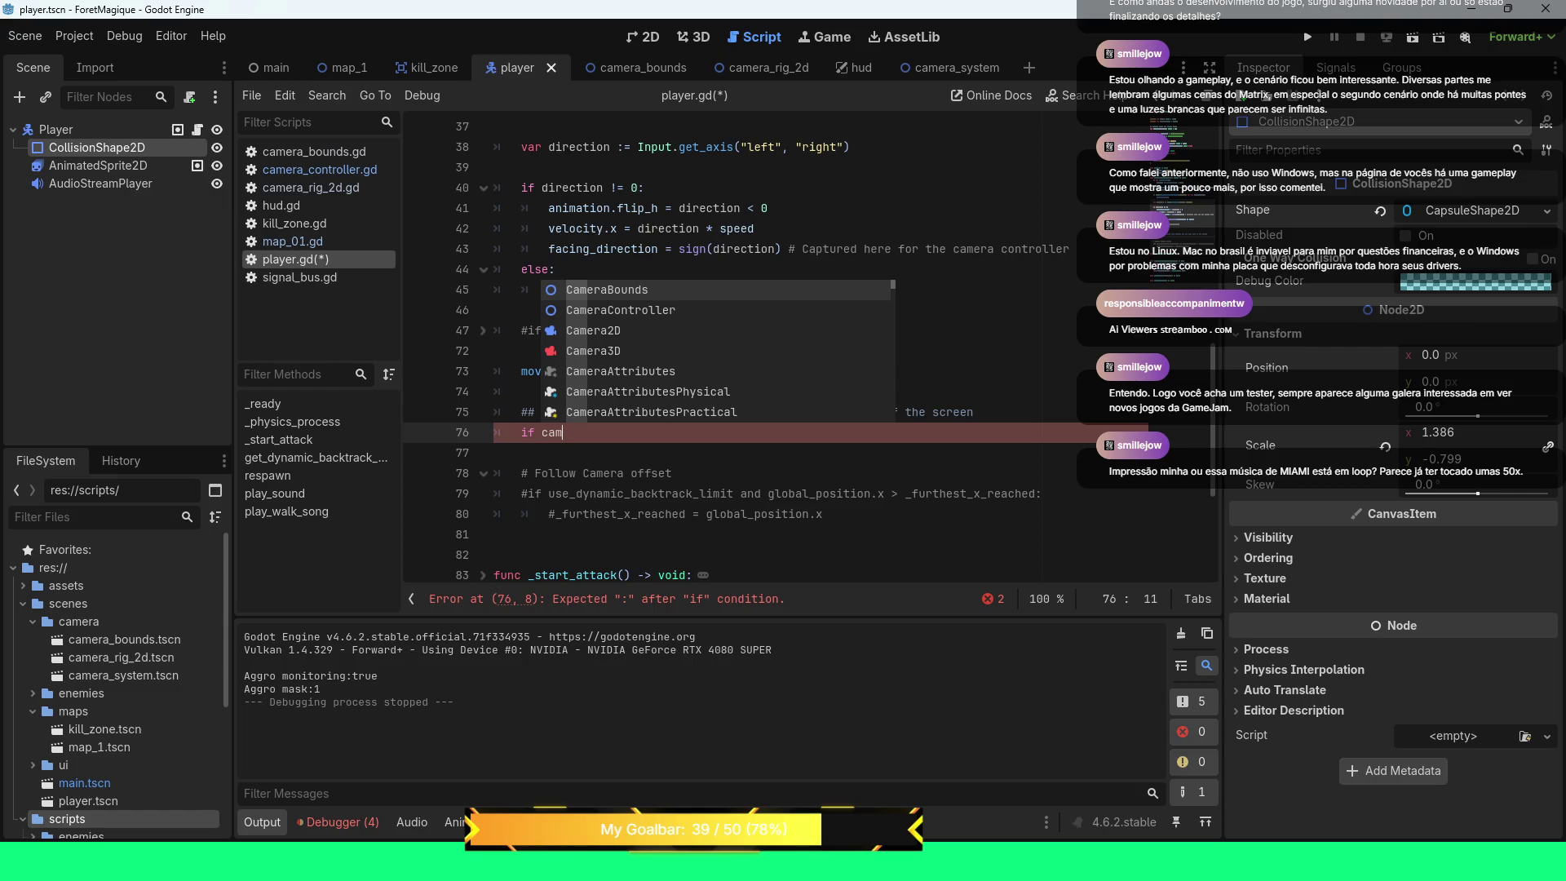
{"action": "type", "text": "era"}
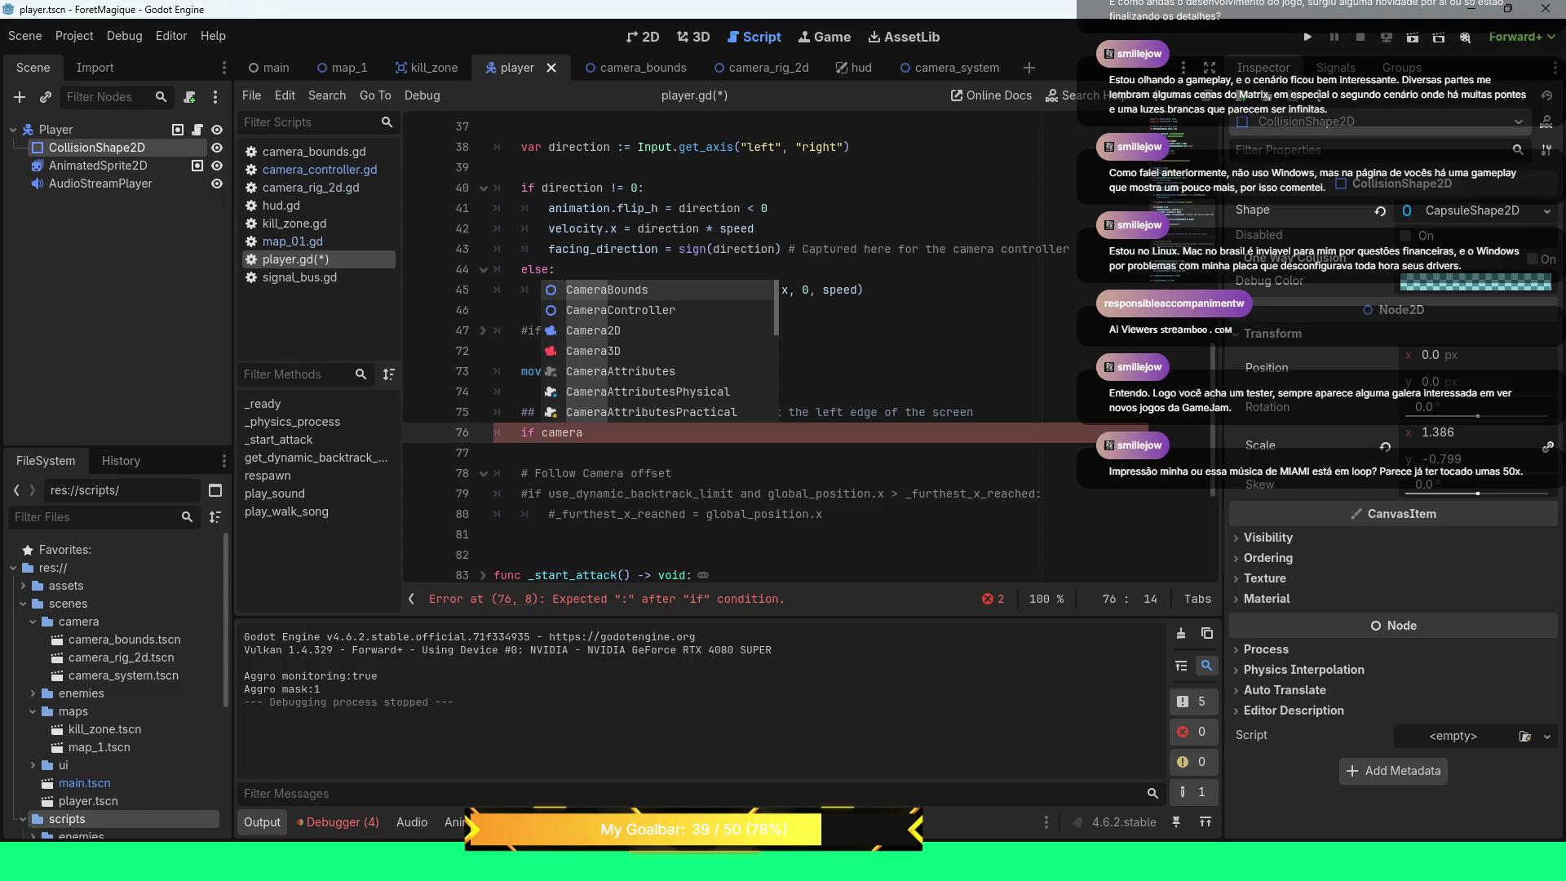
{"action": "type", "text": "_"}
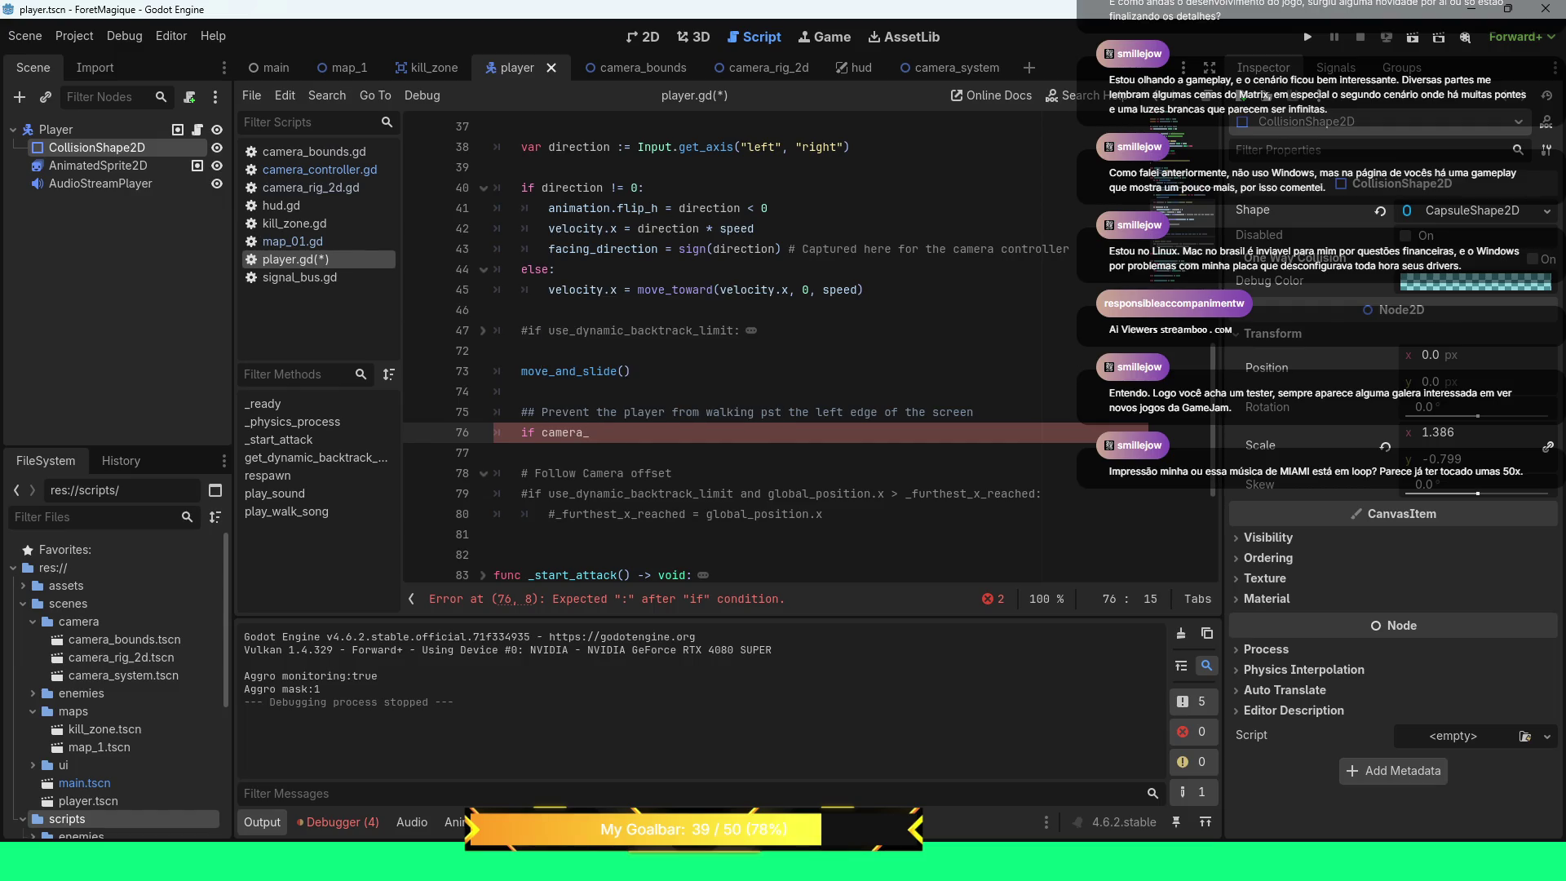
{"action": "type", "text": "controller:"}
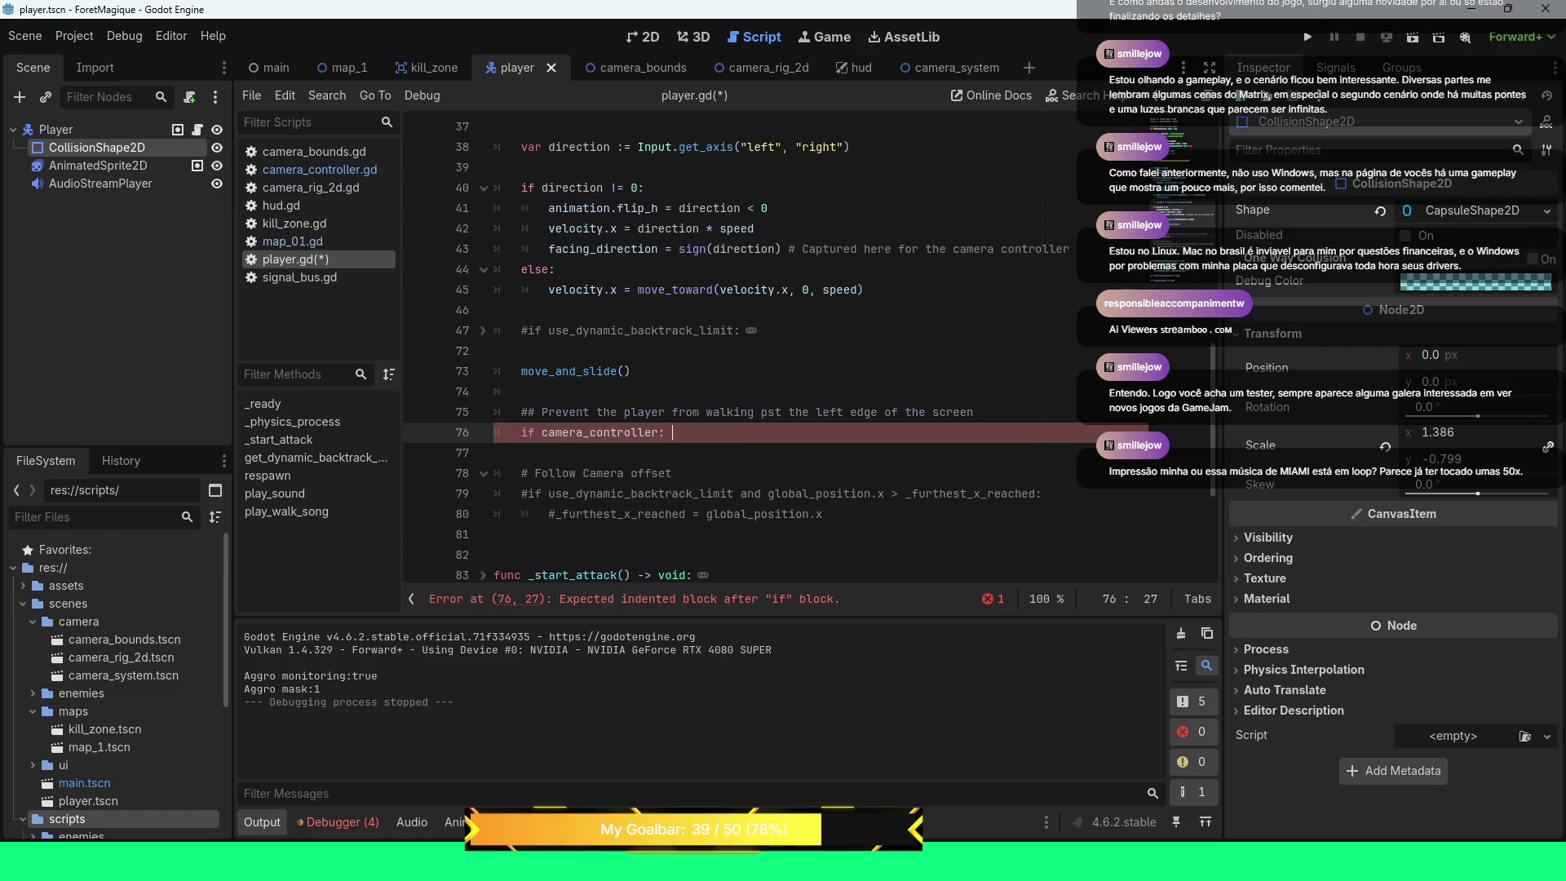
Below the jump_velocity export, add an exported camera_controller of type CameraController
{"action": "scroll", "coordinate": [807, 350], "scroll_direction": "up", "scroll_amount": 12}
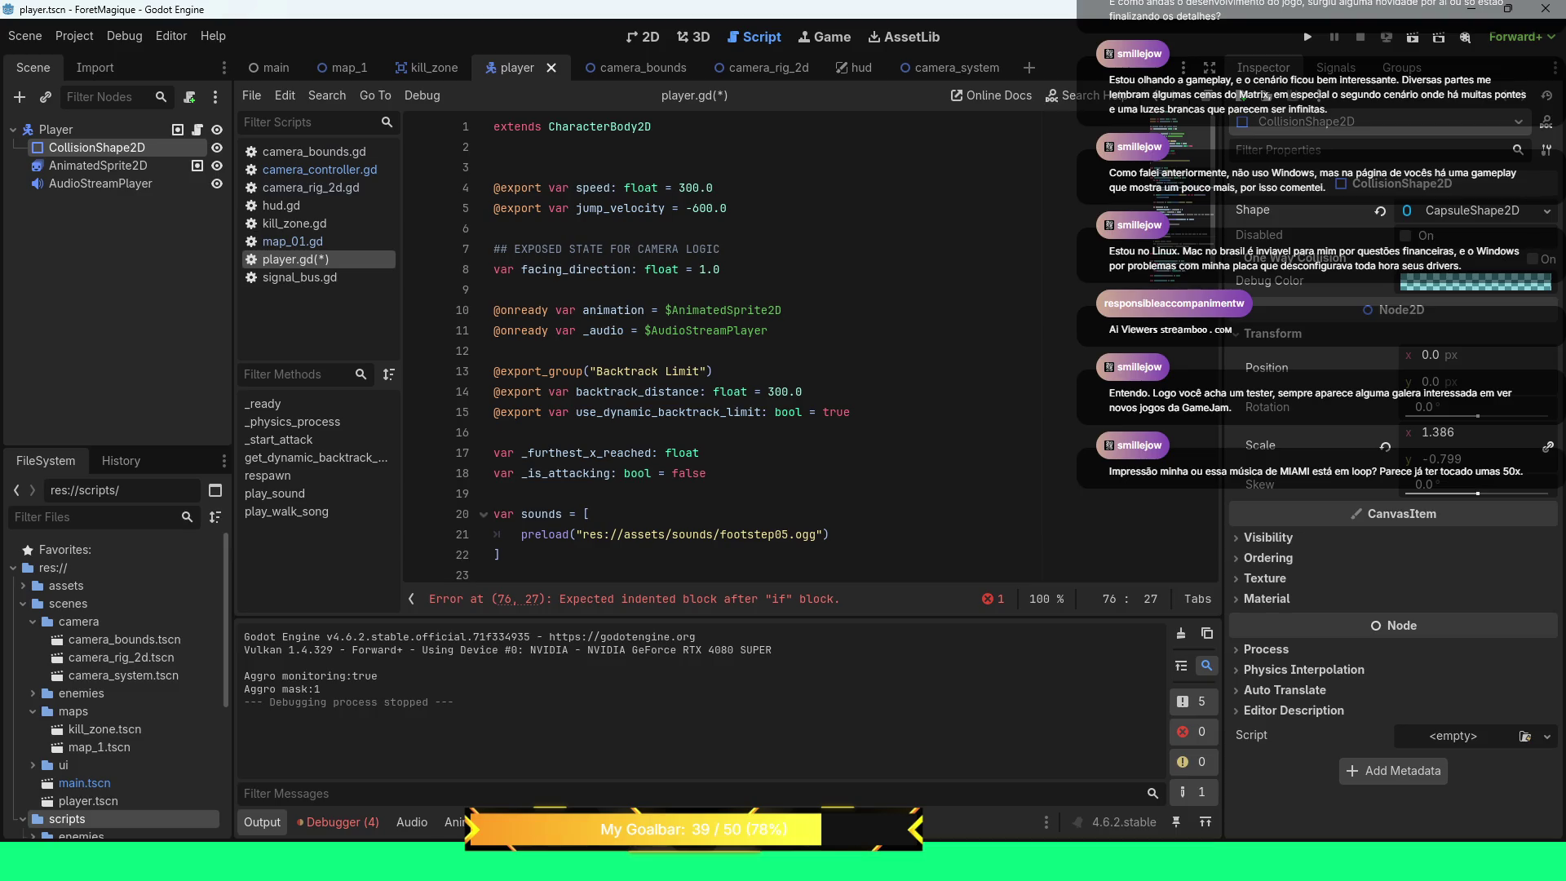
{"action": "left_click", "coordinate": [726, 208]}
{"action": "key", "text": "Return"}
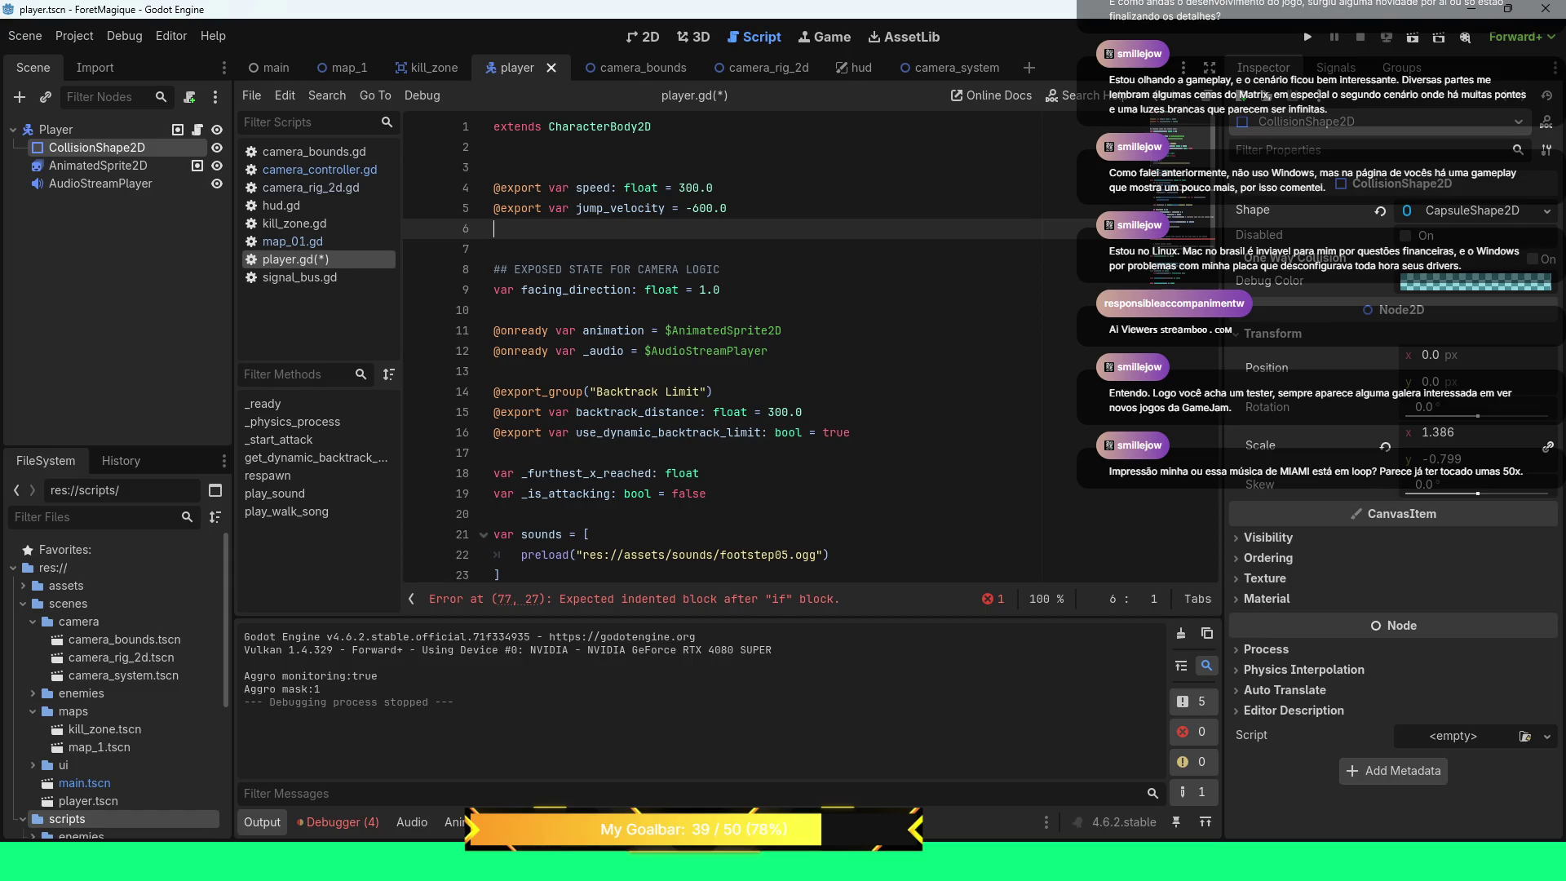
{"action": "type", "text": "@export"}
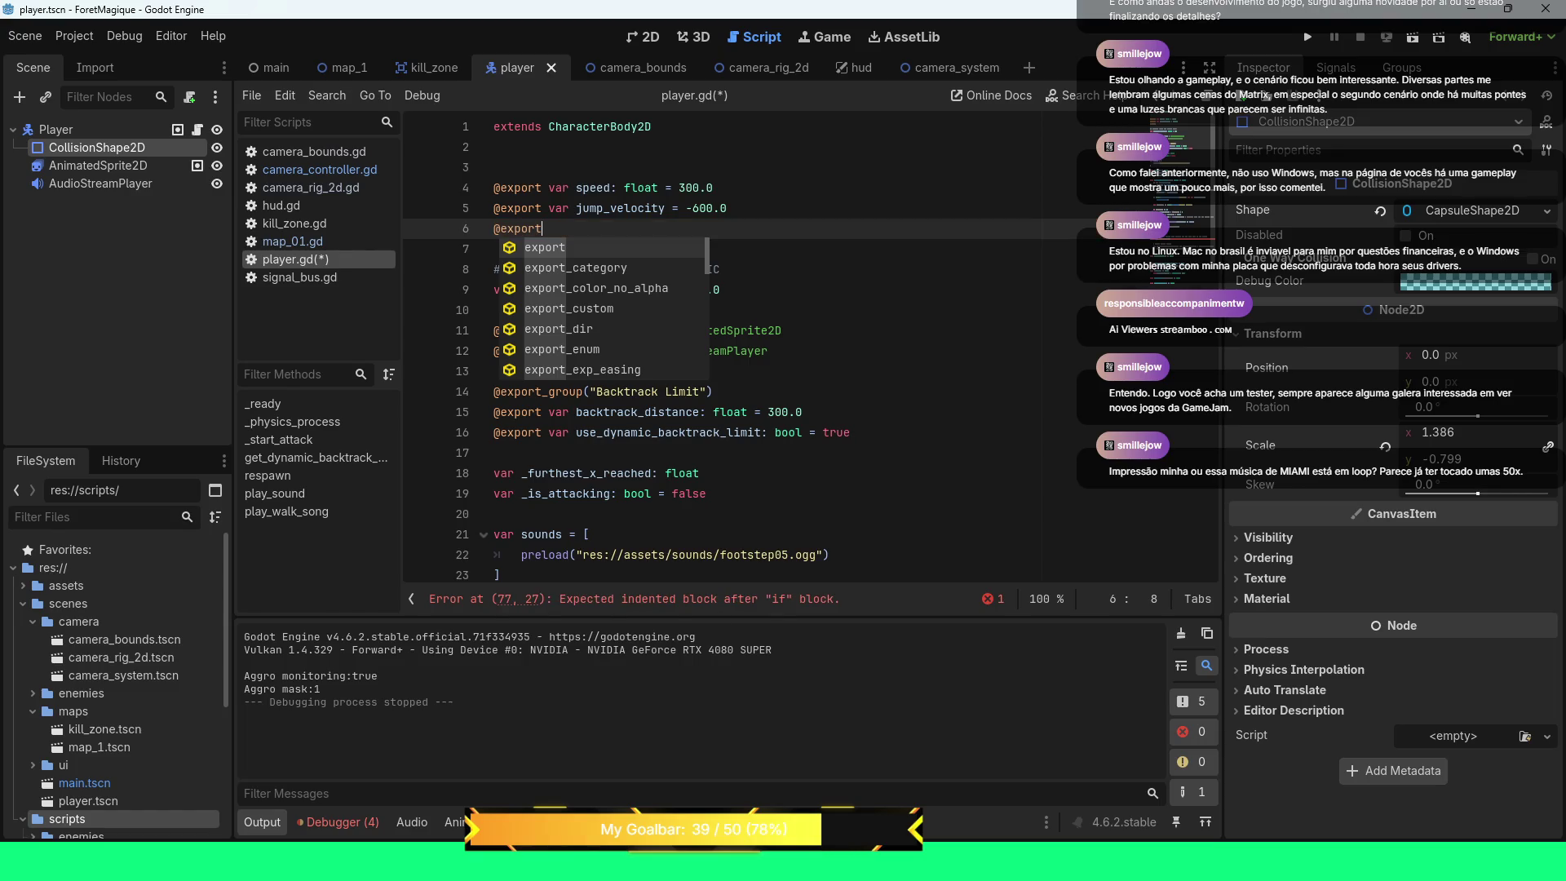
{"action": "type", "text": " var ca"}
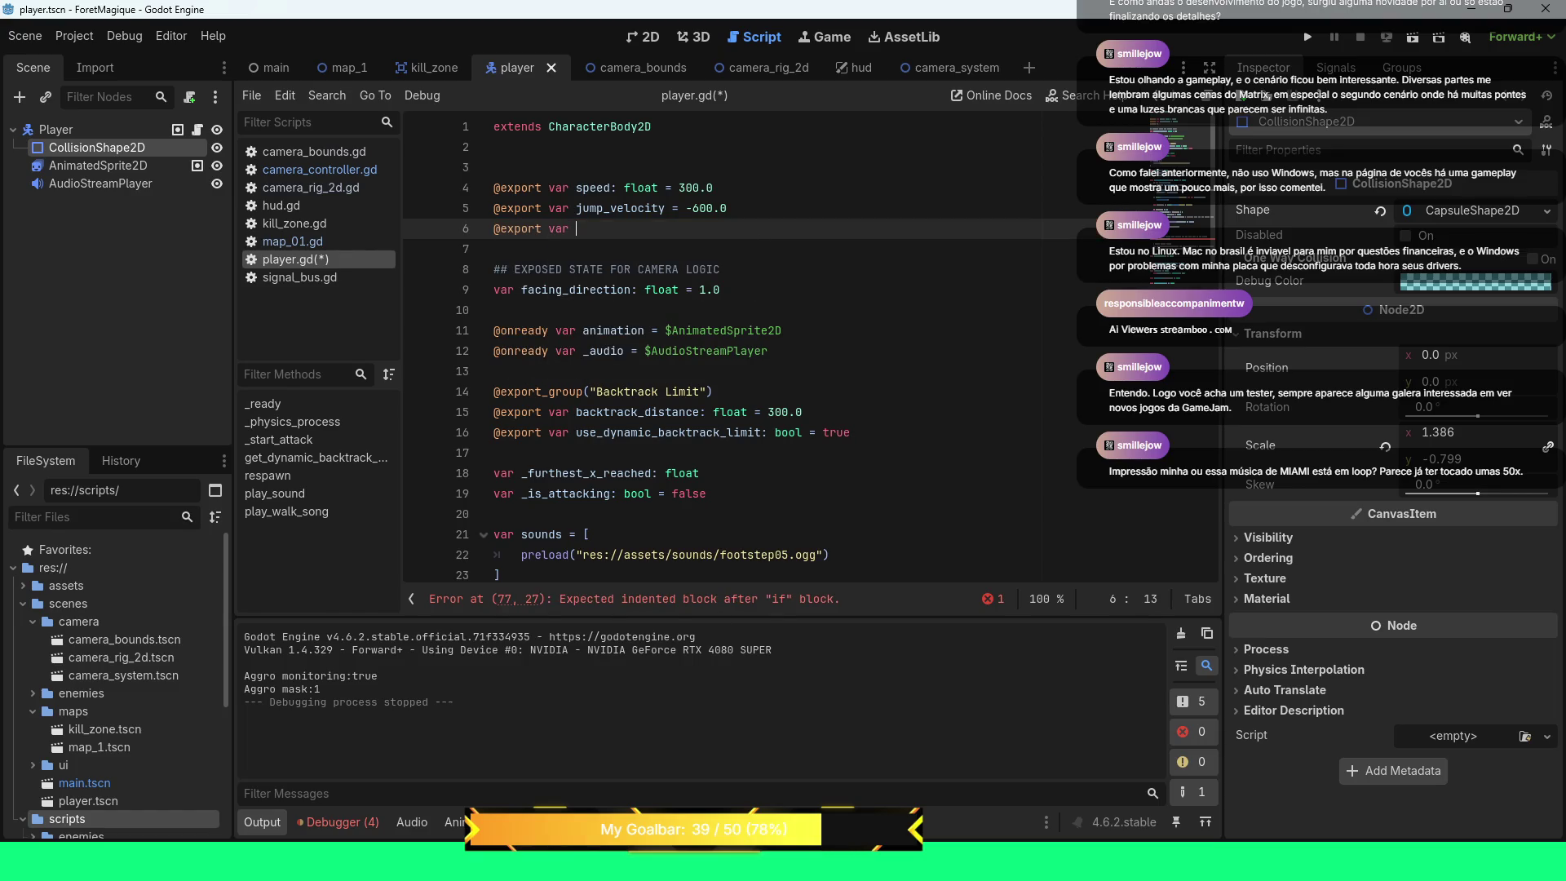
{"action": "type", "text": "mera_control"}
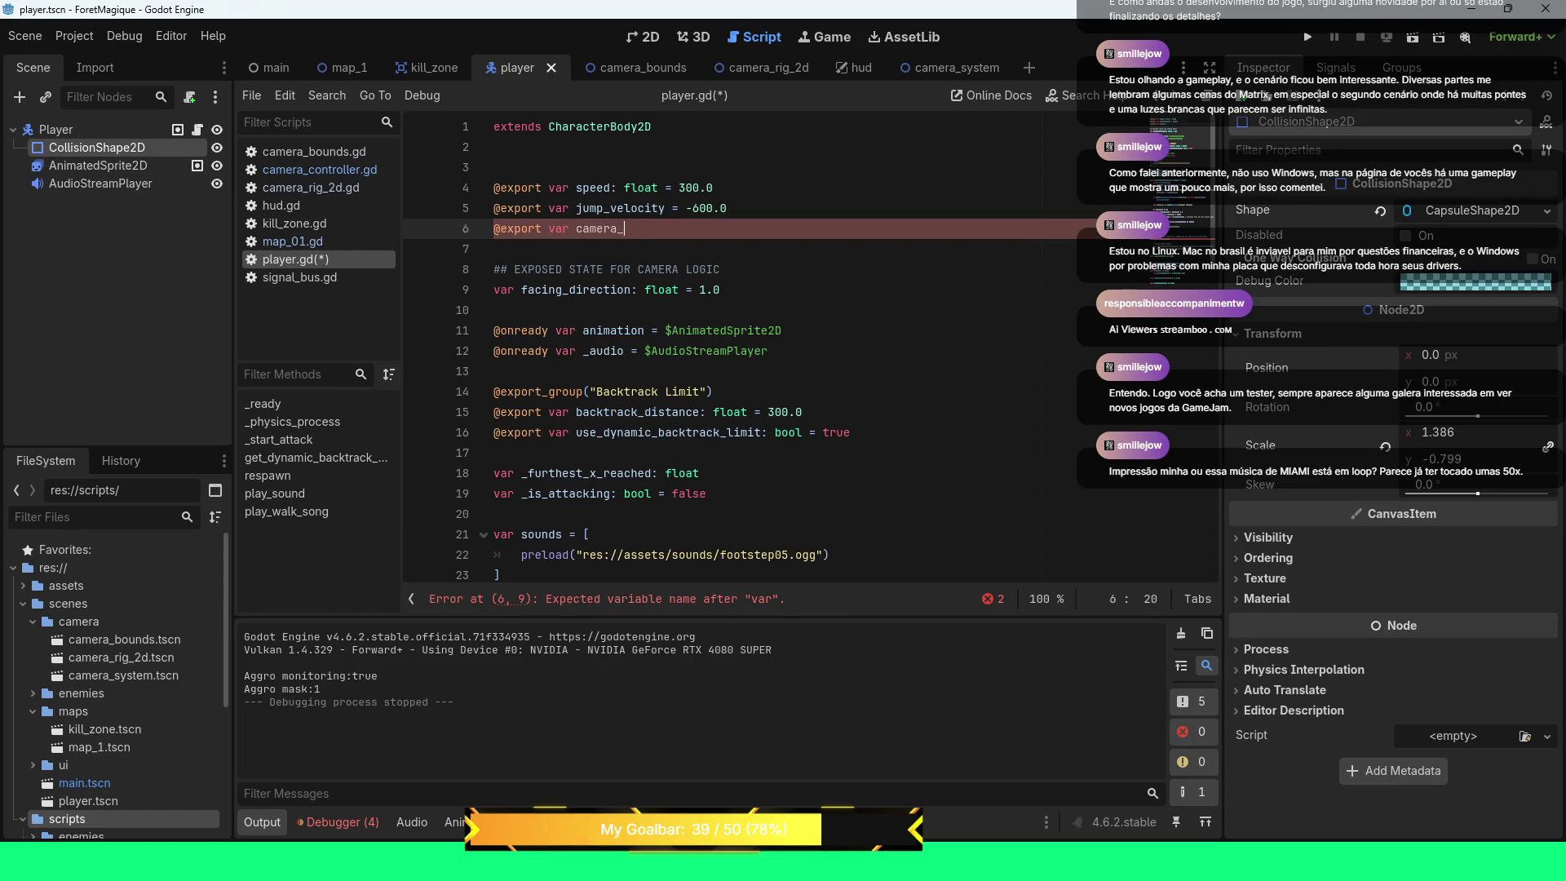
{"action": "type", "text": "ler: "}
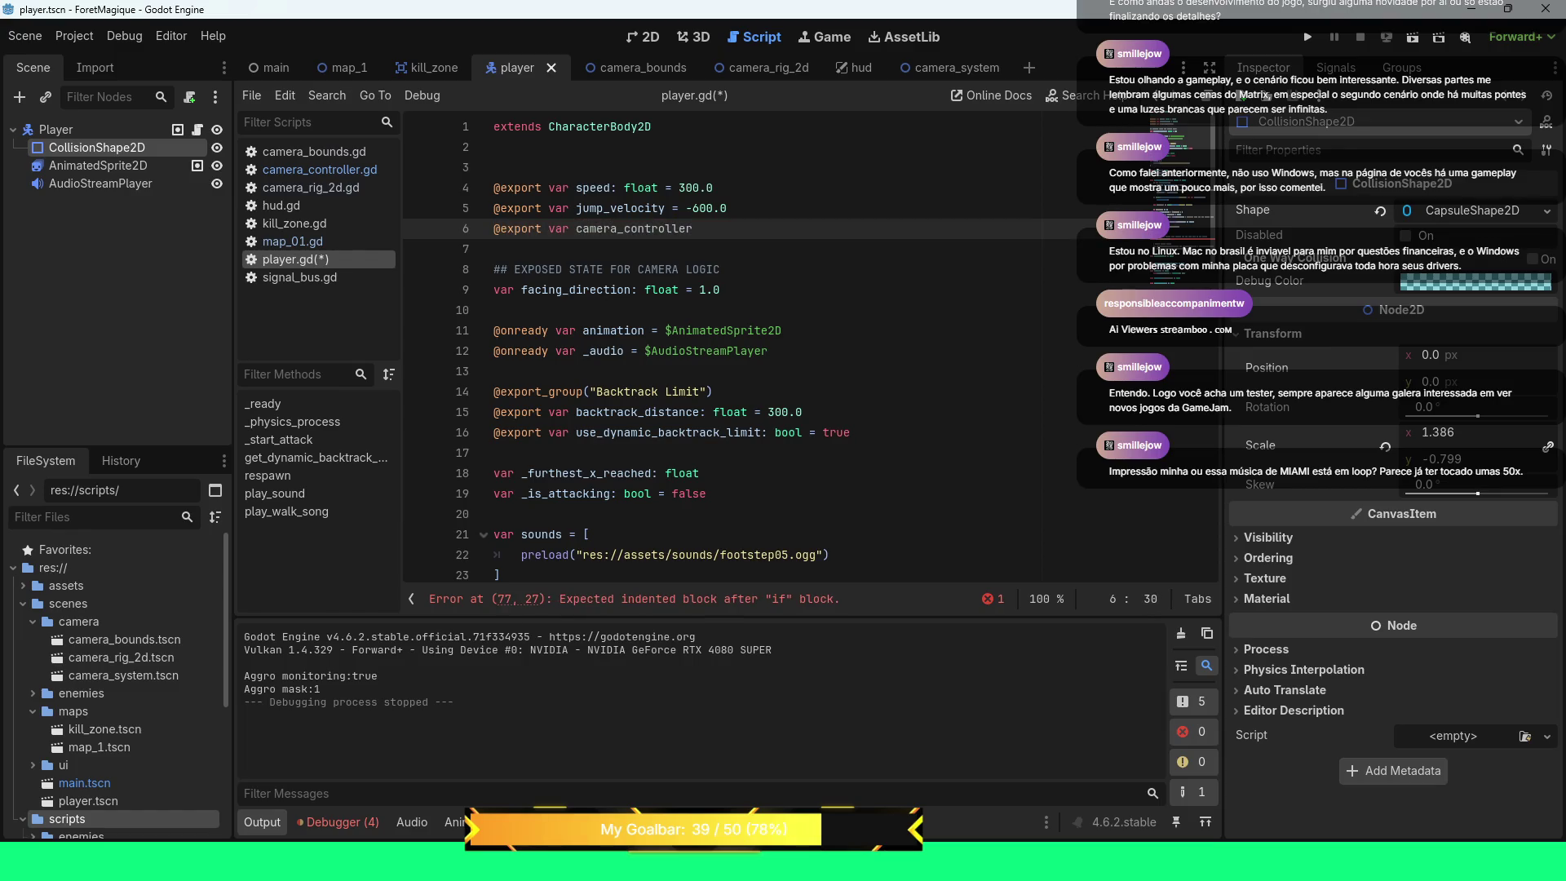
{"action": "type", "text": "Camera"}
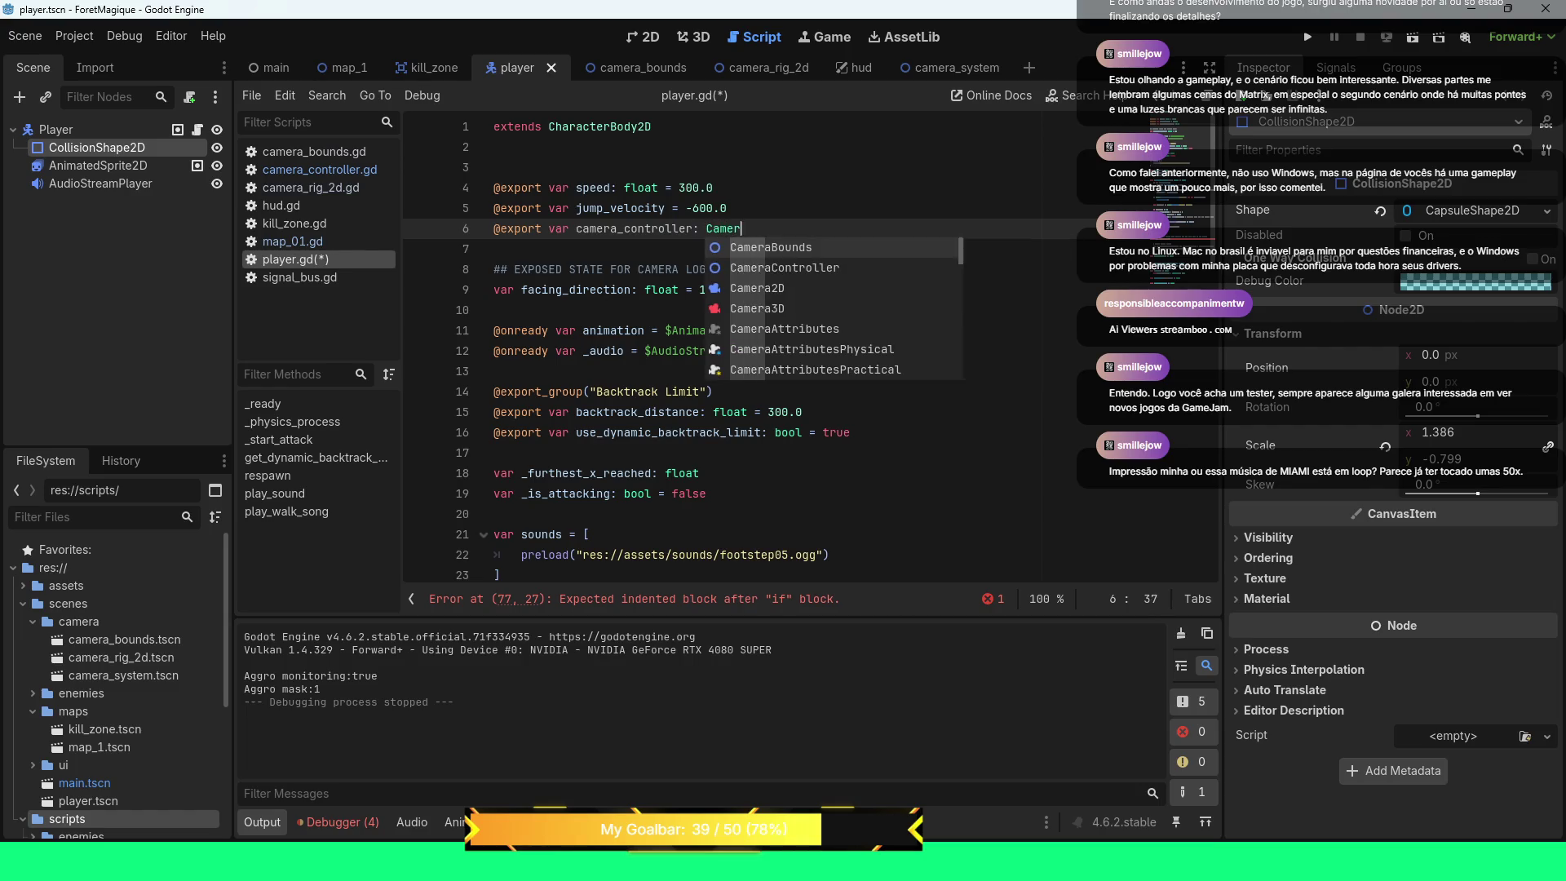
{"action": "key", "text": "Down"}
{"action": "key", "text": "Return"}
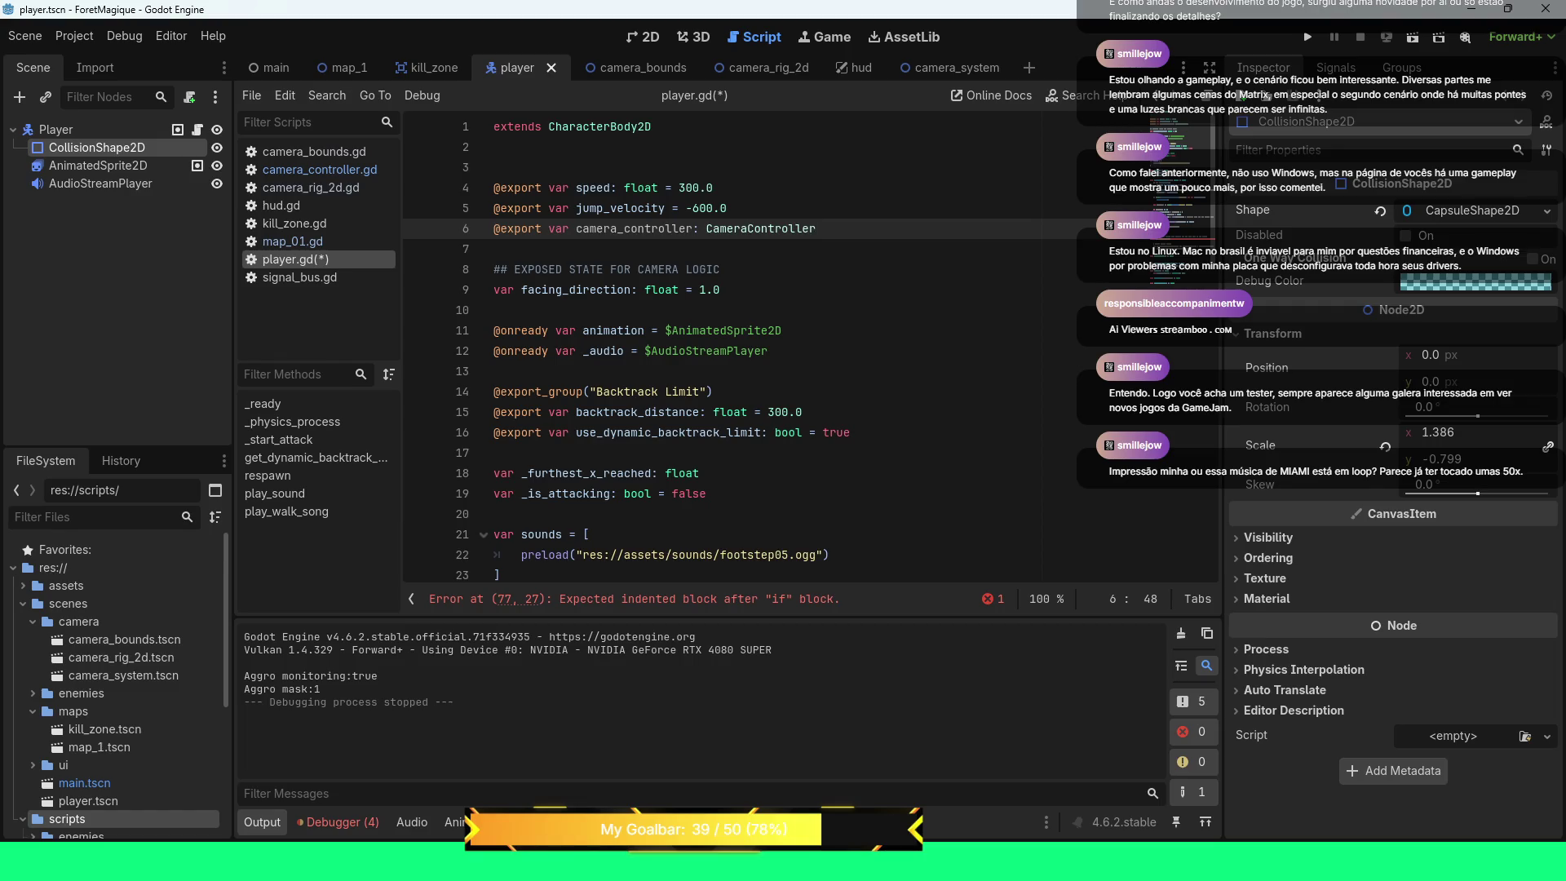
{"action": "key", "text": "Return"}
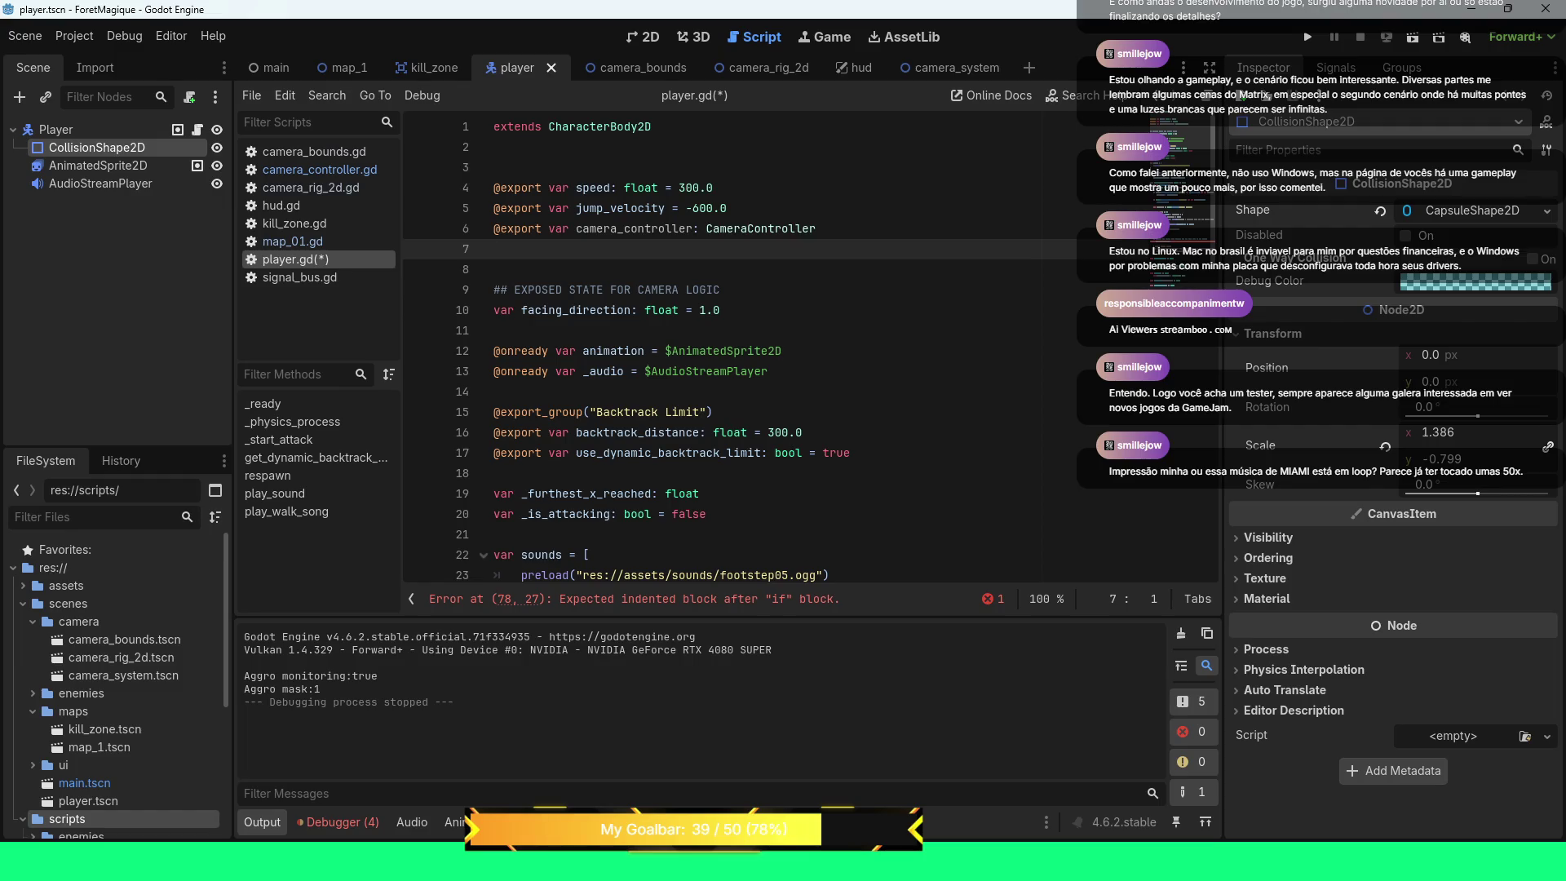
{"action": "type", "text": "@export"}
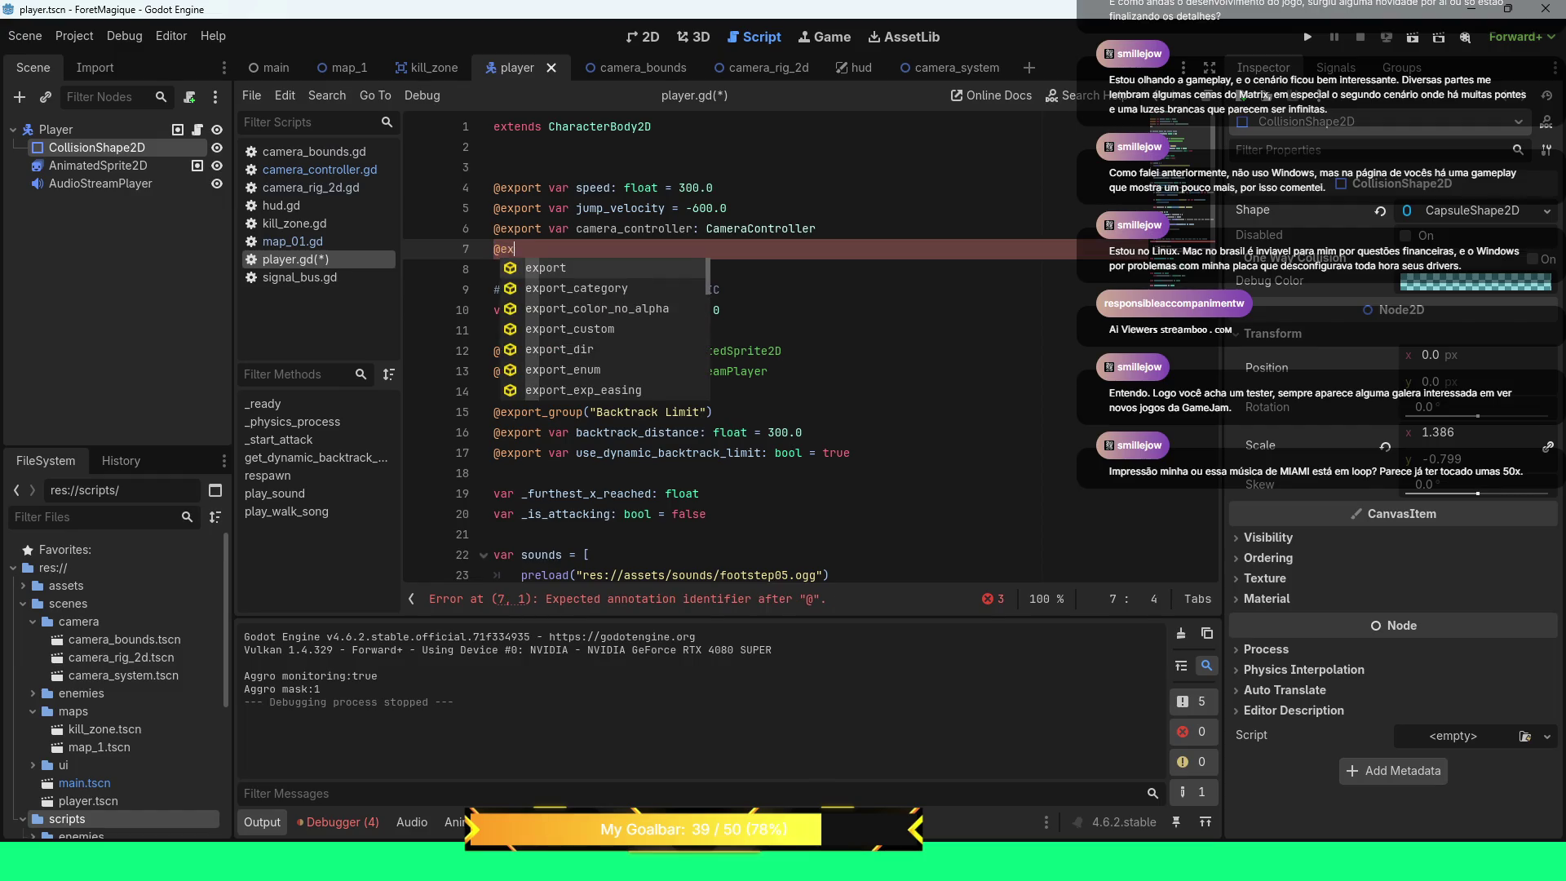
{"action": "type", "text": " var "}
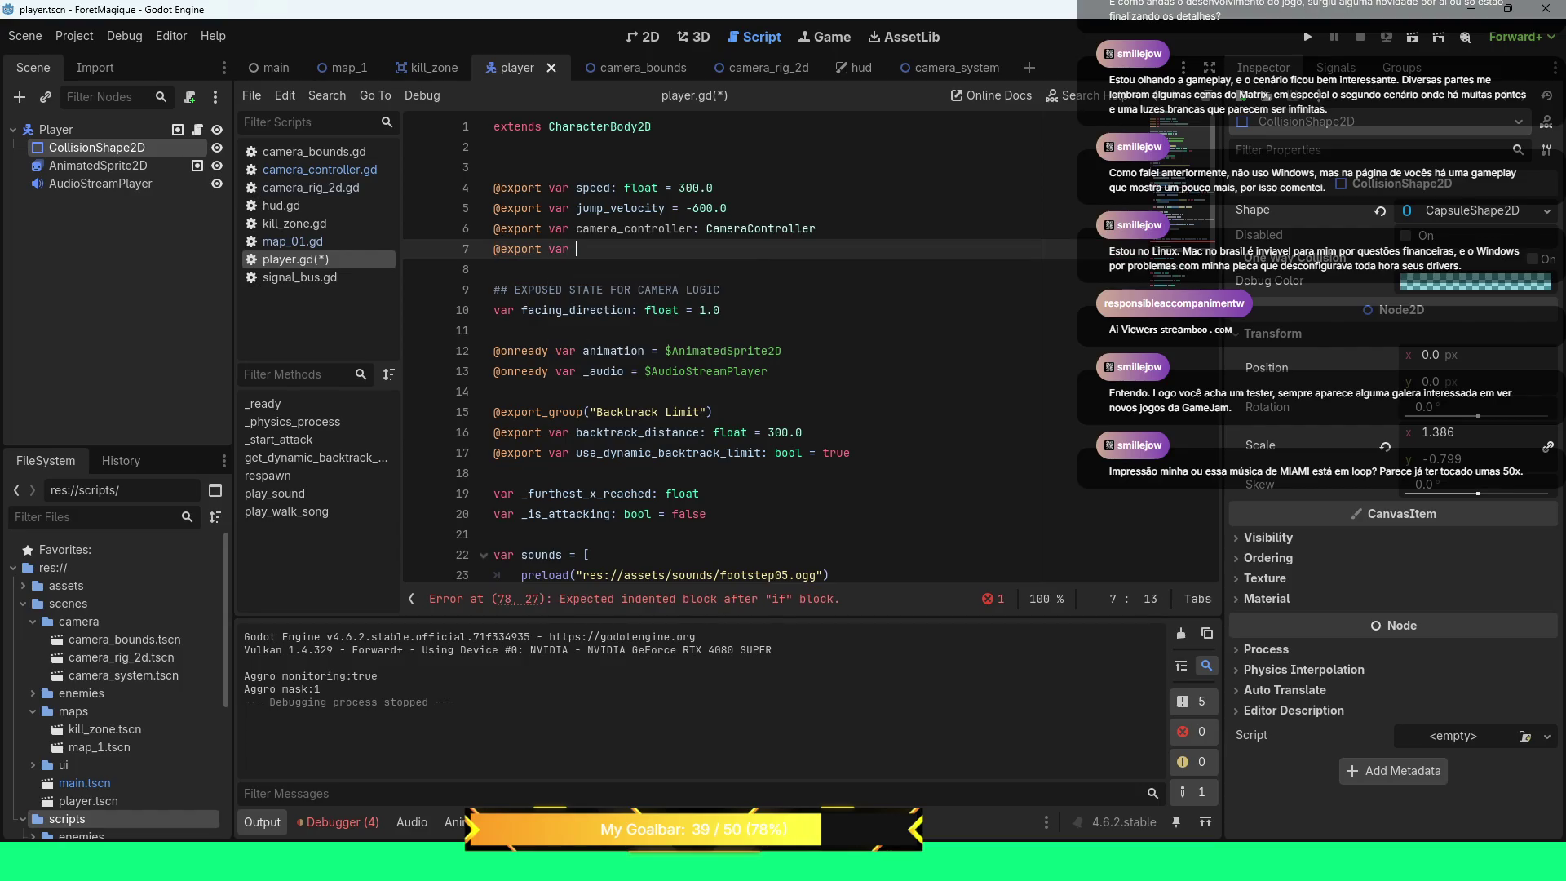
{"action": "type", "text": "player_"}
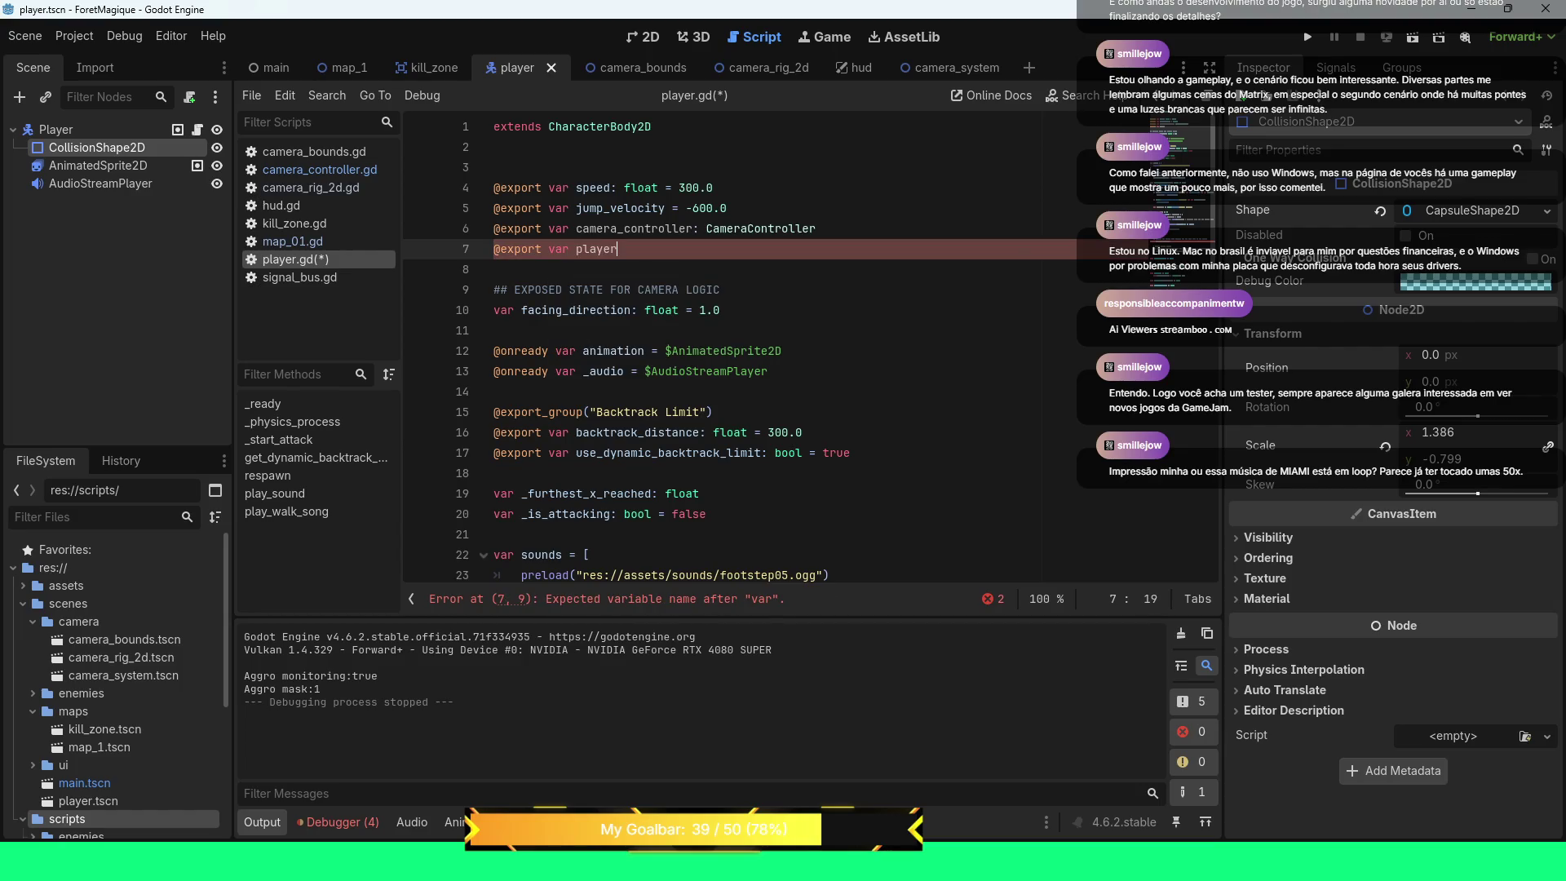
{"action": "type", "text": "radius"}
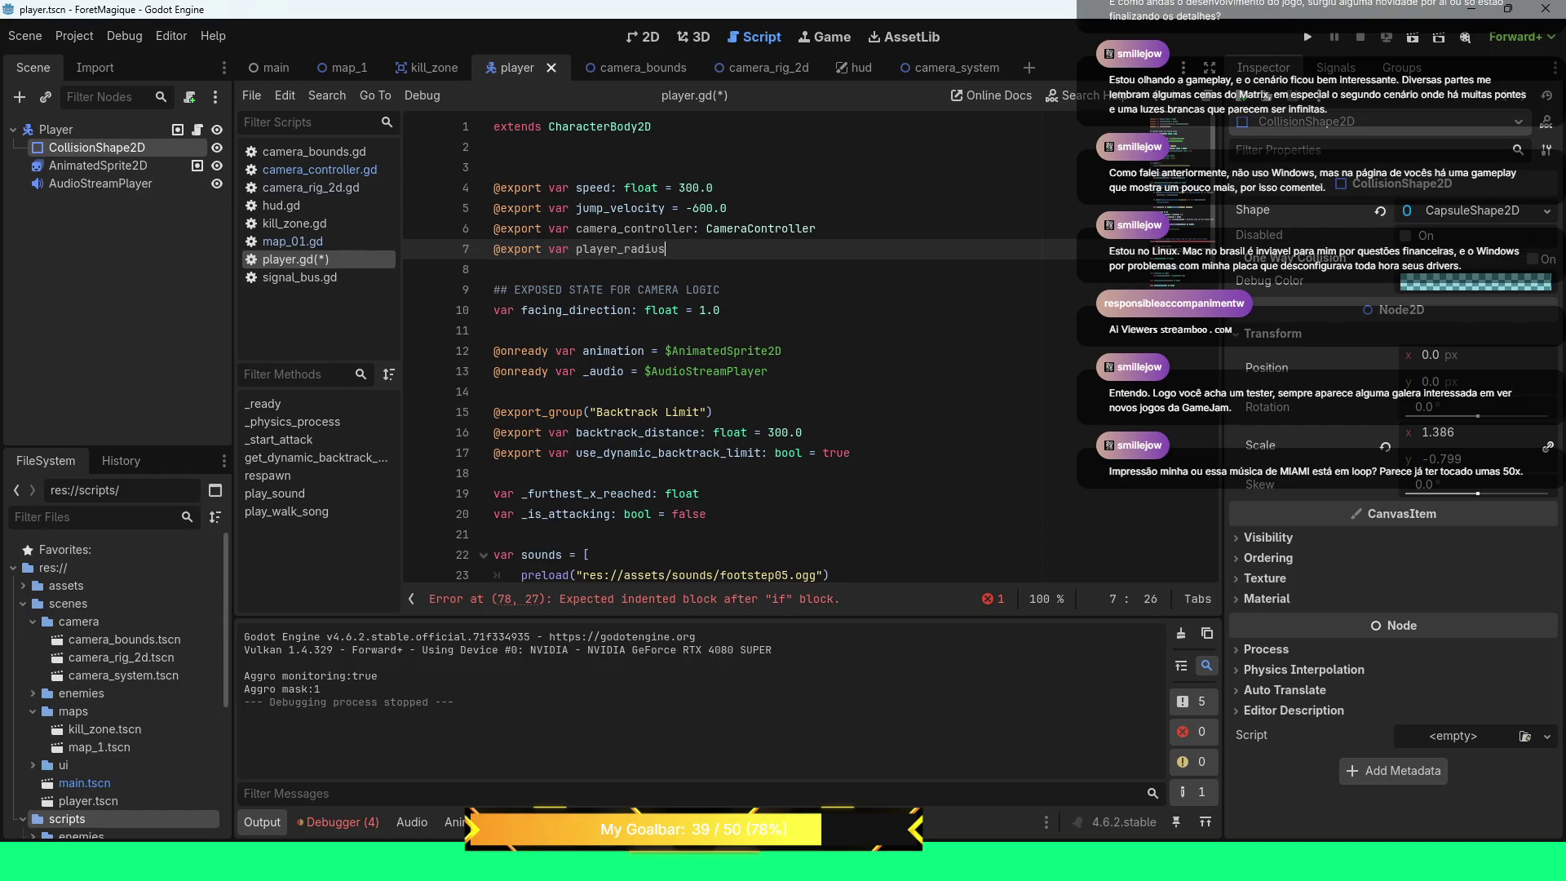
{"action": "type", "text": ": float = "}
{"action": "type", "text": "16.0"}
{"action": "type", "text": "# "}
{"action": "type", "text": "half of c"}
{"action": "type", "text": "haracter's"}
{"action": "type", "text": "with"}
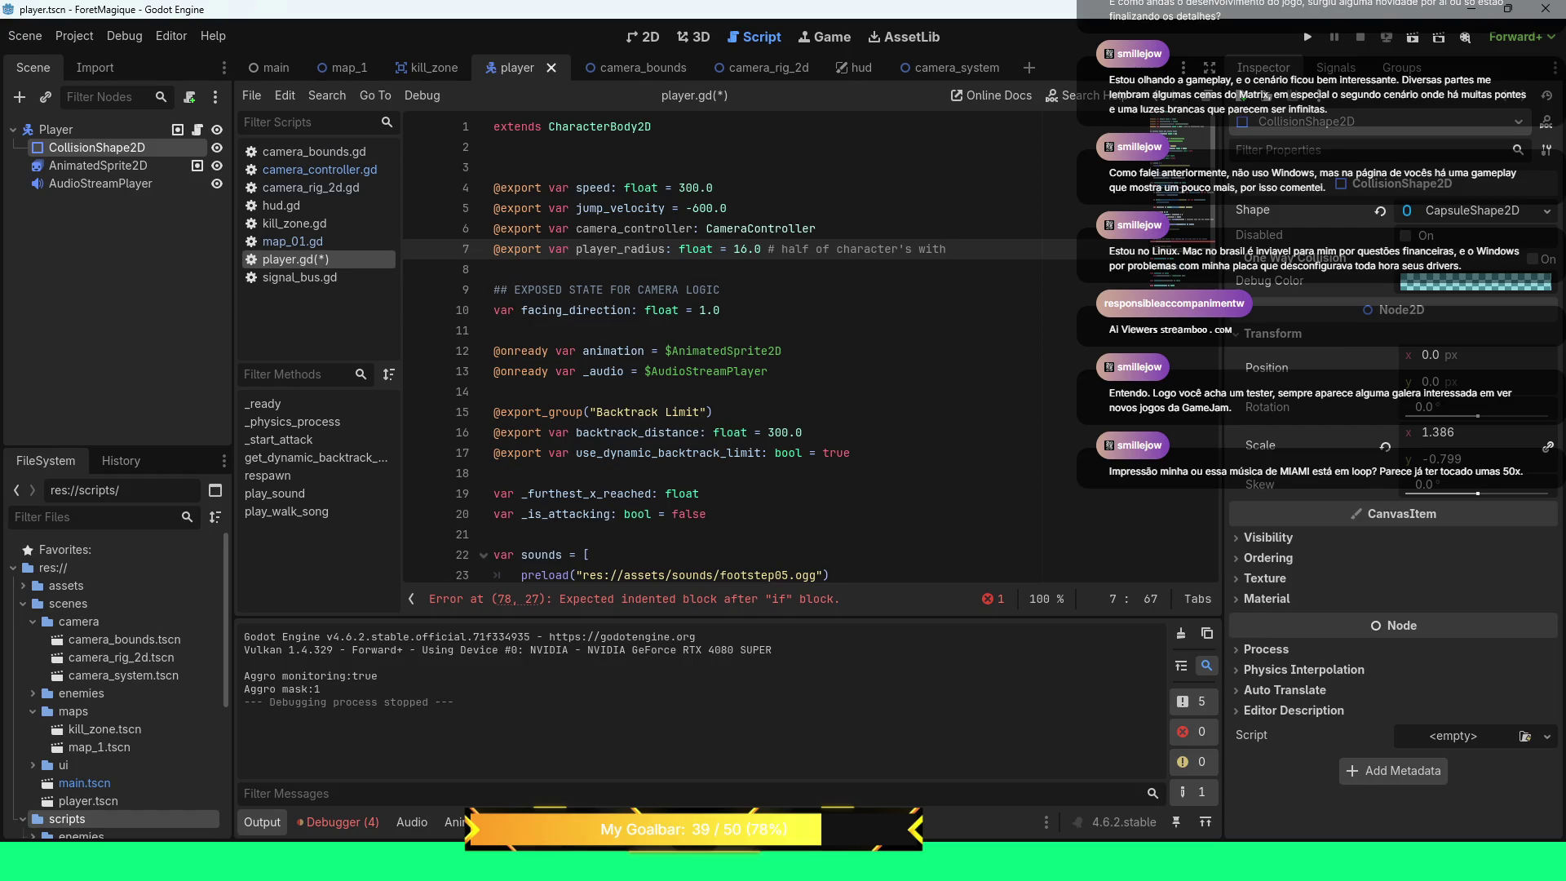
{"action": "type", "text": "d"}
{"action": "key", "text": "End"}
{"action": "scroll", "coordinate": [775, 350], "scroll_direction": "down", "scroll_amount": 6}
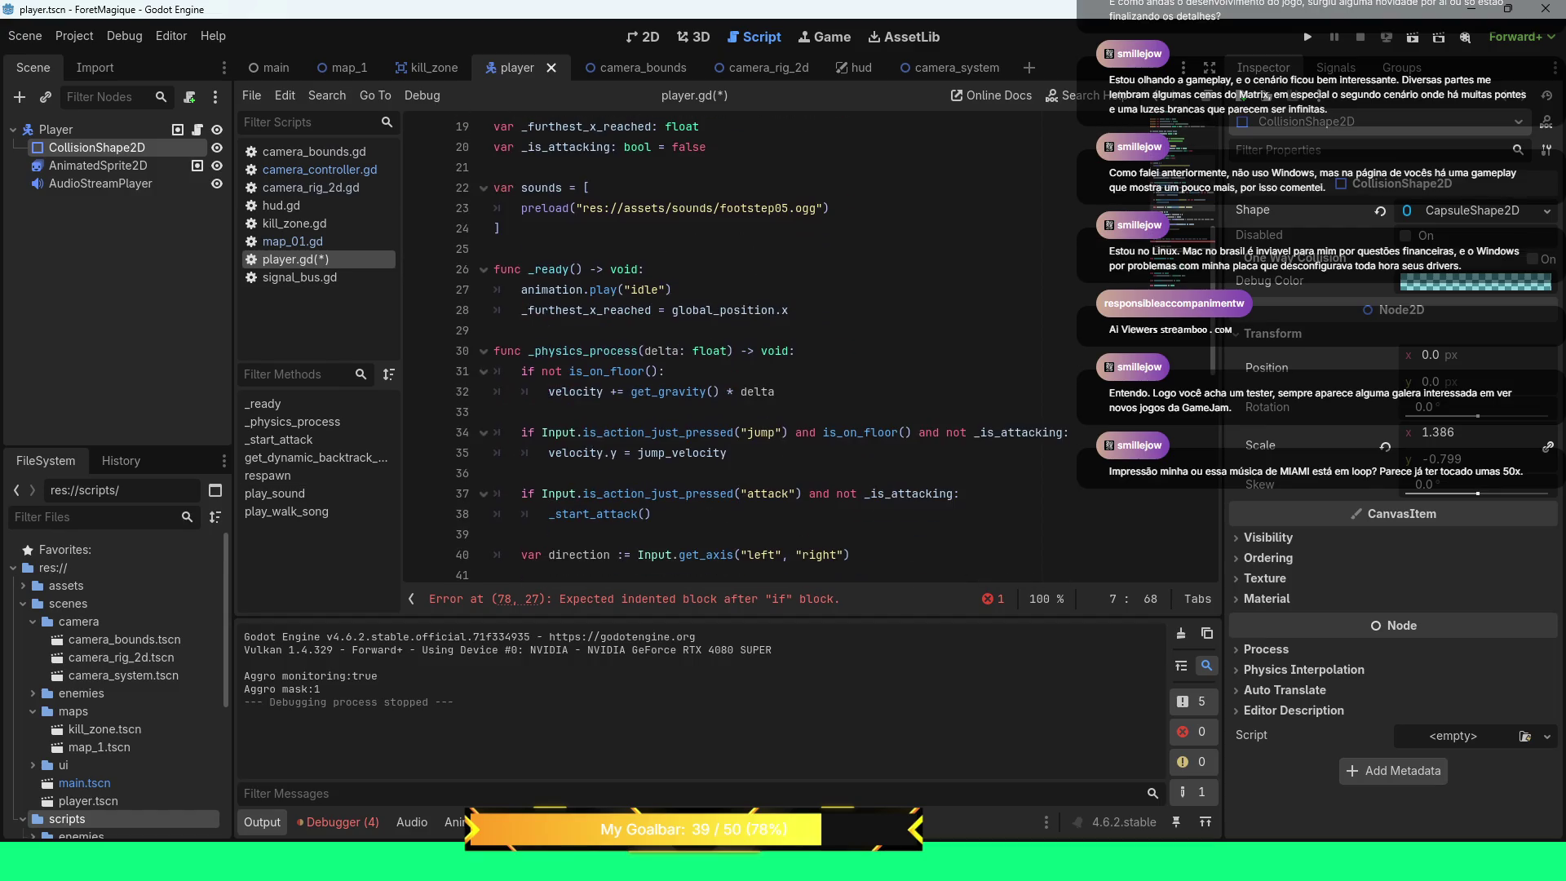
Inside the camera check, set var min_x = camera_controller.get_left_screen_edge_x() + player_radius
{"action": "scroll", "coordinate": [734, 351], "scroll_direction": "up", "scroll_amount": 2}
{"action": "scroll", "coordinate": [734, 351], "scroll_direction": "down", "scroll_amount": 8}
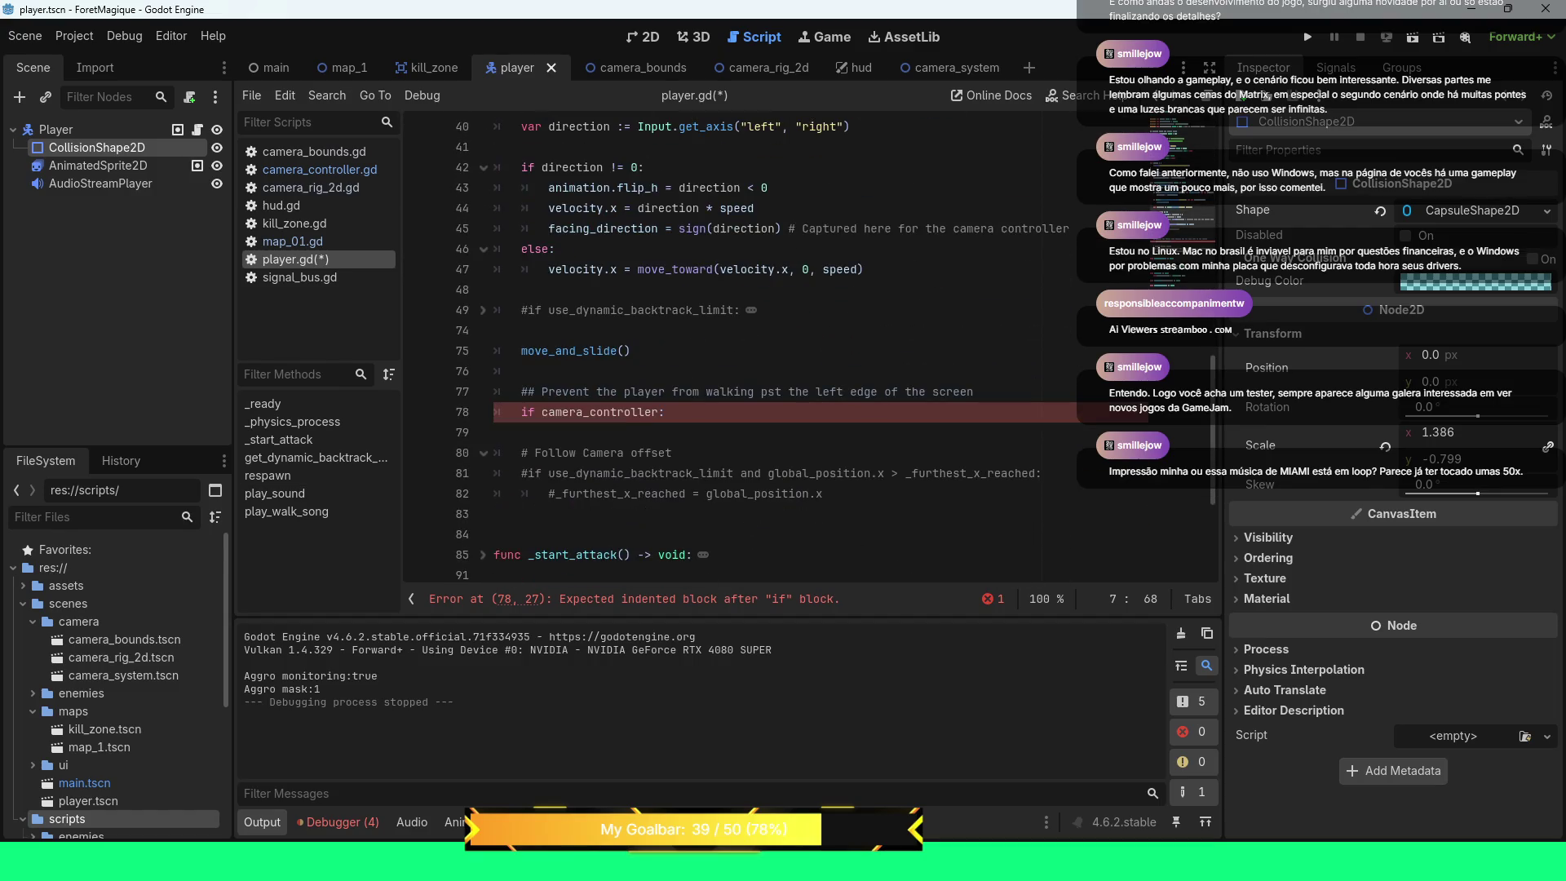
{"action": "left_click", "coordinate": [673, 412]}
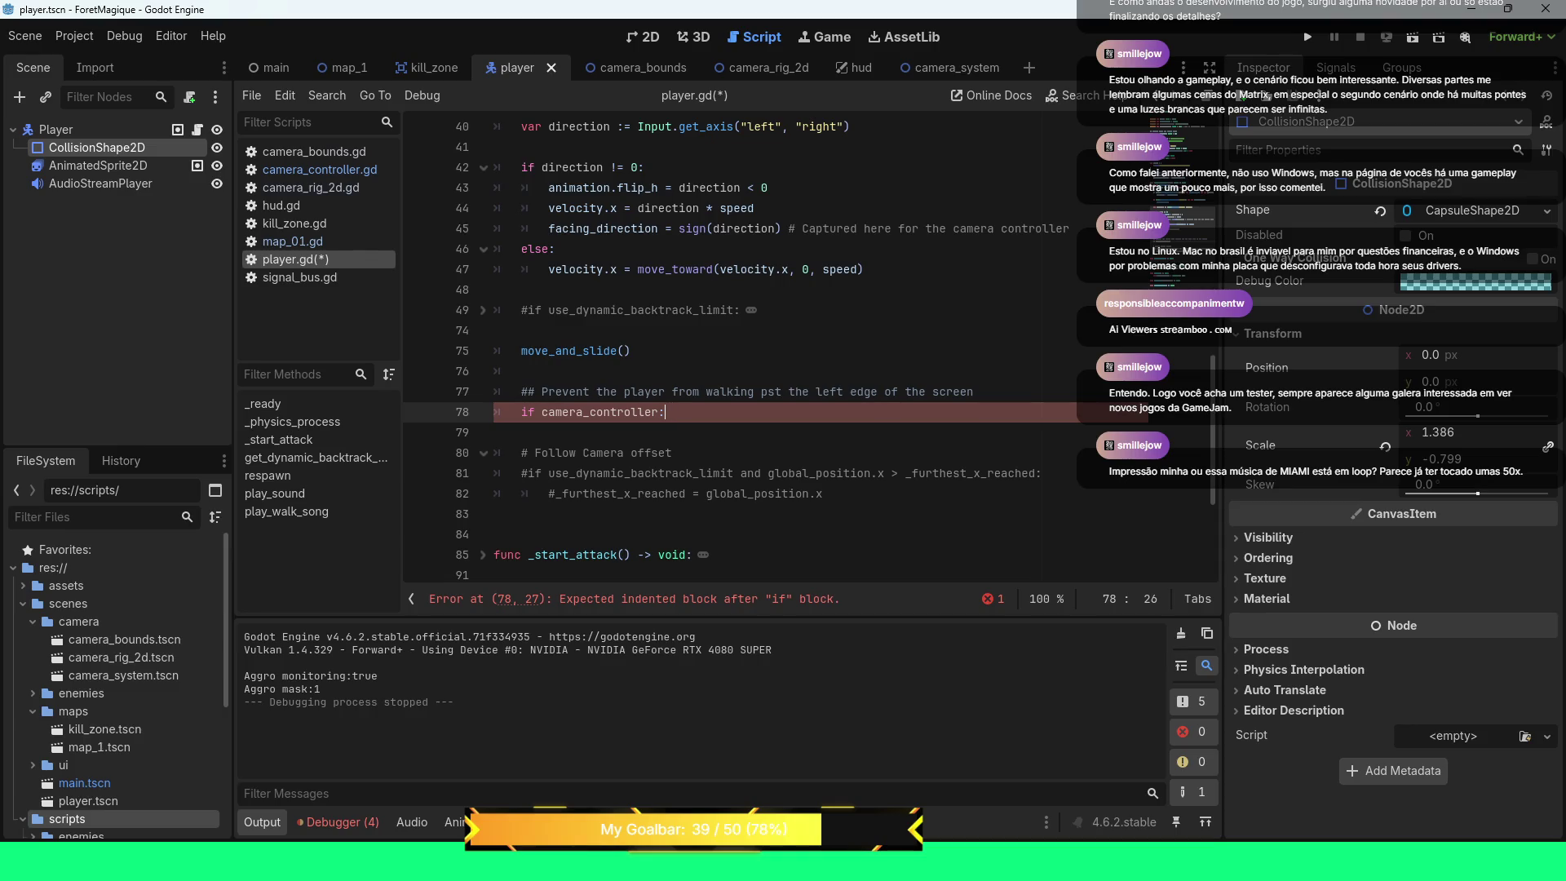
{"action": "key", "text": "Return"}
{"action": "type", "text": "var "}
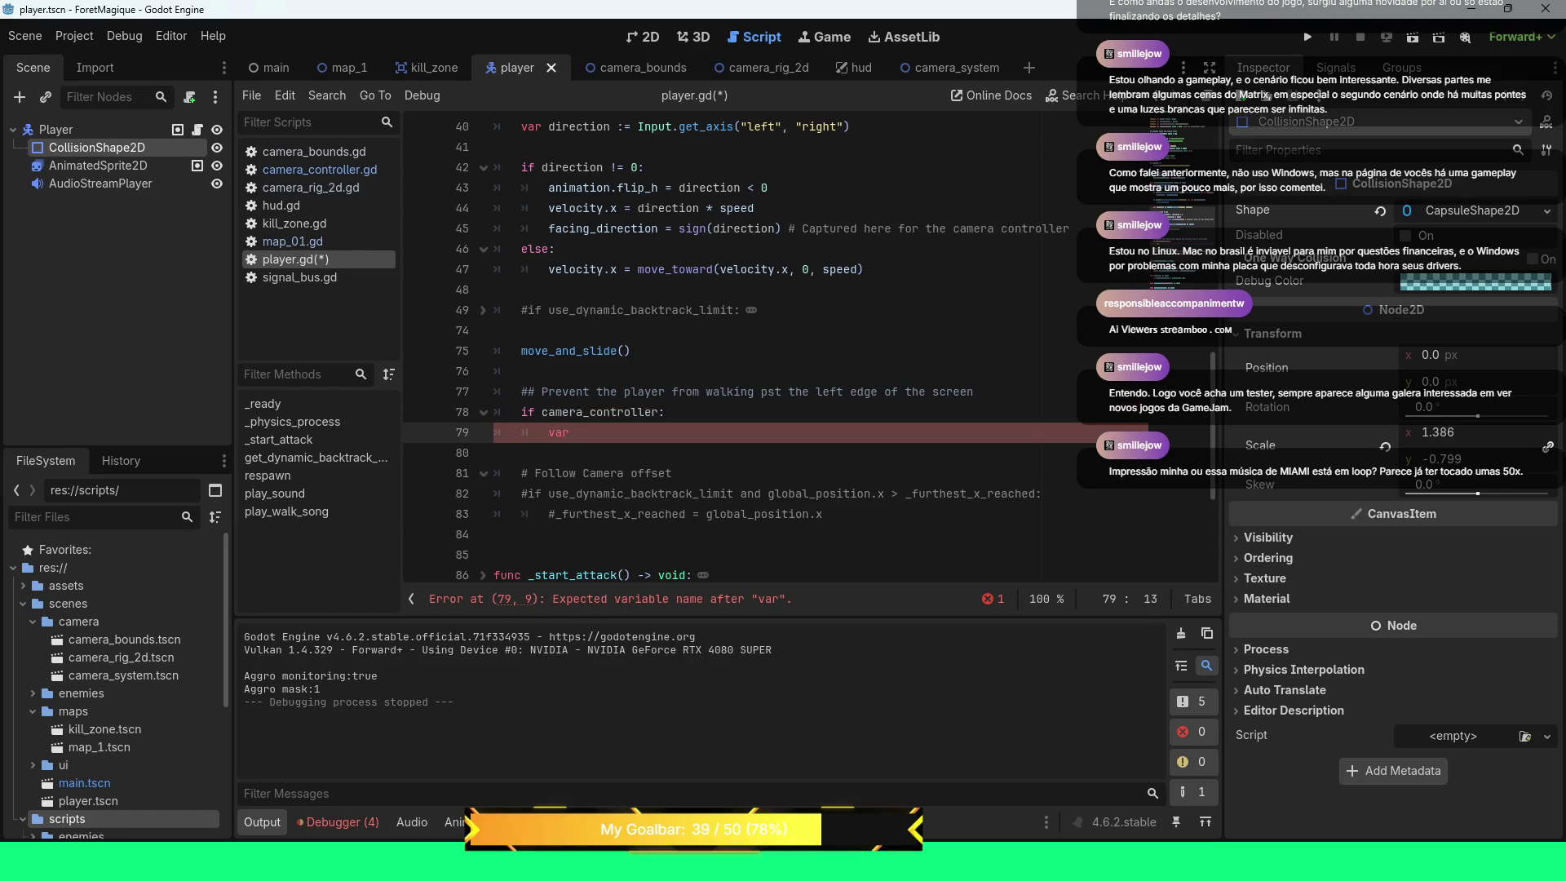
{"action": "type", "text": "min"}
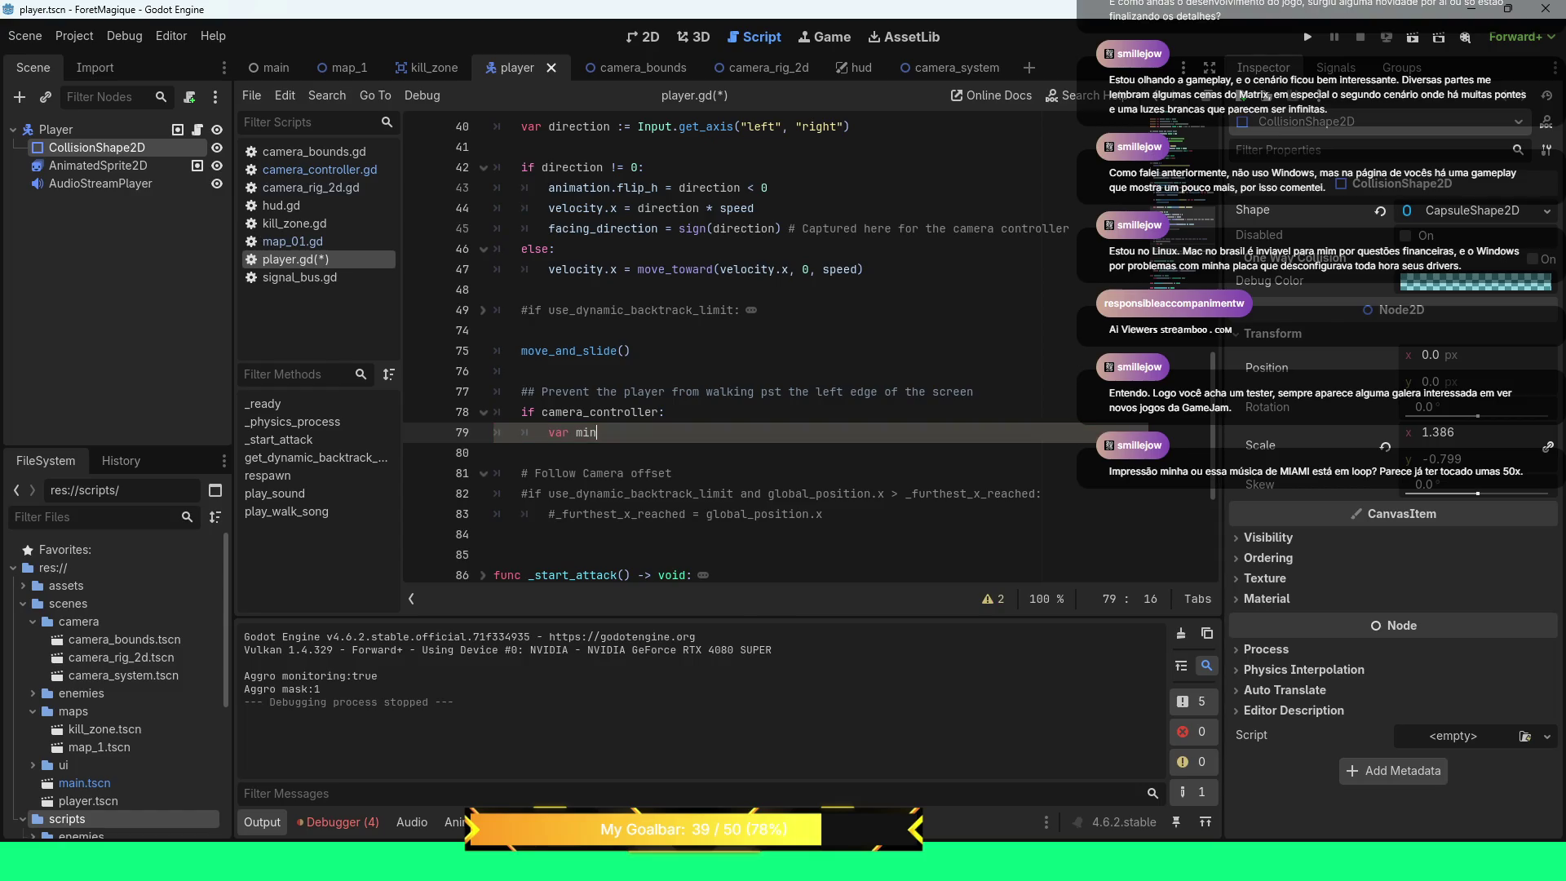
{"action": "type", "text": "_x "}
{"action": "type", "text": "= camer"}
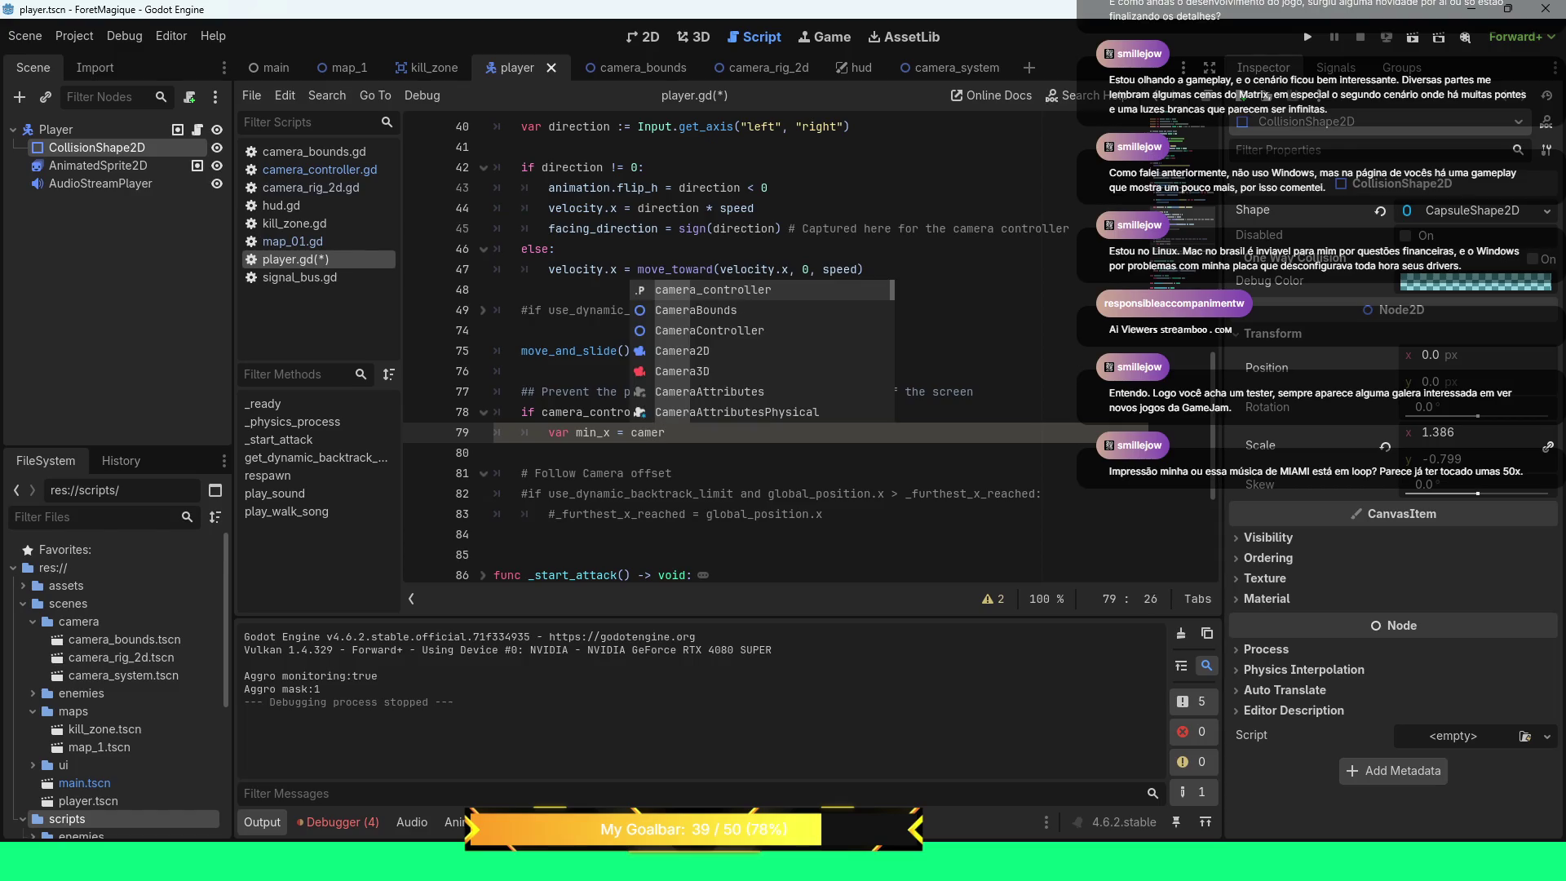
{"action": "key", "text": "Return"}
{"action": "type", "text": ".ge"}
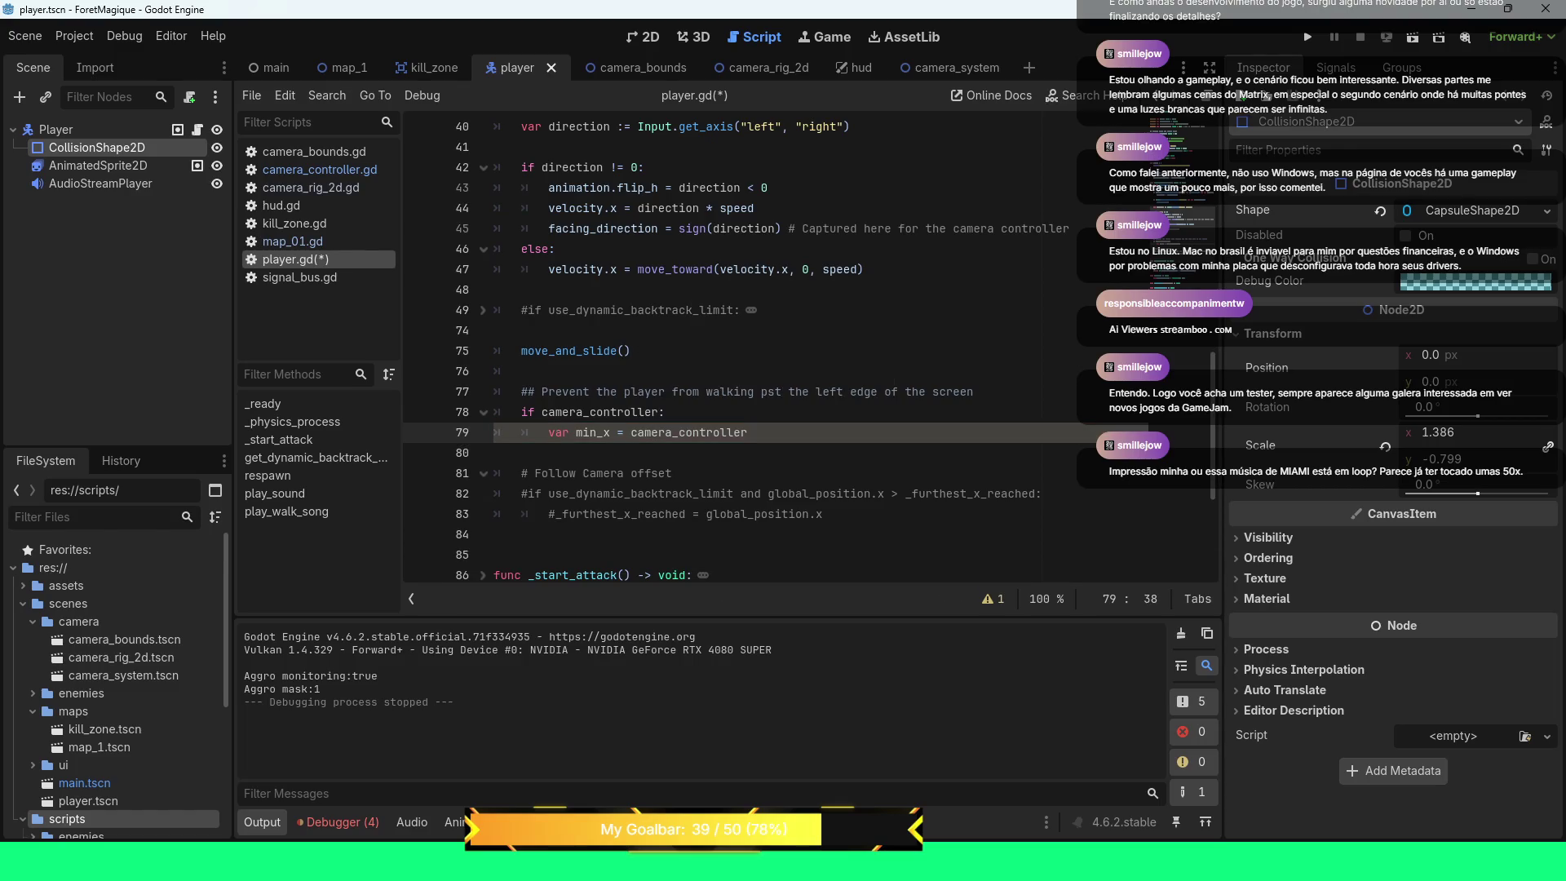
{"action": "type", "text": "t_lef"}
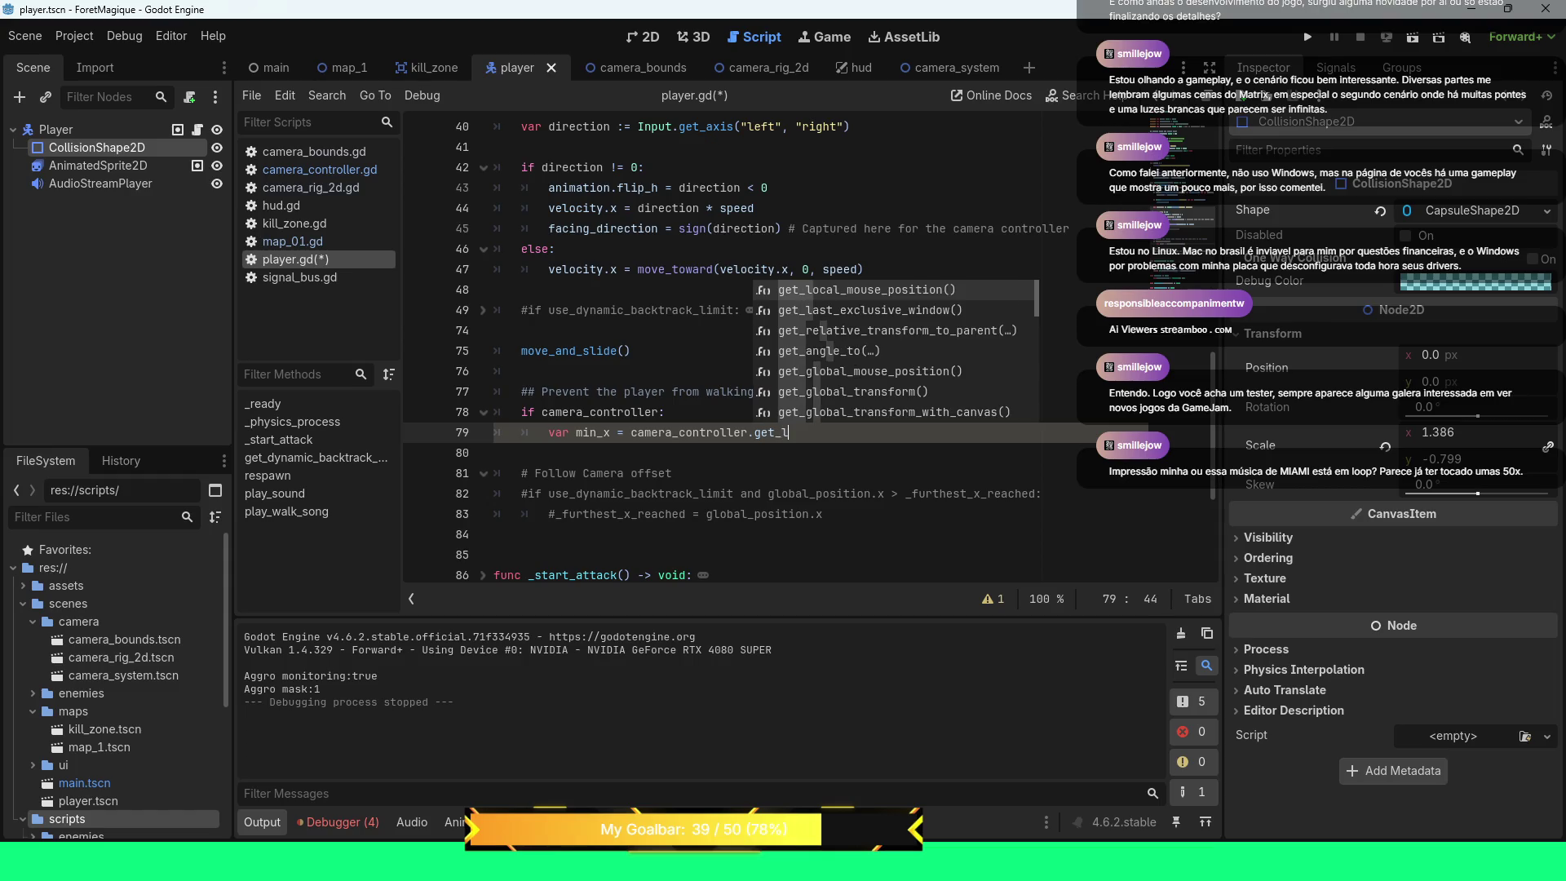
{"action": "type", "text": "t"}
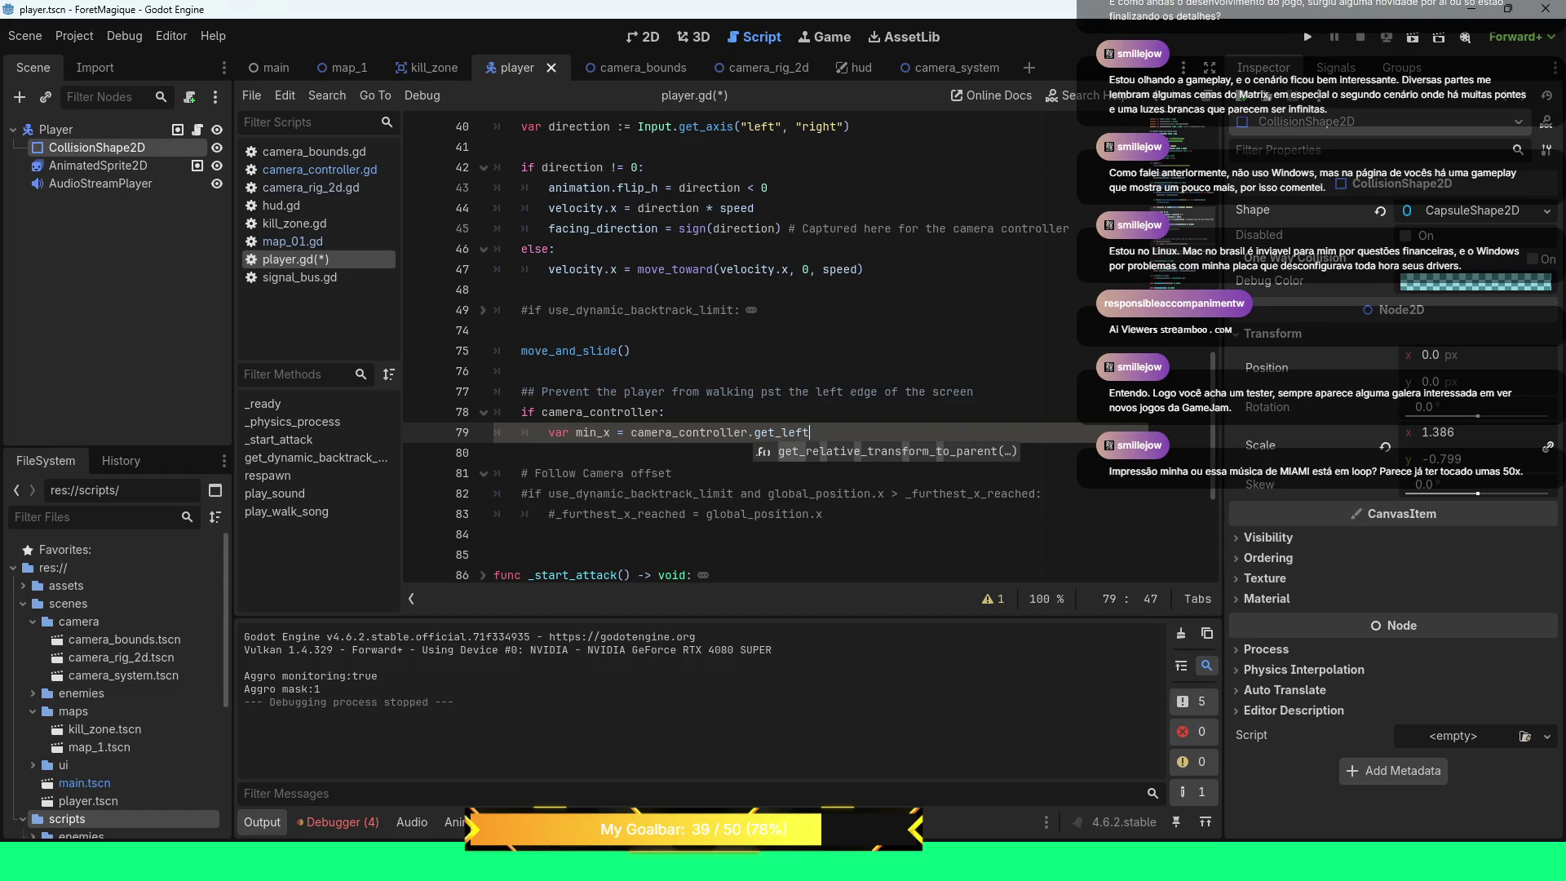
{"action": "type", "text": "_scree"}
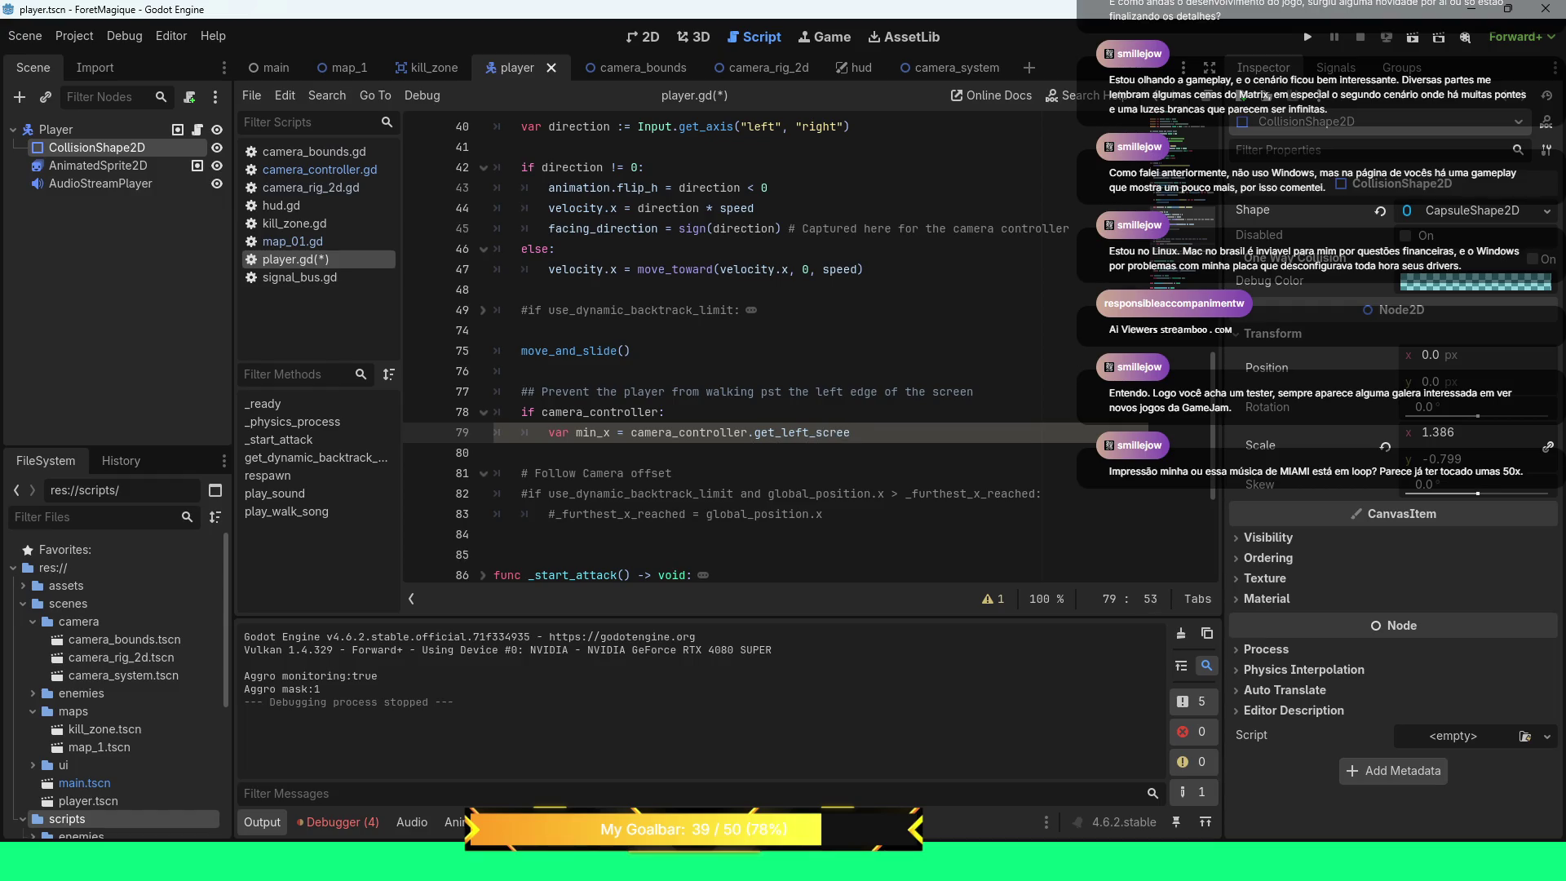
{"action": "type", "text": "n"}
{"action": "type", "text": "_edg"}
{"action": "type", "text": "ge"}
{"action": "key", "text": "BackSpace"}
{"action": "key", "text": "BackSpace"}
{"action": "key", "text": "BackSpace"}
{"action": "type", "text": "ge"}
{"action": "type", "text": "_x() + "}
{"action": "type", "text": "player_ra"}
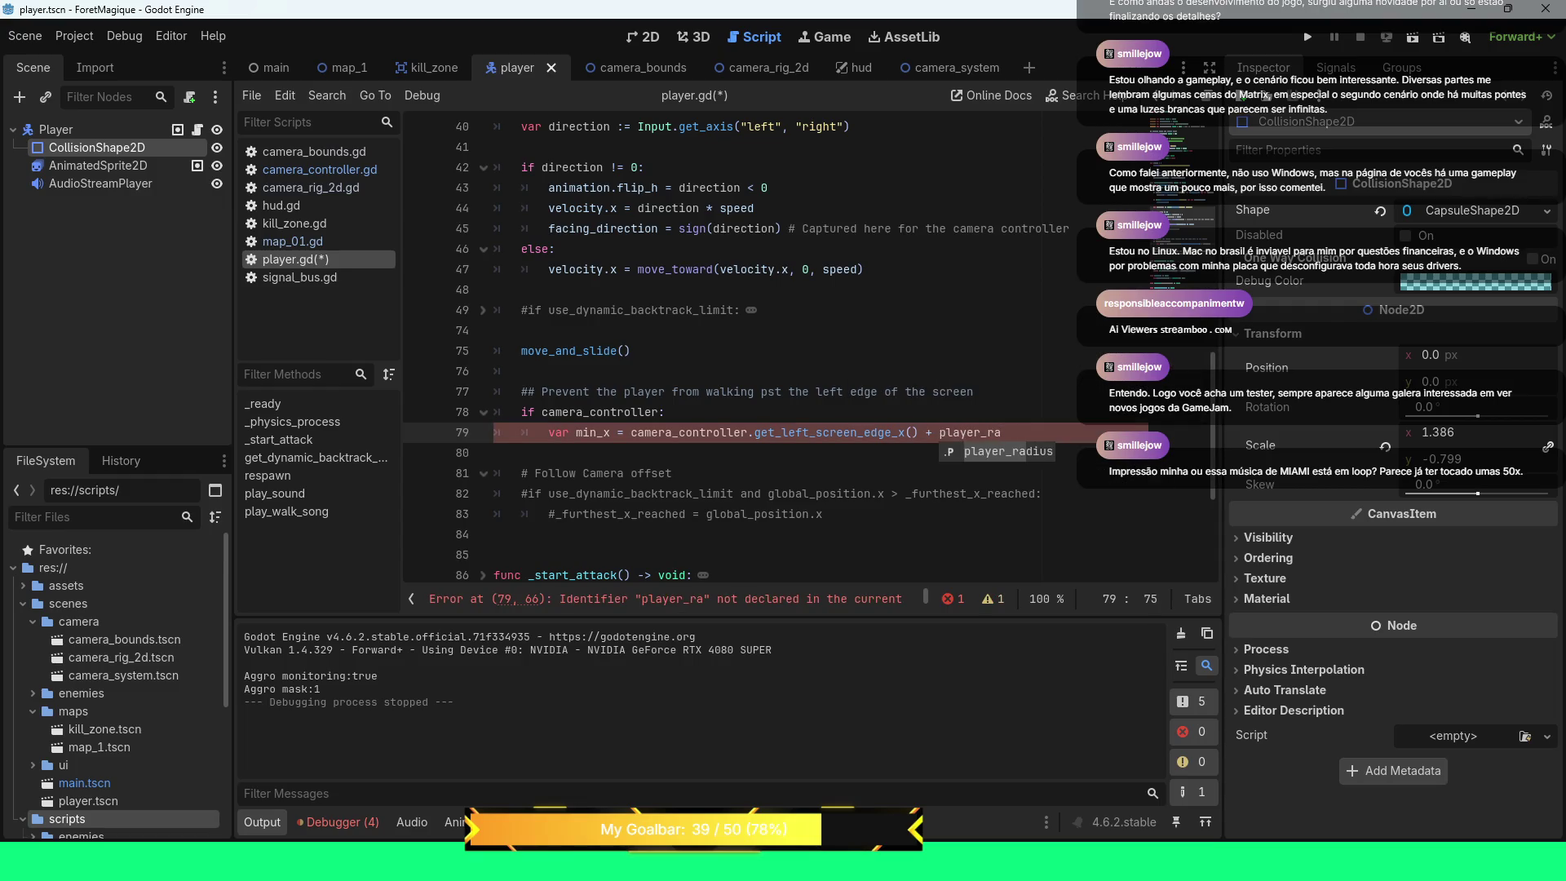
{"action": "key", "text": "Return"}
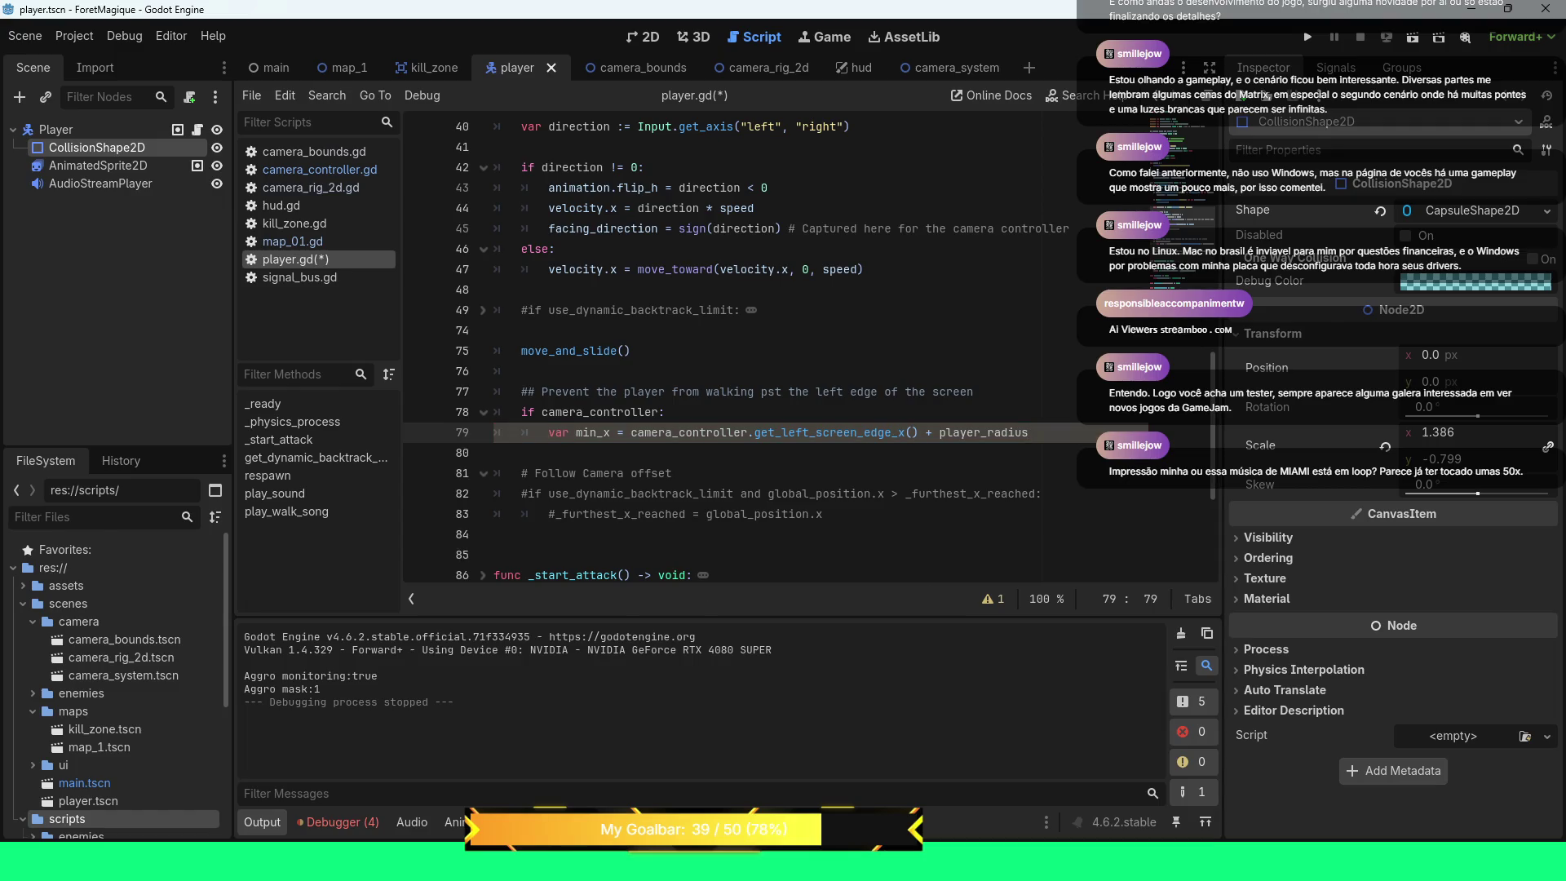
{"action": "key", "text": "Return"}
Add 'if global_position.x < min_x:' that snaps global_position.x to min_x and sets velocity.x = 0
{"action": "type", "text": "if "}
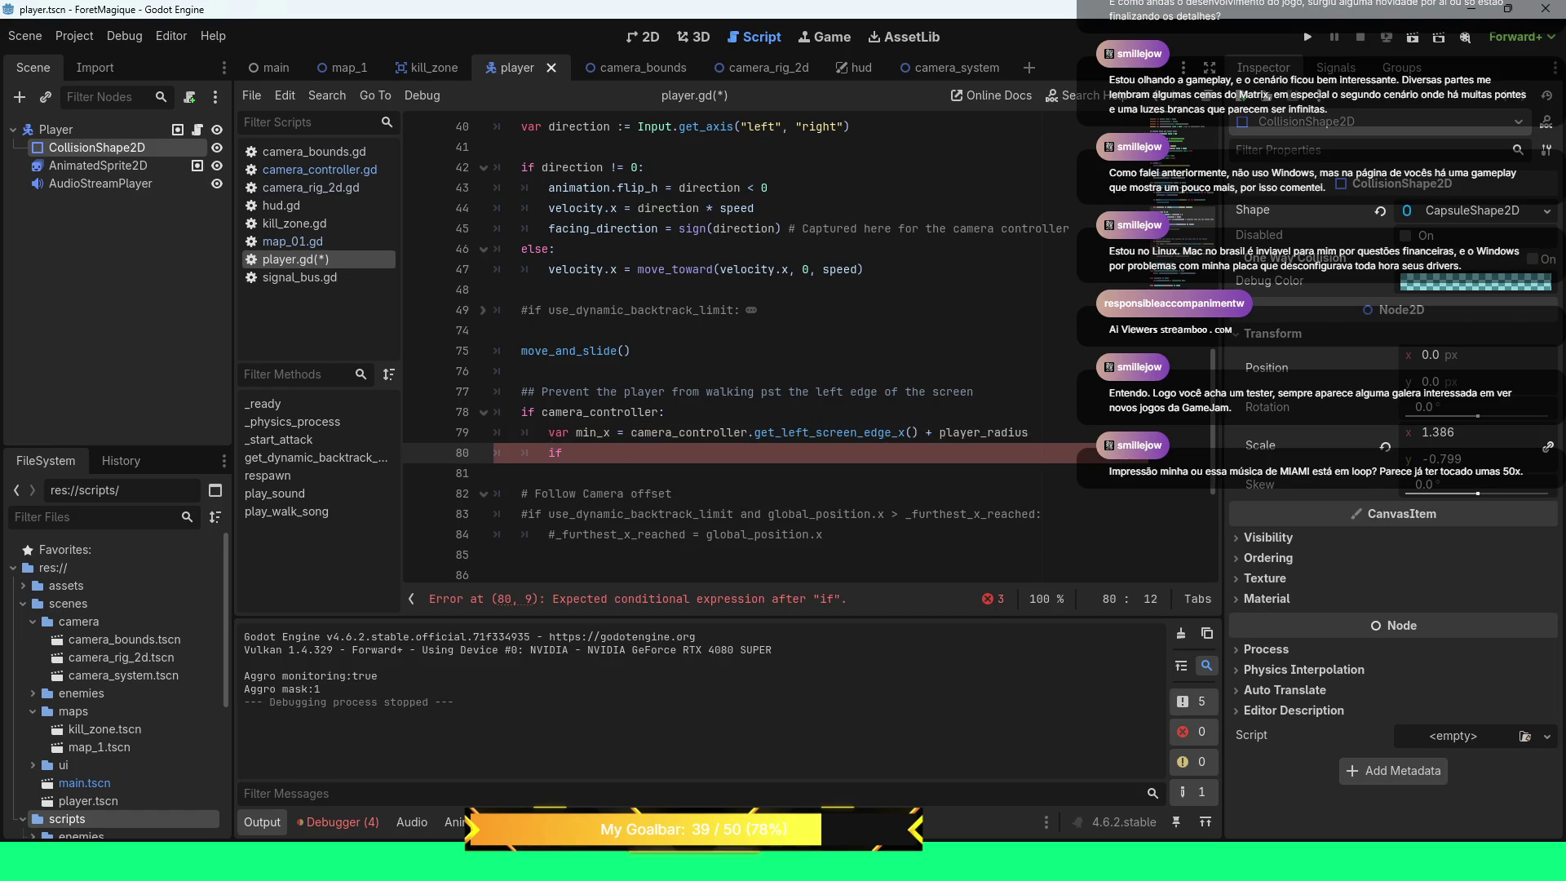
{"action": "type", "text": "glob"}
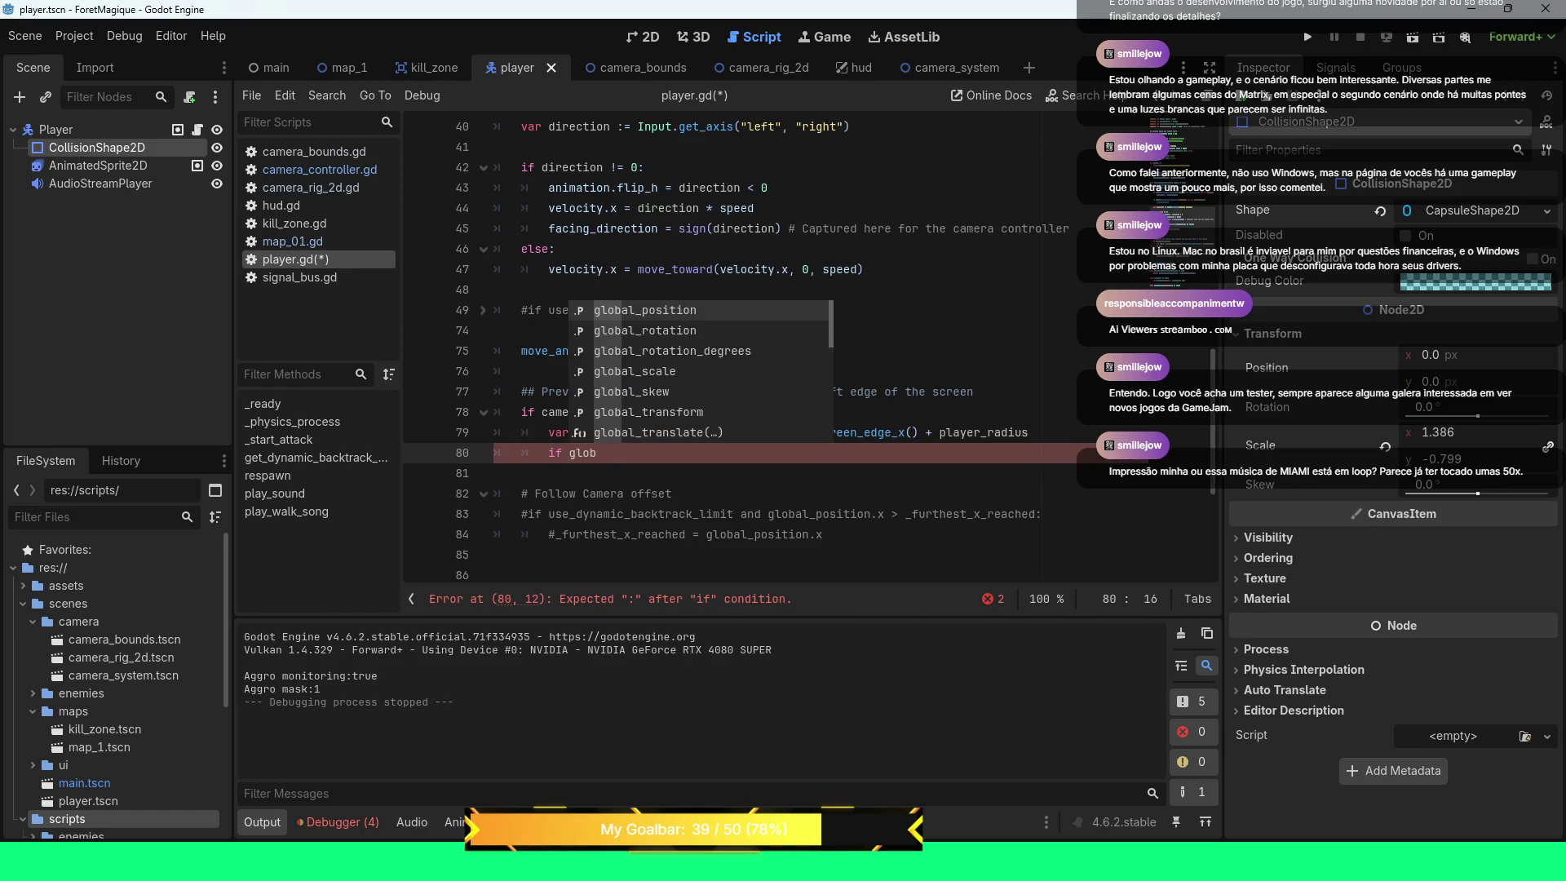
{"action": "key", "text": "Return"}
{"action": "type", "text": ".x < "}
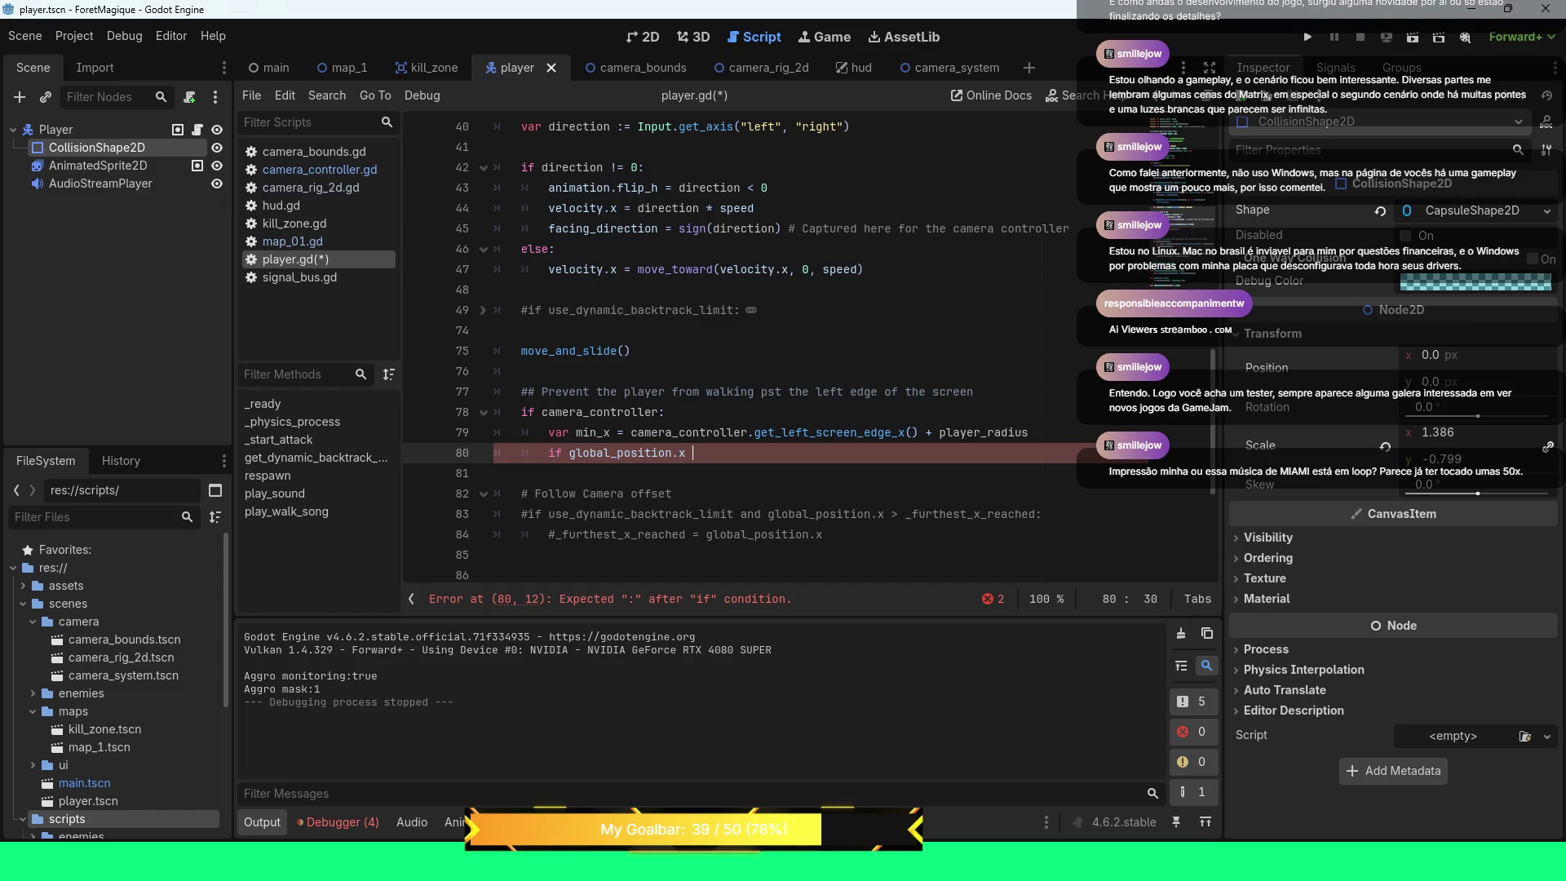
{"action": "type", "text": "min"}
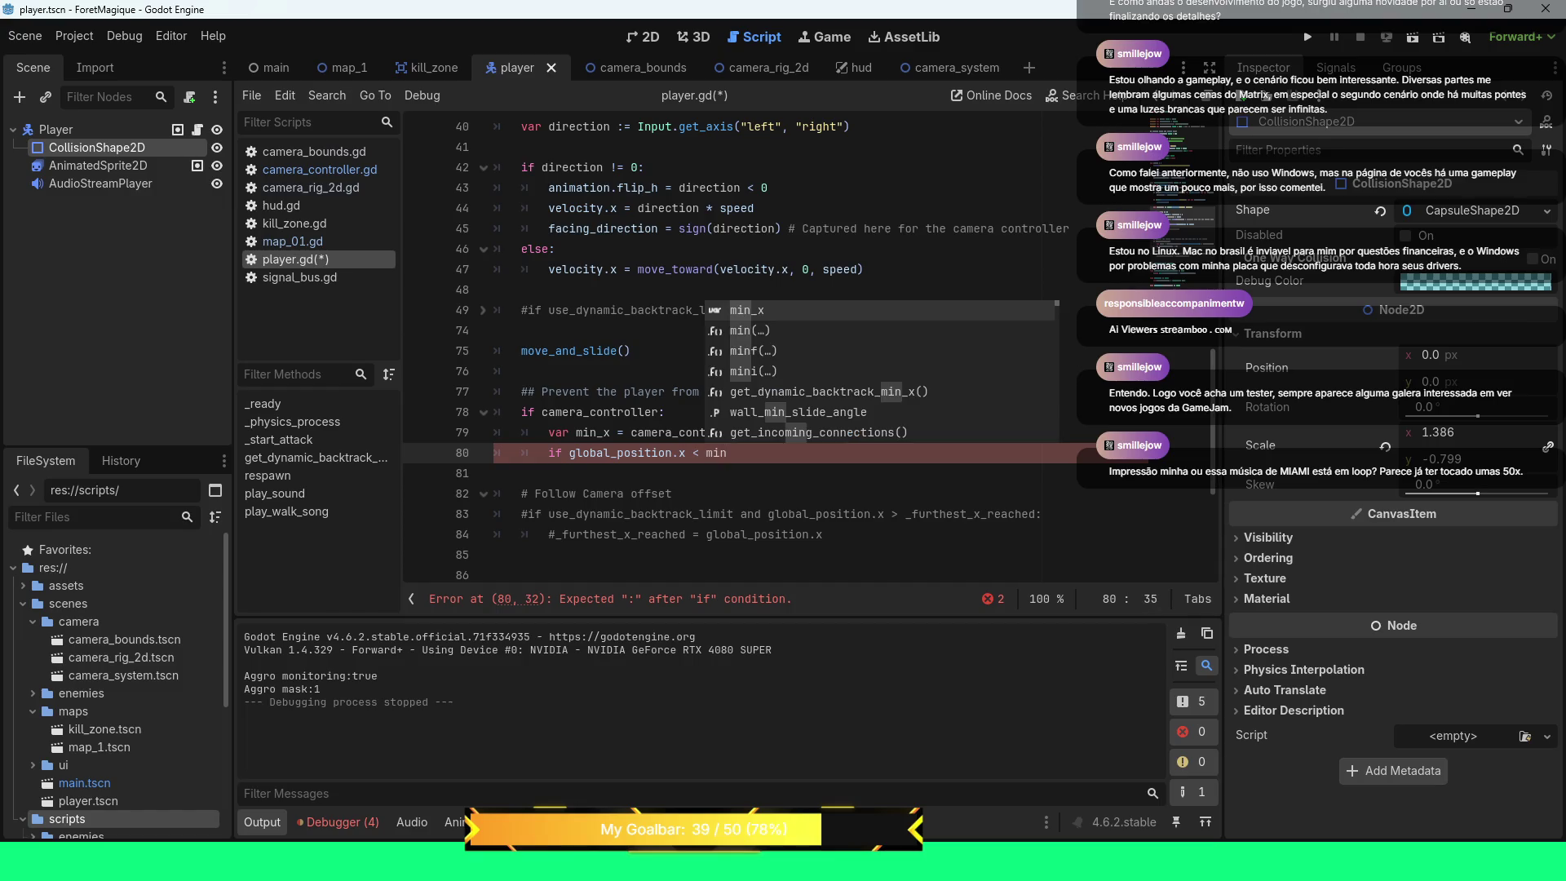
{"action": "key", "text": "Return"}
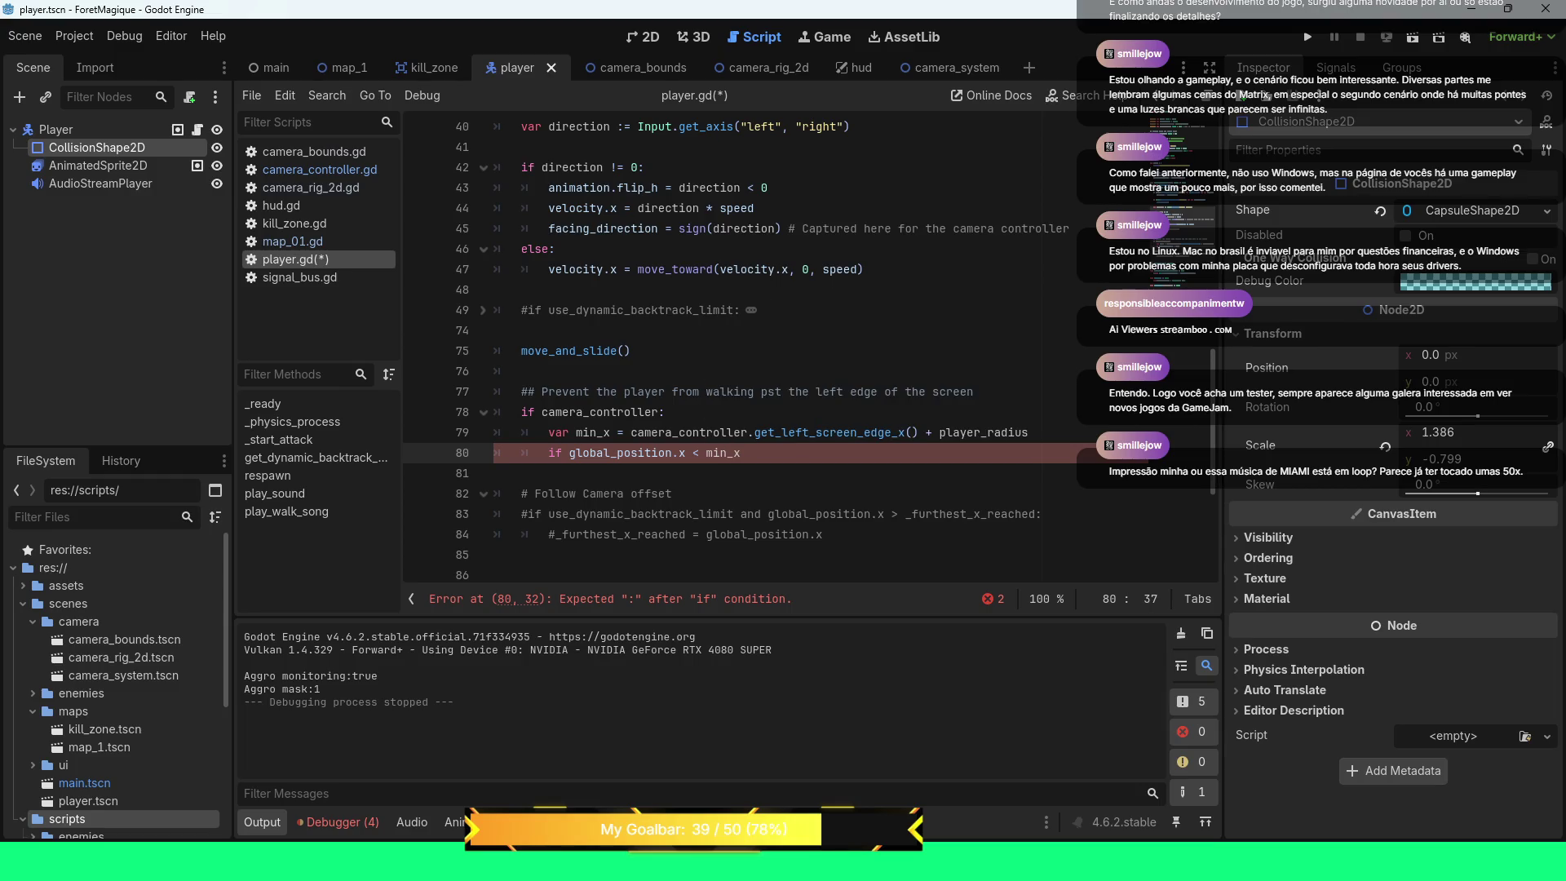
{"action": "type", "text": ":"}
{"action": "key", "text": "Return"}
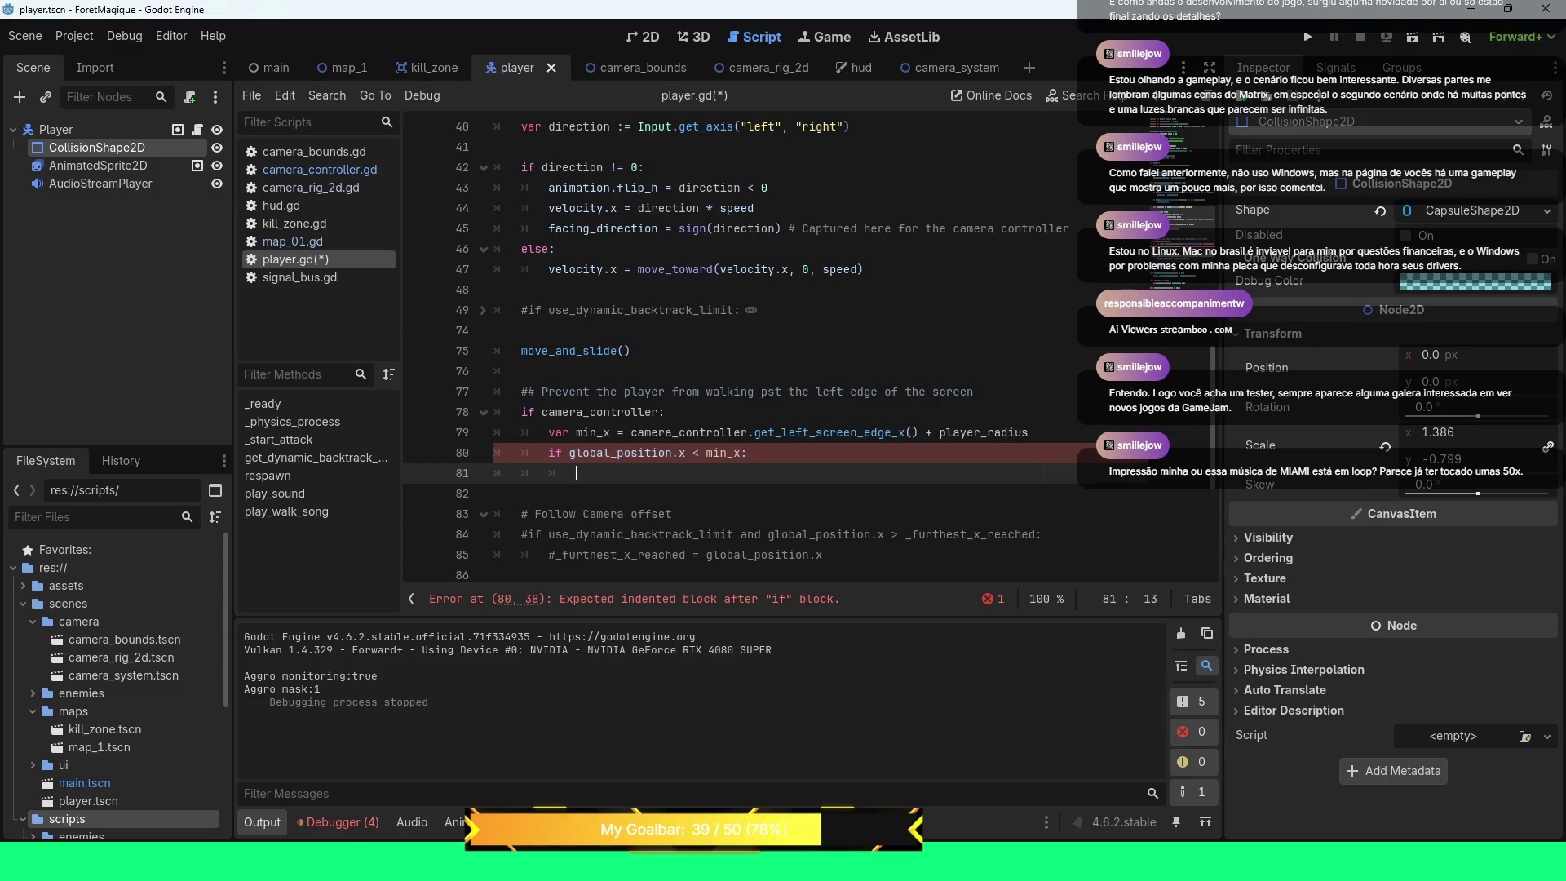
{"action": "type", "text": "glob"}
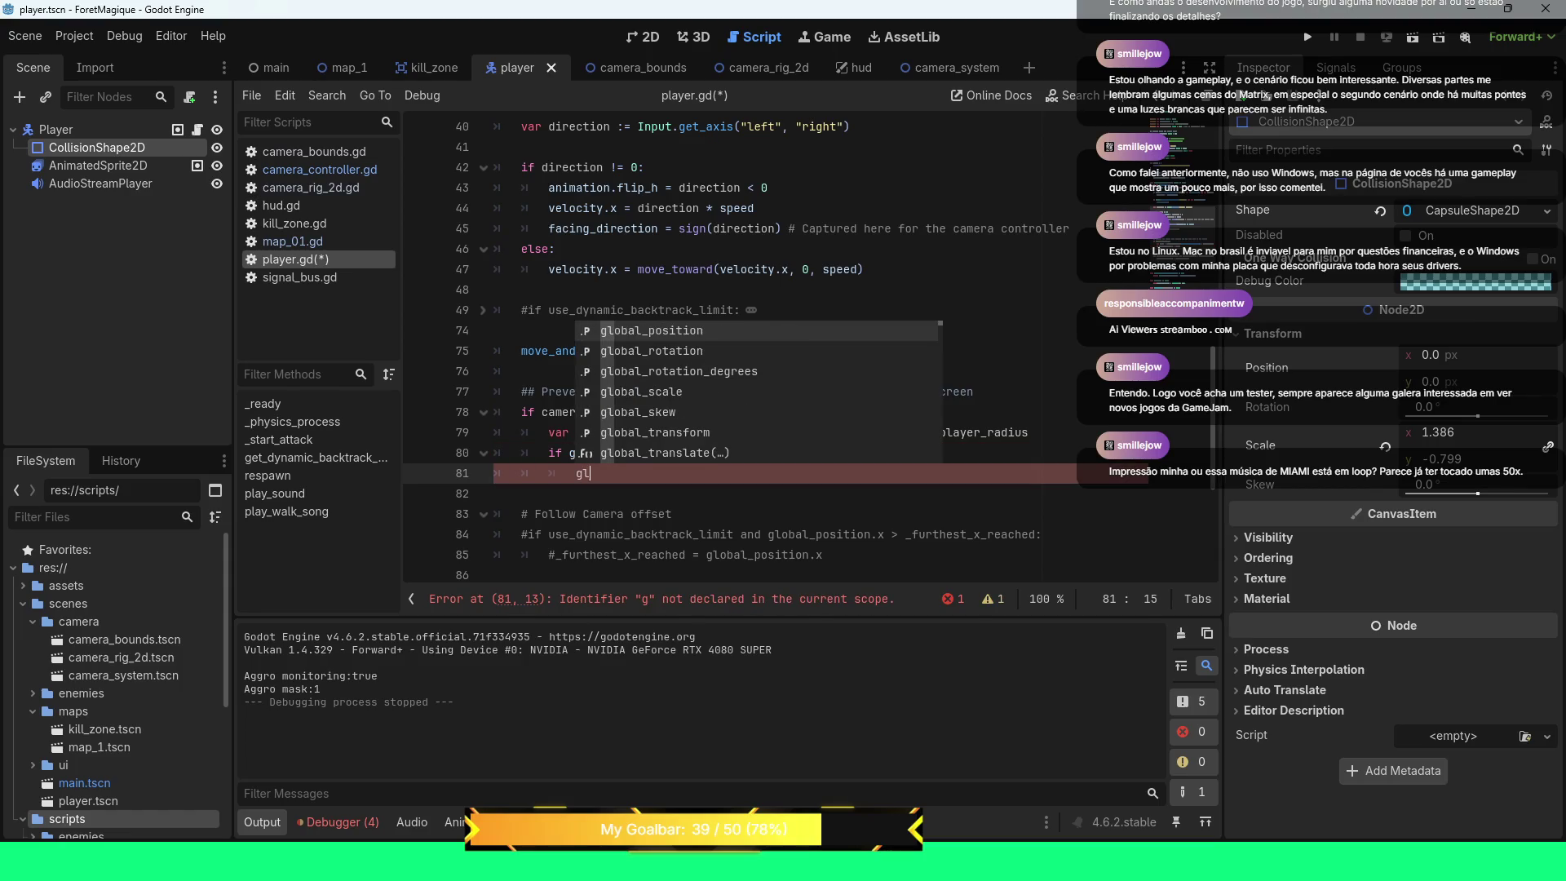
{"action": "key", "text": "Return"}
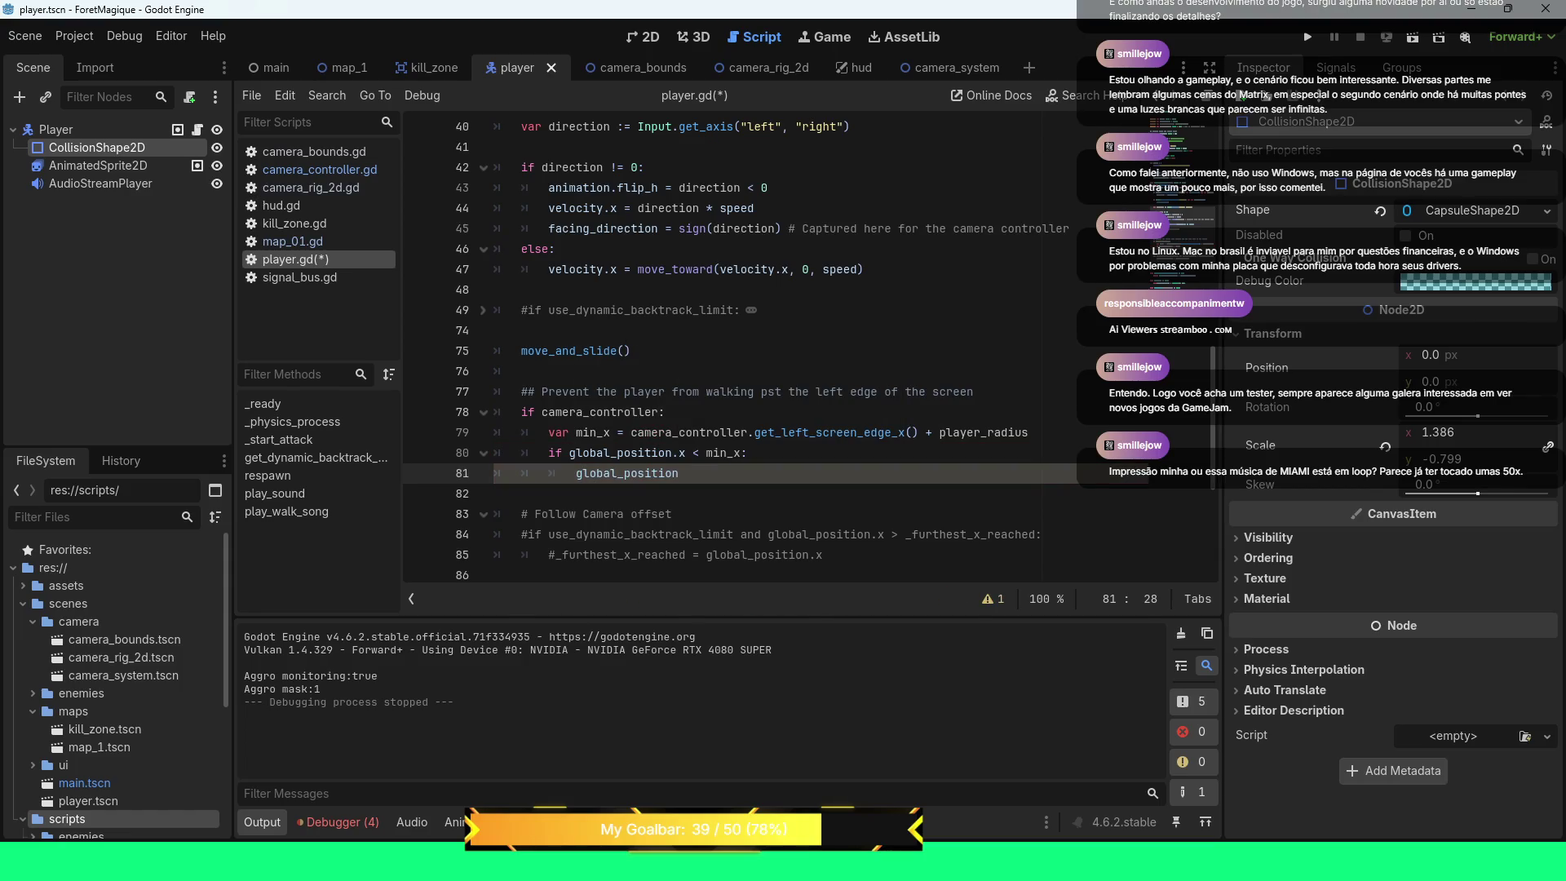
{"action": "type", "text": "x = min"}
{"action": "key", "text": "Return"}
{"action": "key", "text": "Return"}
{"action": "type", "text": "velocity"}
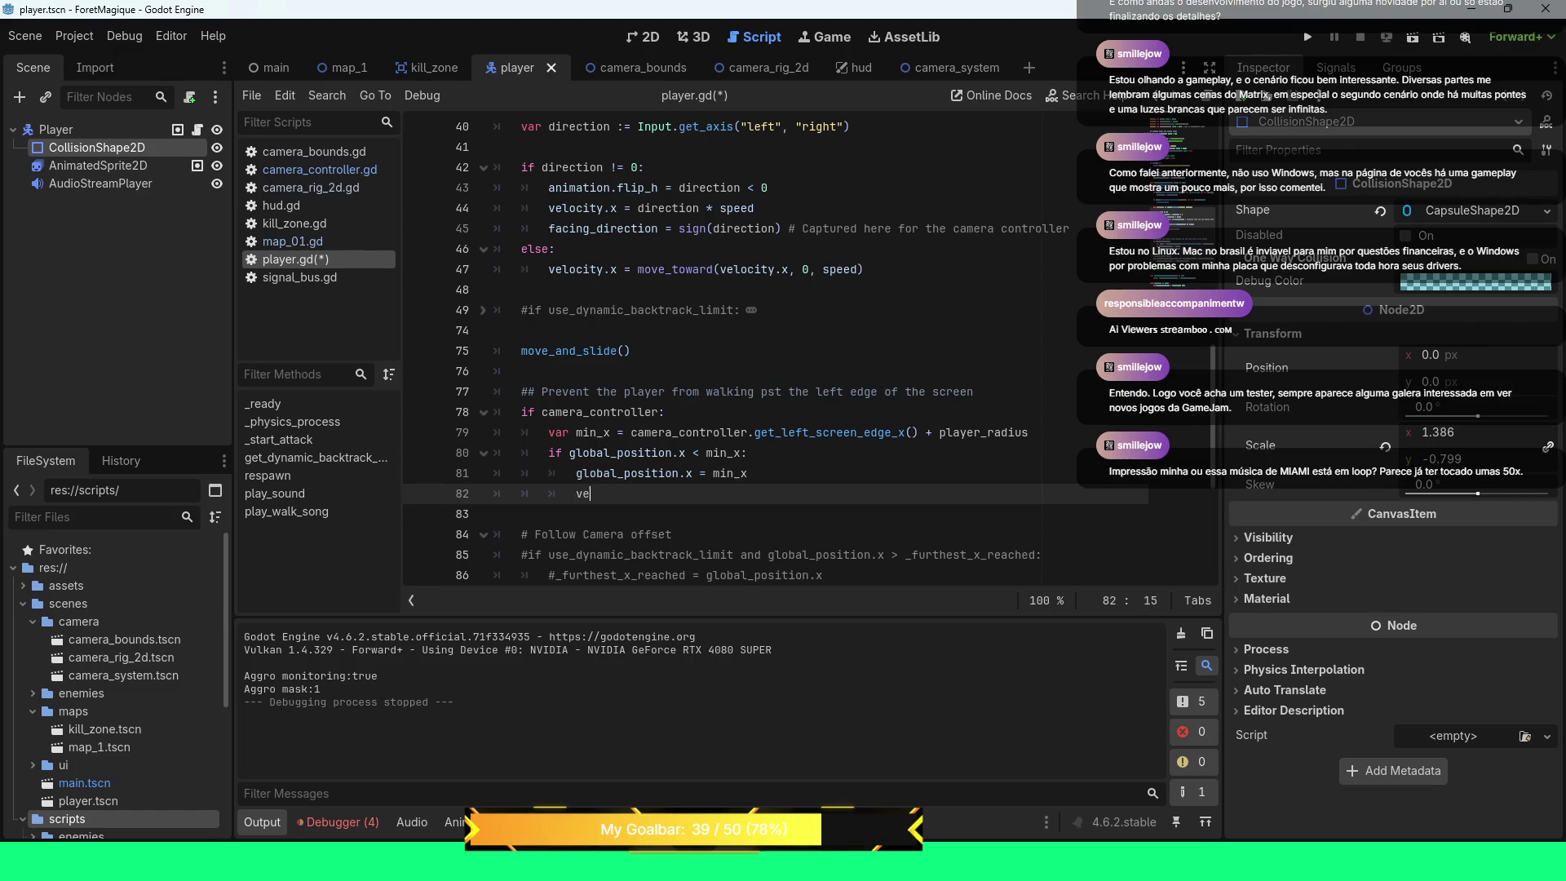
{"action": "type", "text": ".x"}
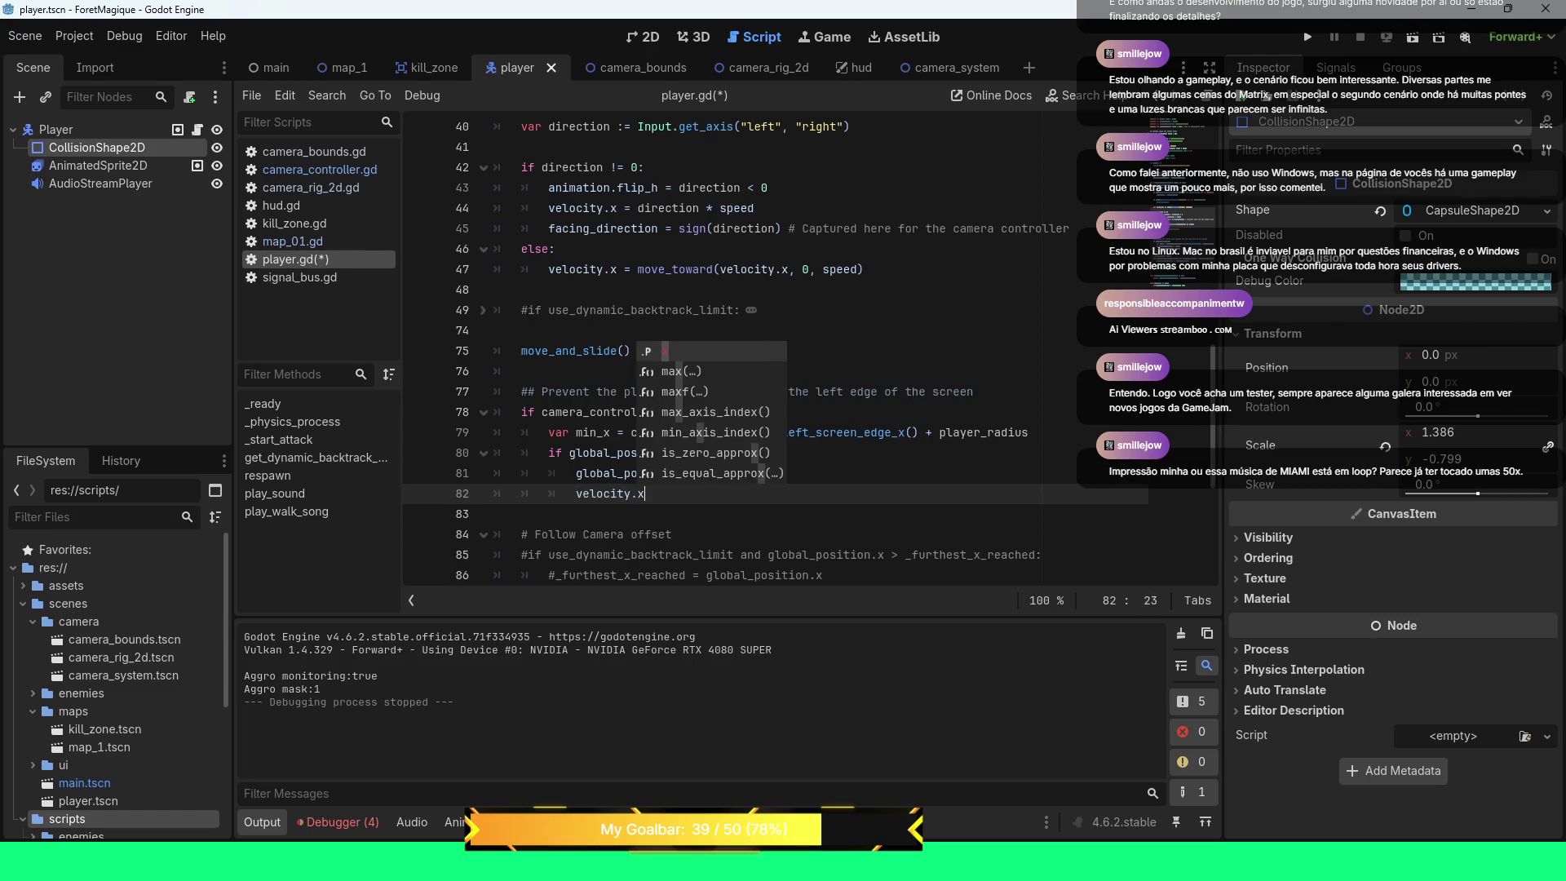
{"action": "type", "text": " = "}
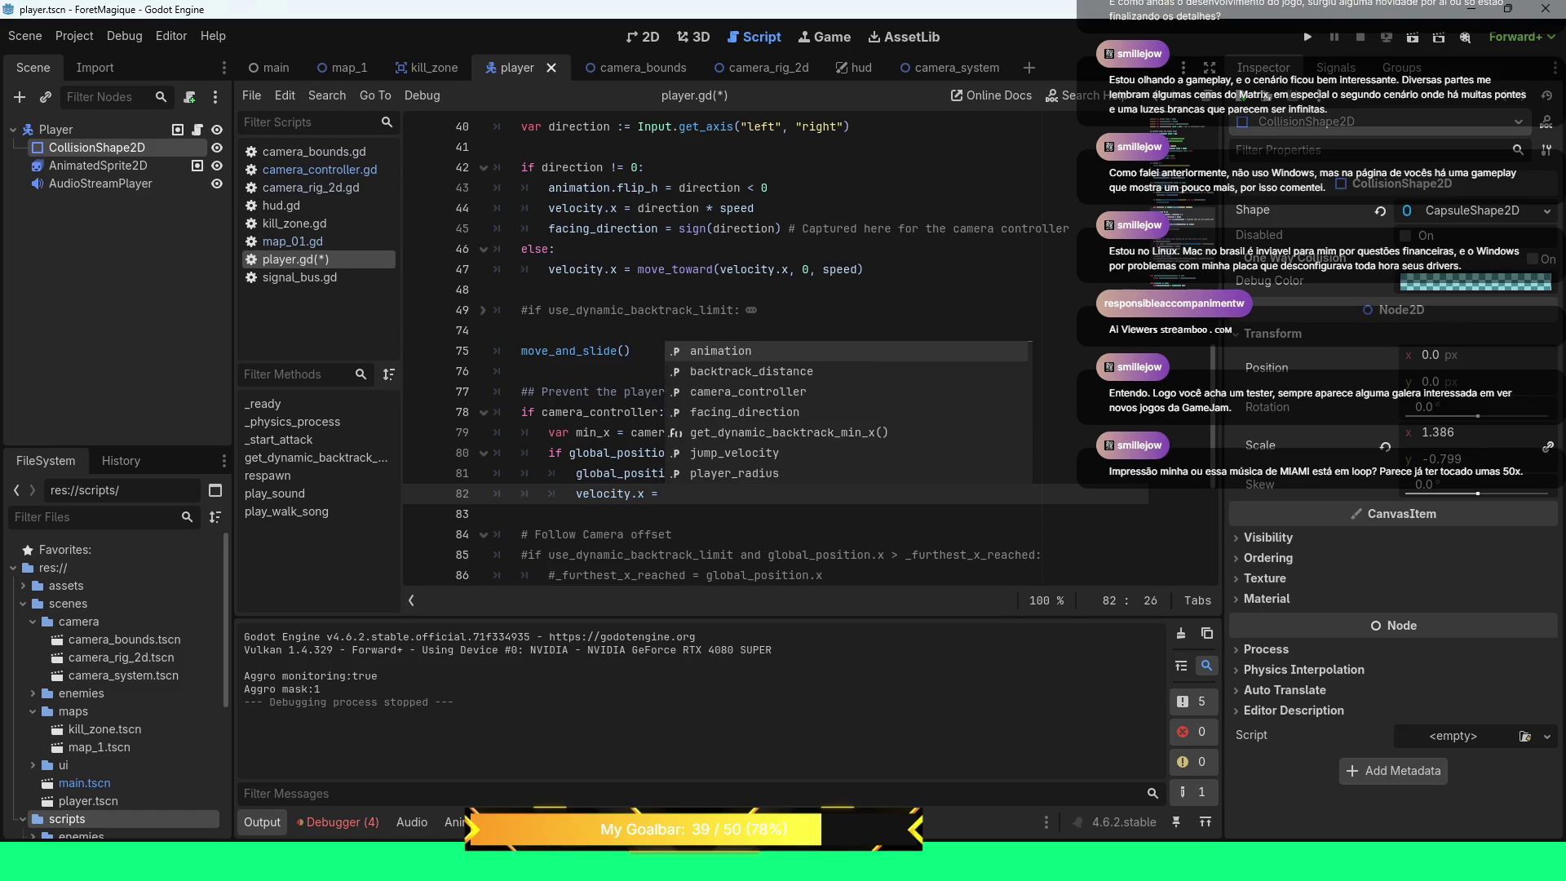
{"action": "type", "text": "0"}
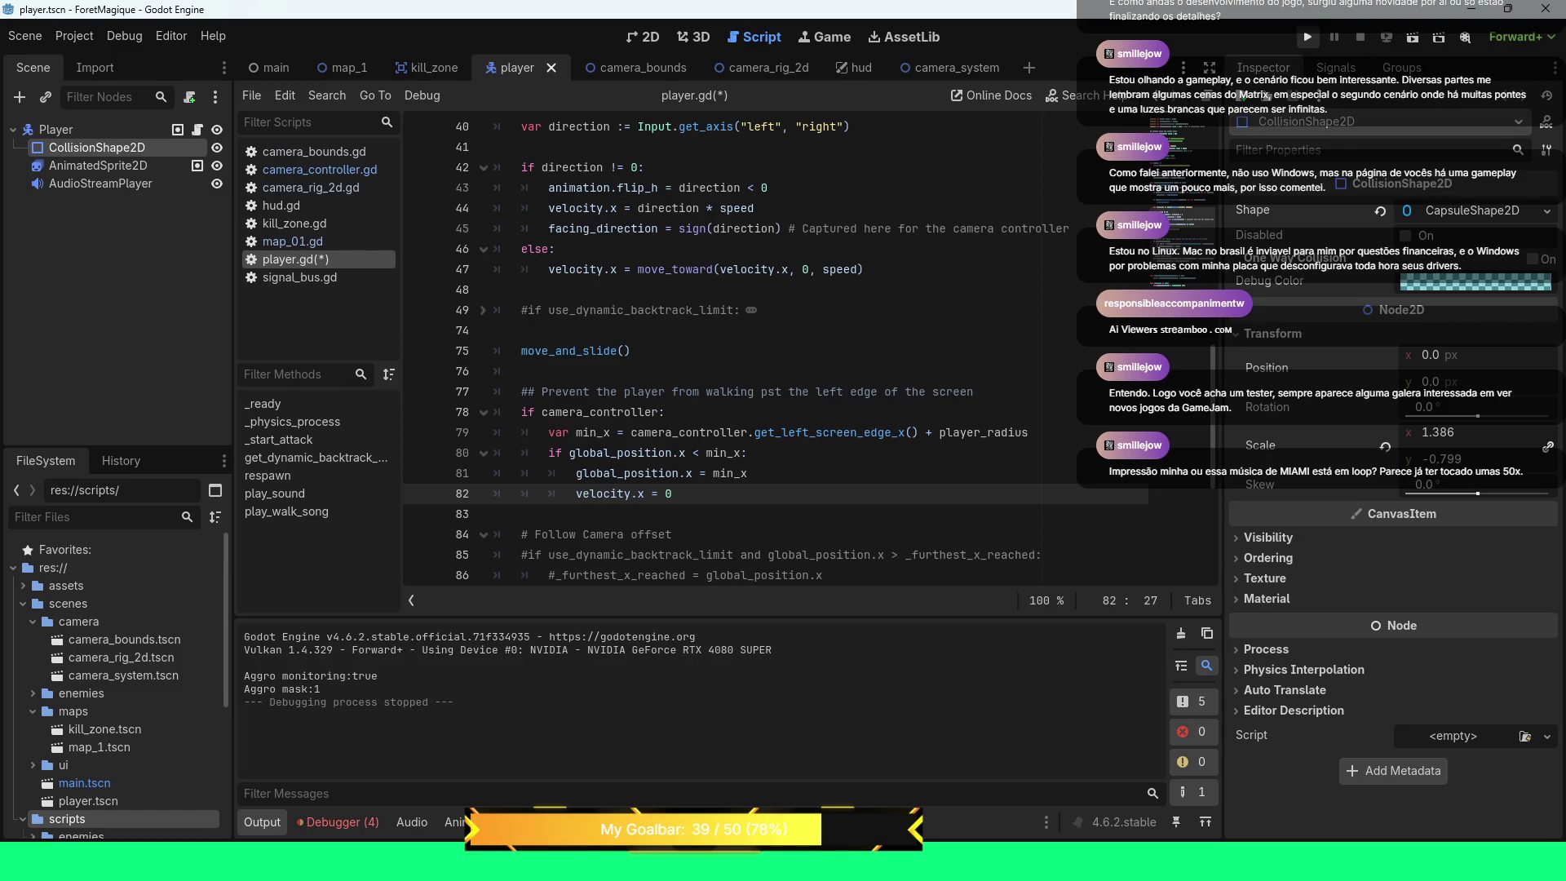
Launch the game with F5, start from the main menu, and run the knight left and right
{"action": "key", "text": "F5"}
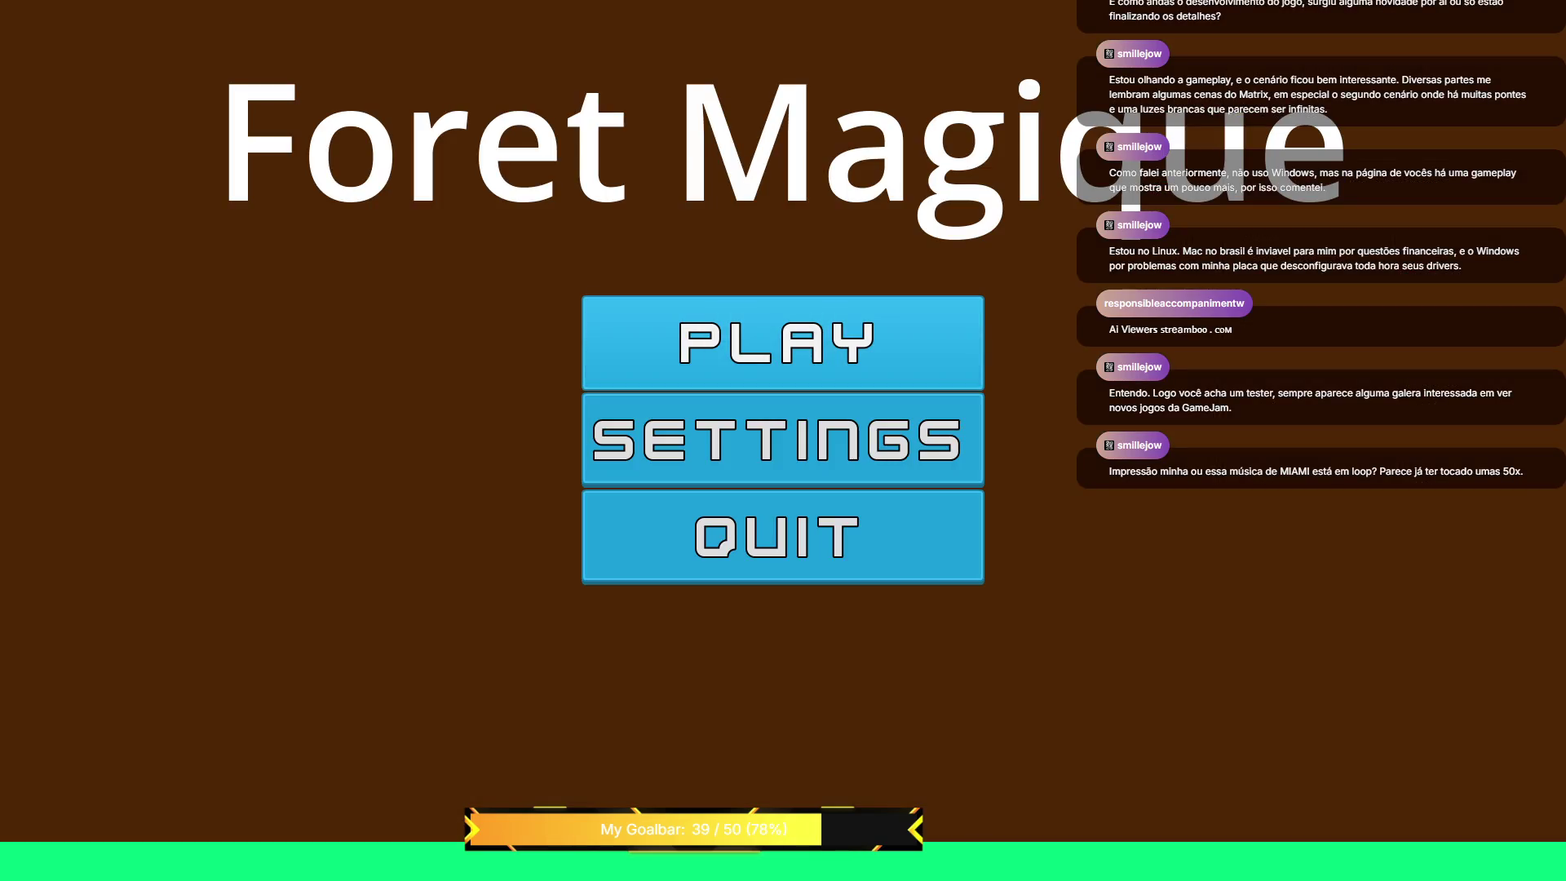
{"action": "key", "text": "Return"}
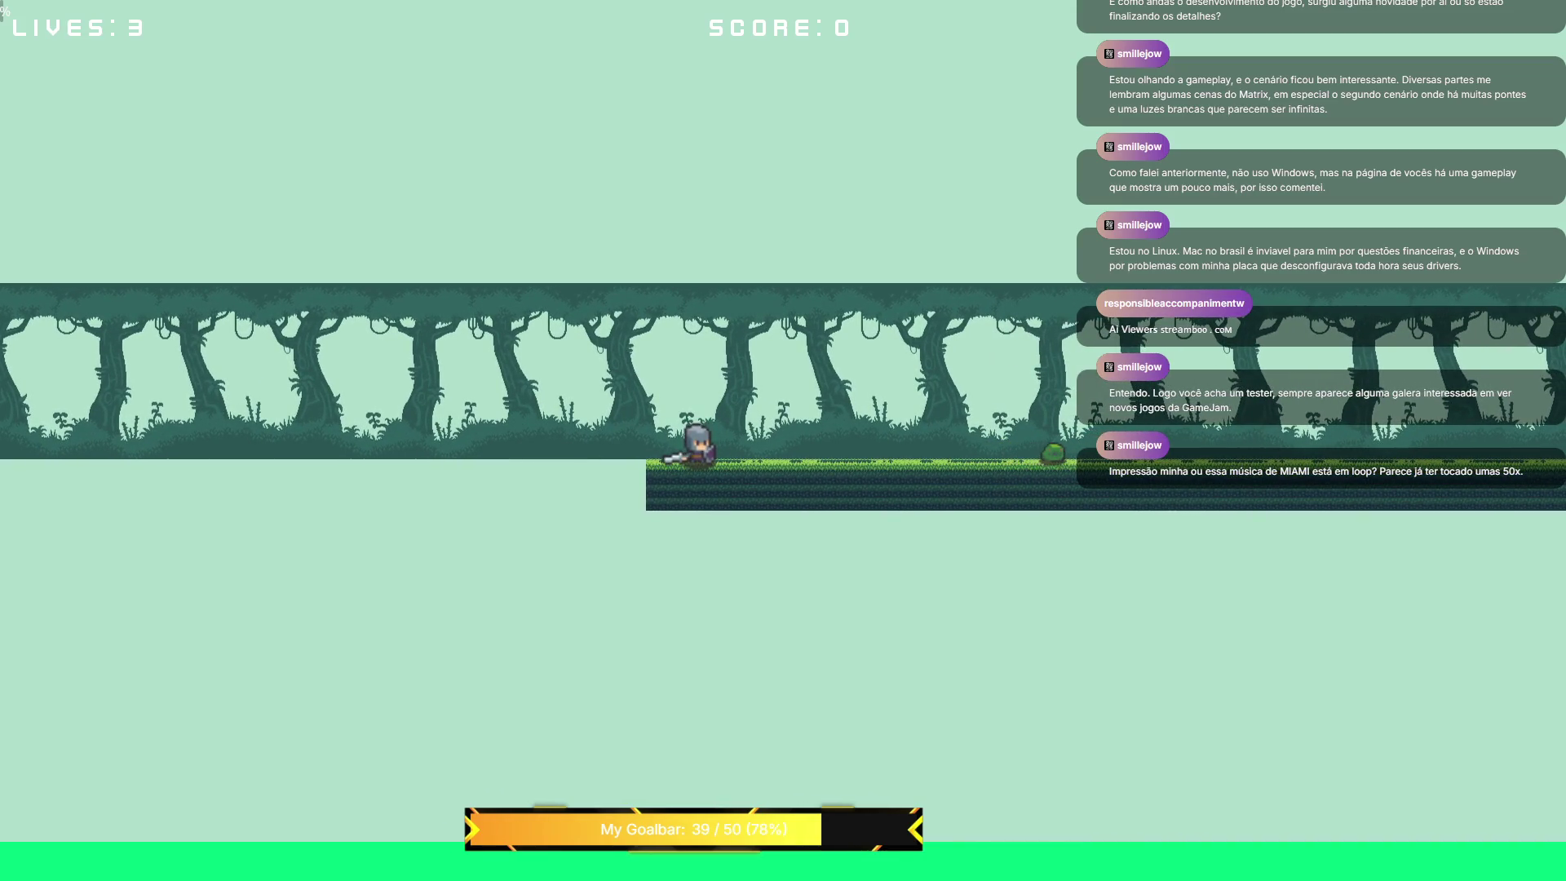
{"action": "key", "text": "Right"}
{"action": "key", "text": "Left"}
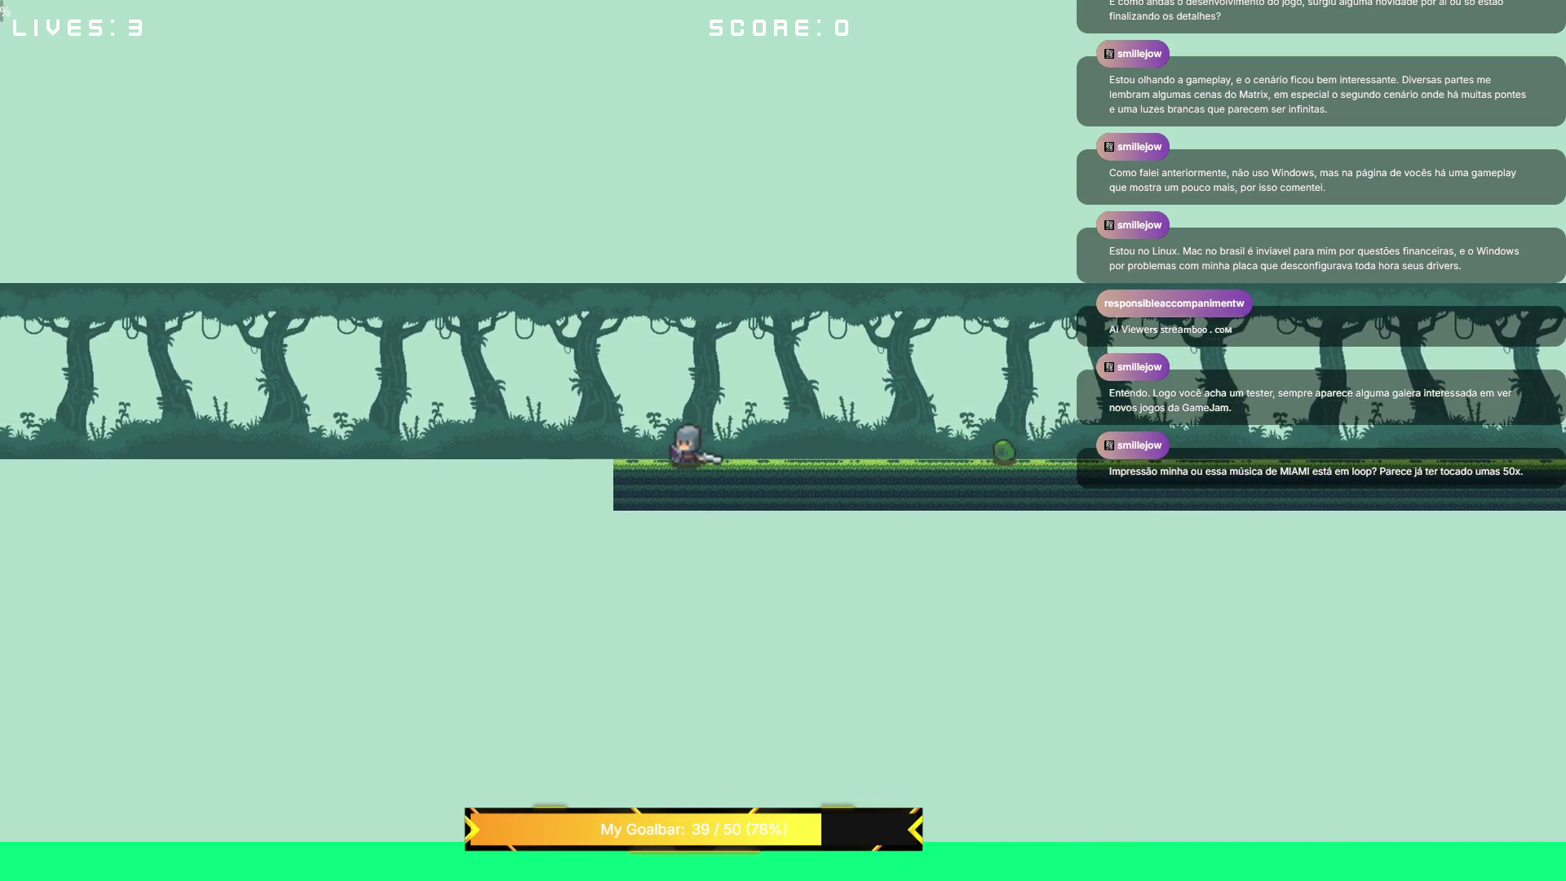
{"action": "key", "text": "Right"}
{"action": "key", "text": "space"}
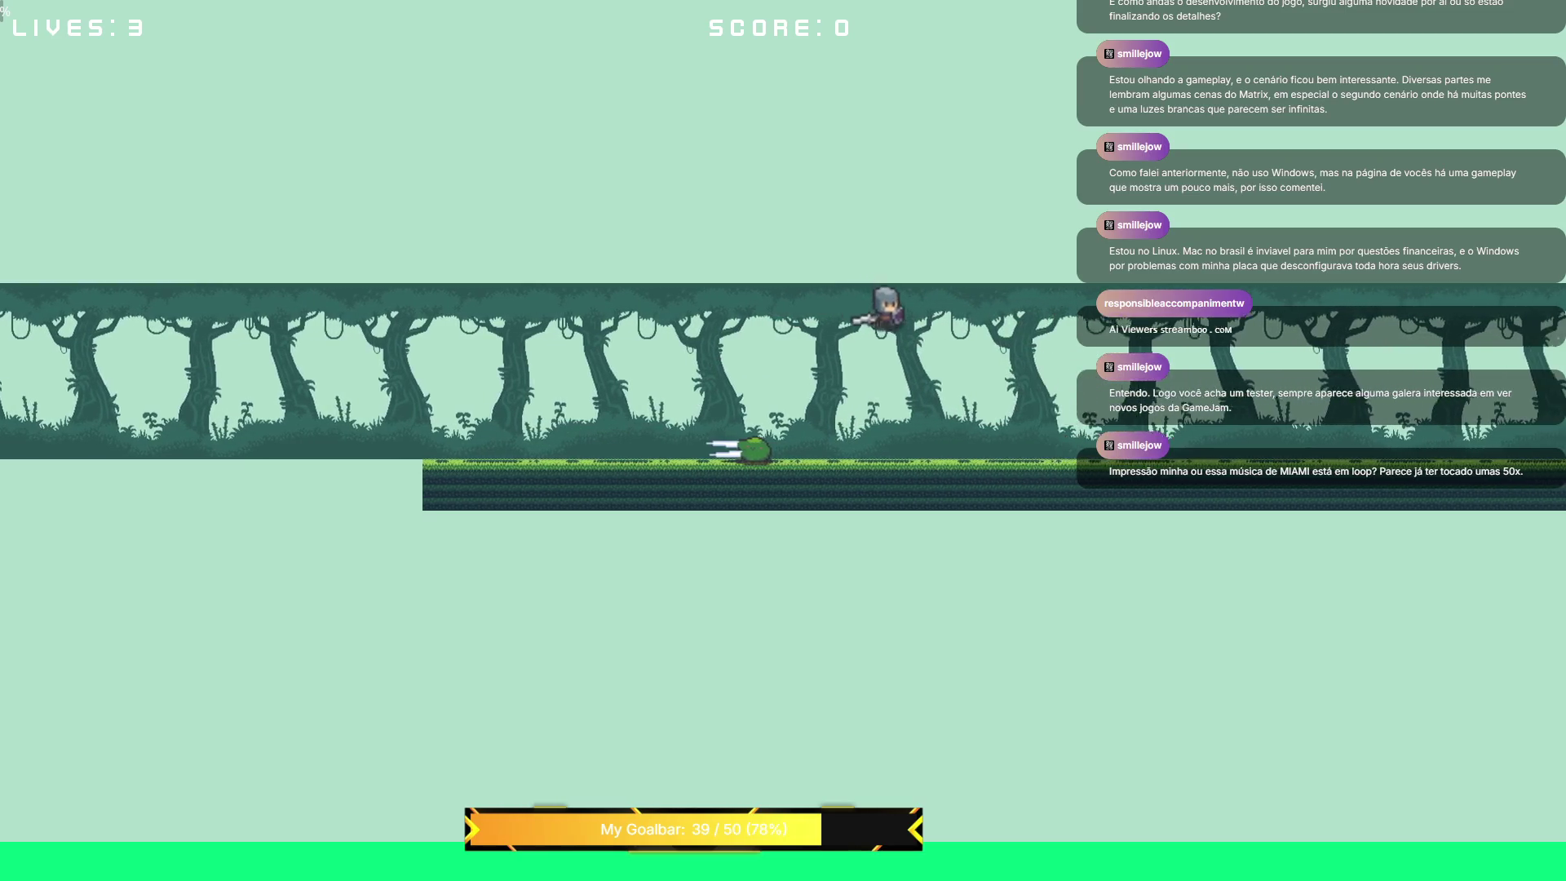
{"action": "key", "text": "Right"}
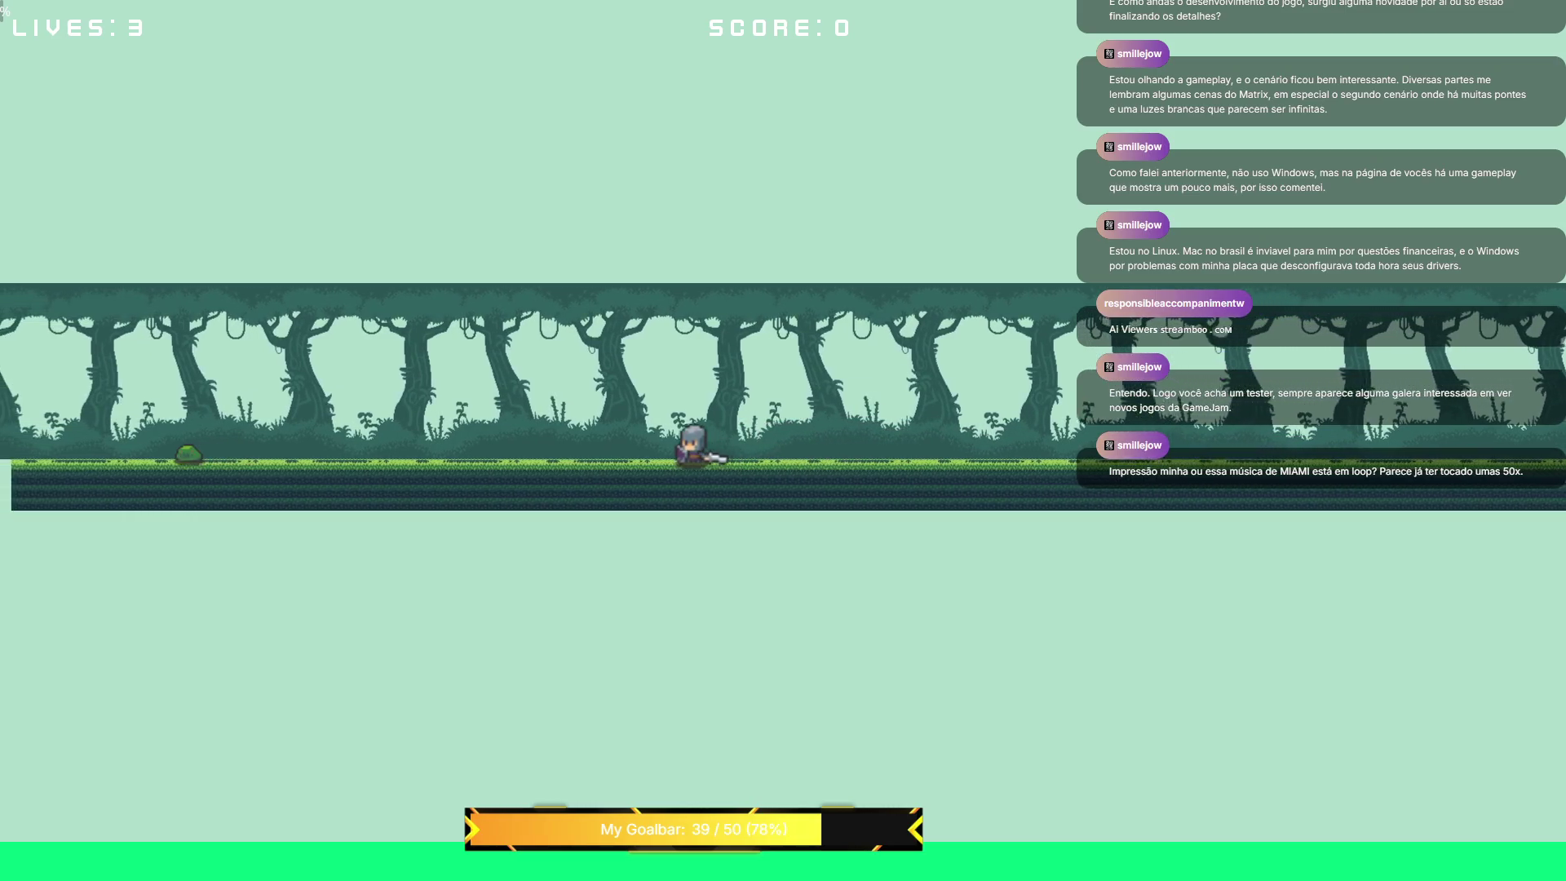
{"action": "key", "text": "Left"}
{"action": "key", "text": "Right"}
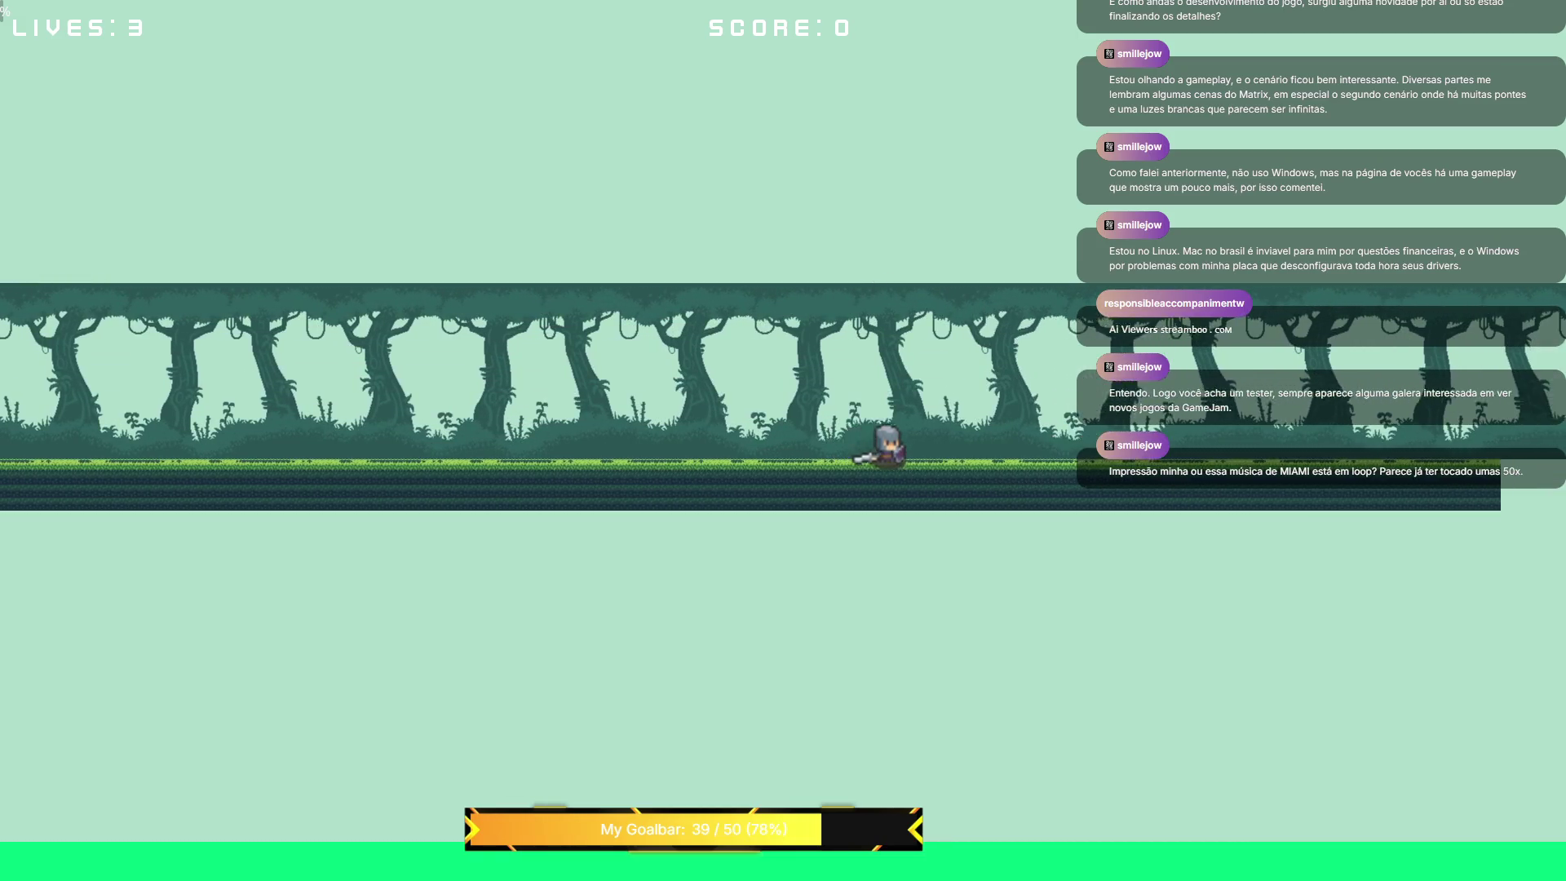
Make the knight jump high and steer it back to land, then stop the game with F8
{"action": "key", "text": "Up"}
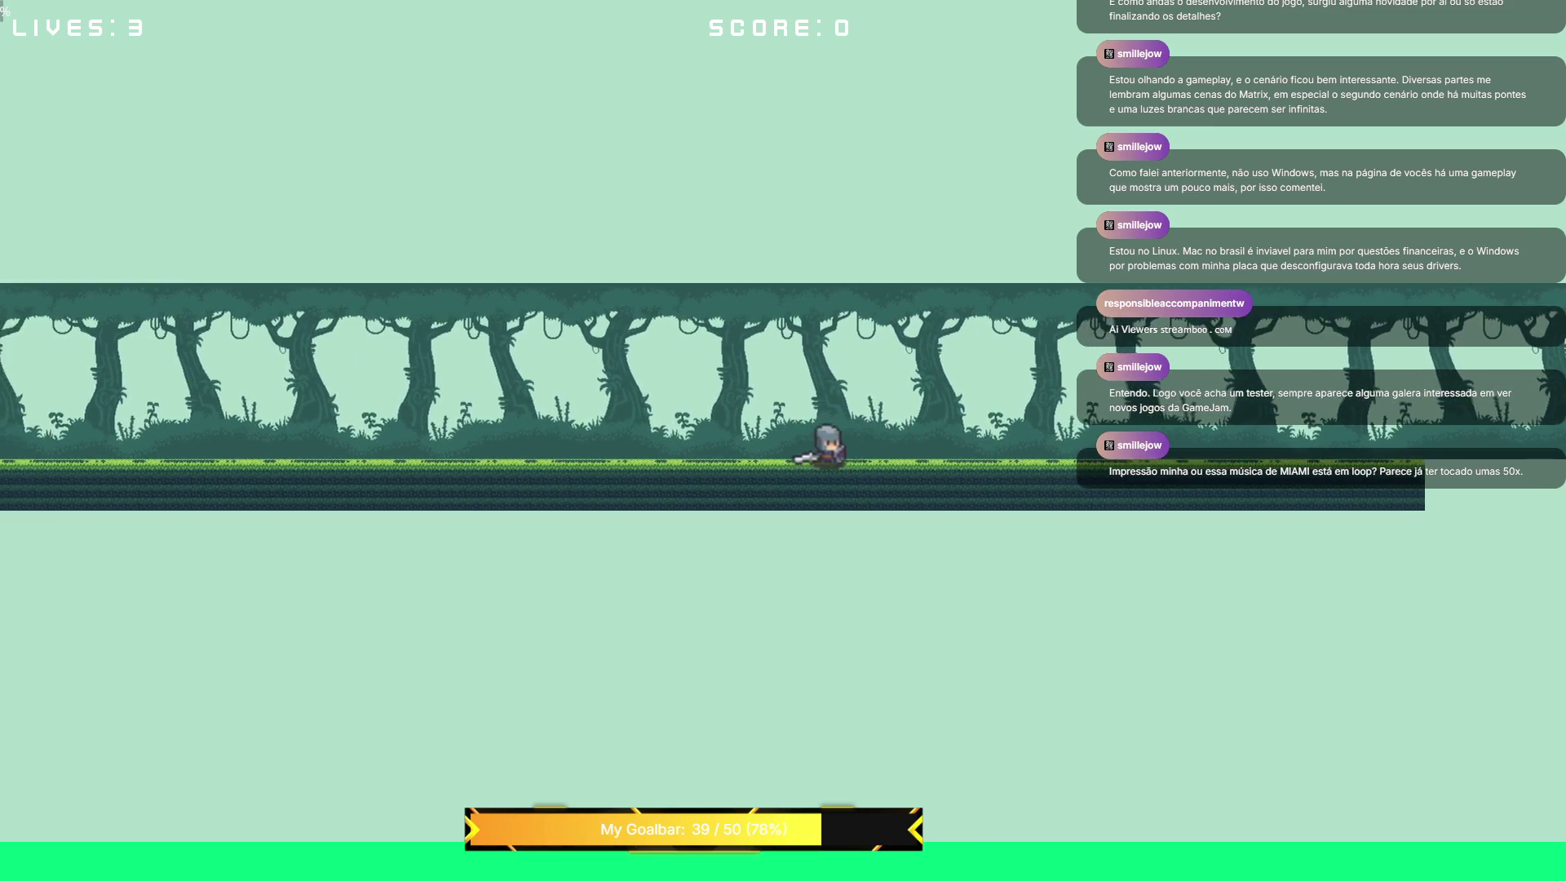
{"action": "key", "text": "Up"}
{"action": "key", "text": "Left"}
{"action": "key", "text": "Right"}
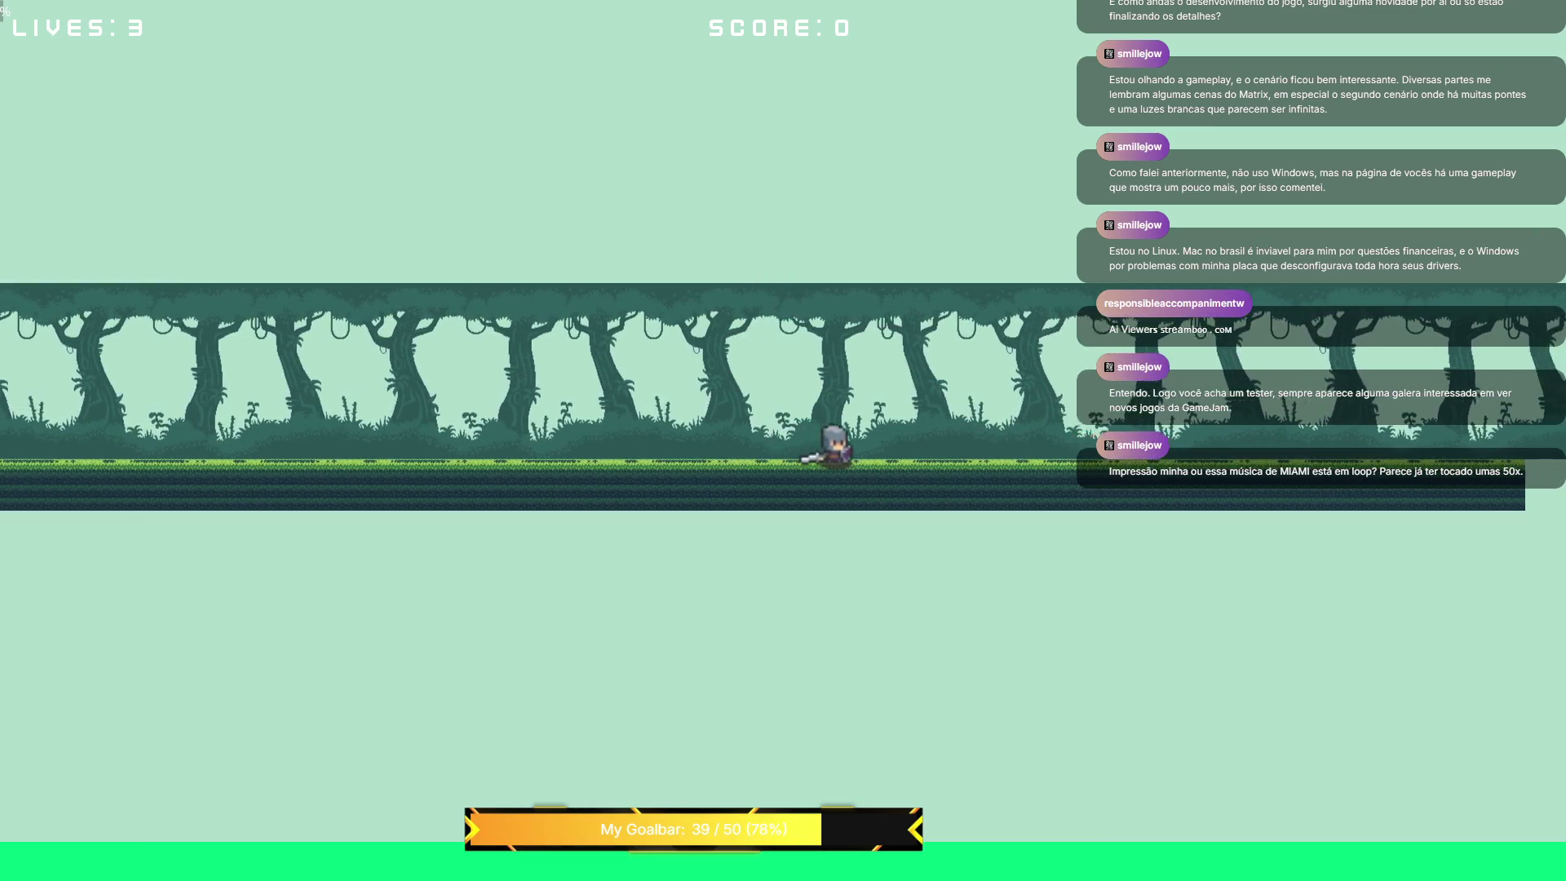
{"action": "key", "text": "Right"}
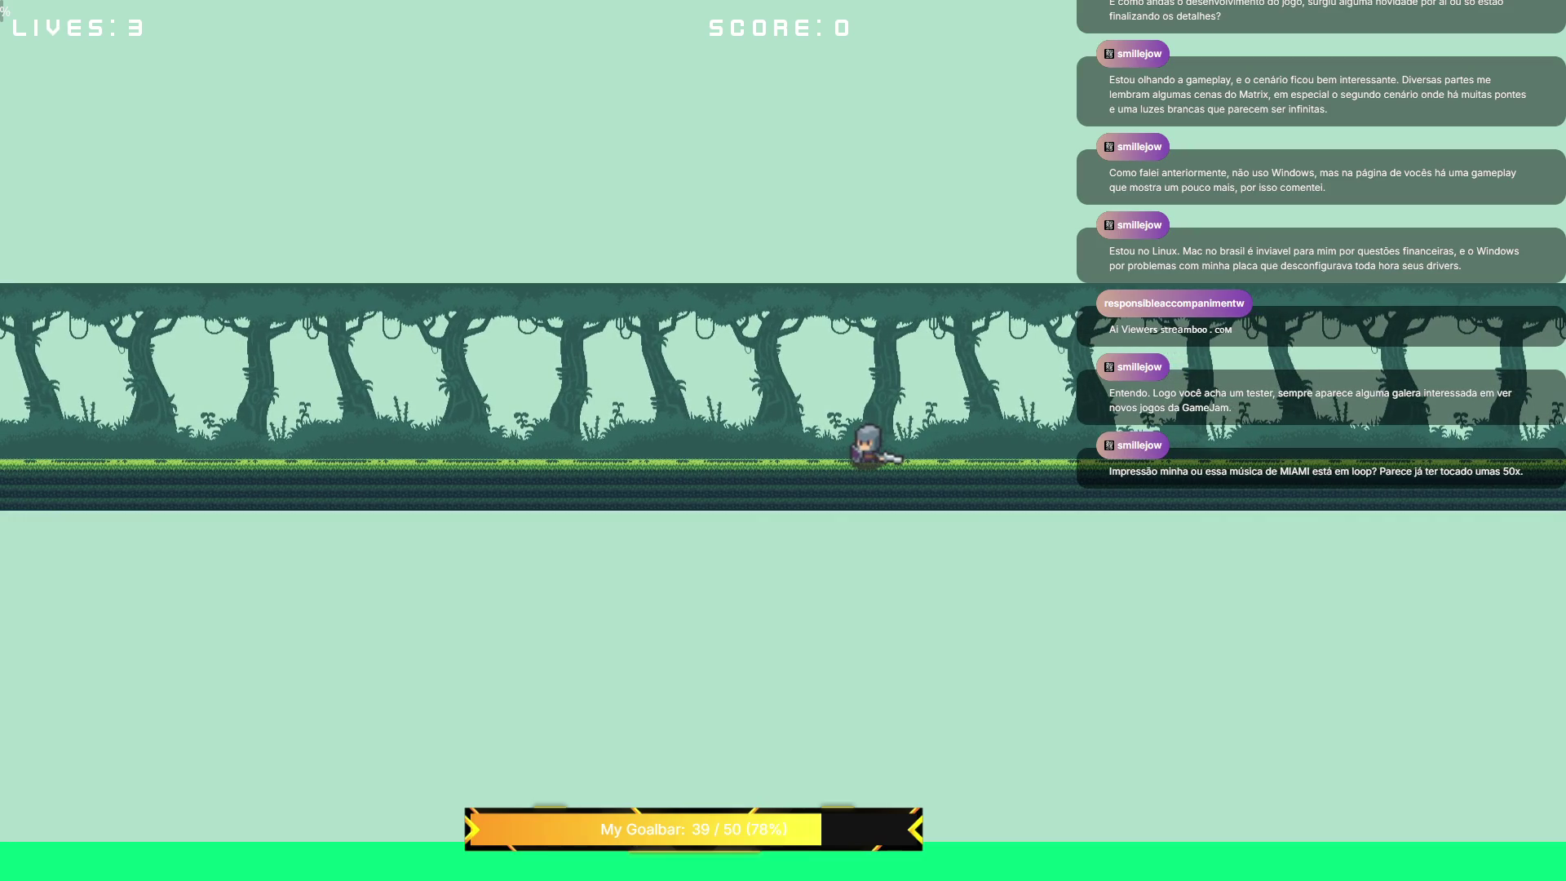
{"action": "key", "text": "F8"}
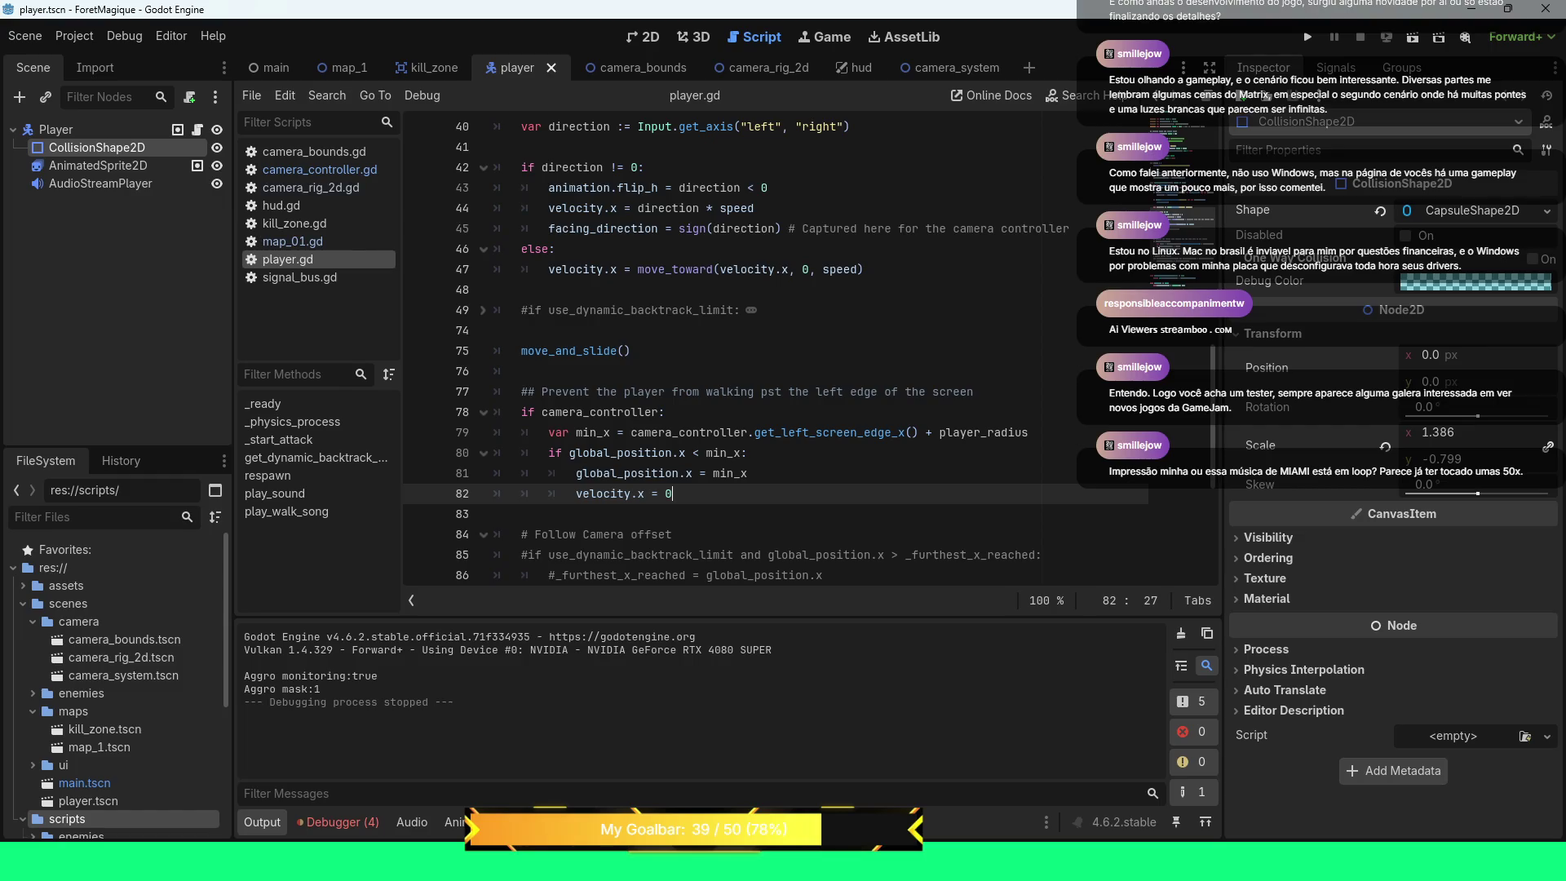
In map_1, assign CameraSystem as the Player's Camera Controller and run the game
{"action": "left_click", "coordinate": [347, 68]}
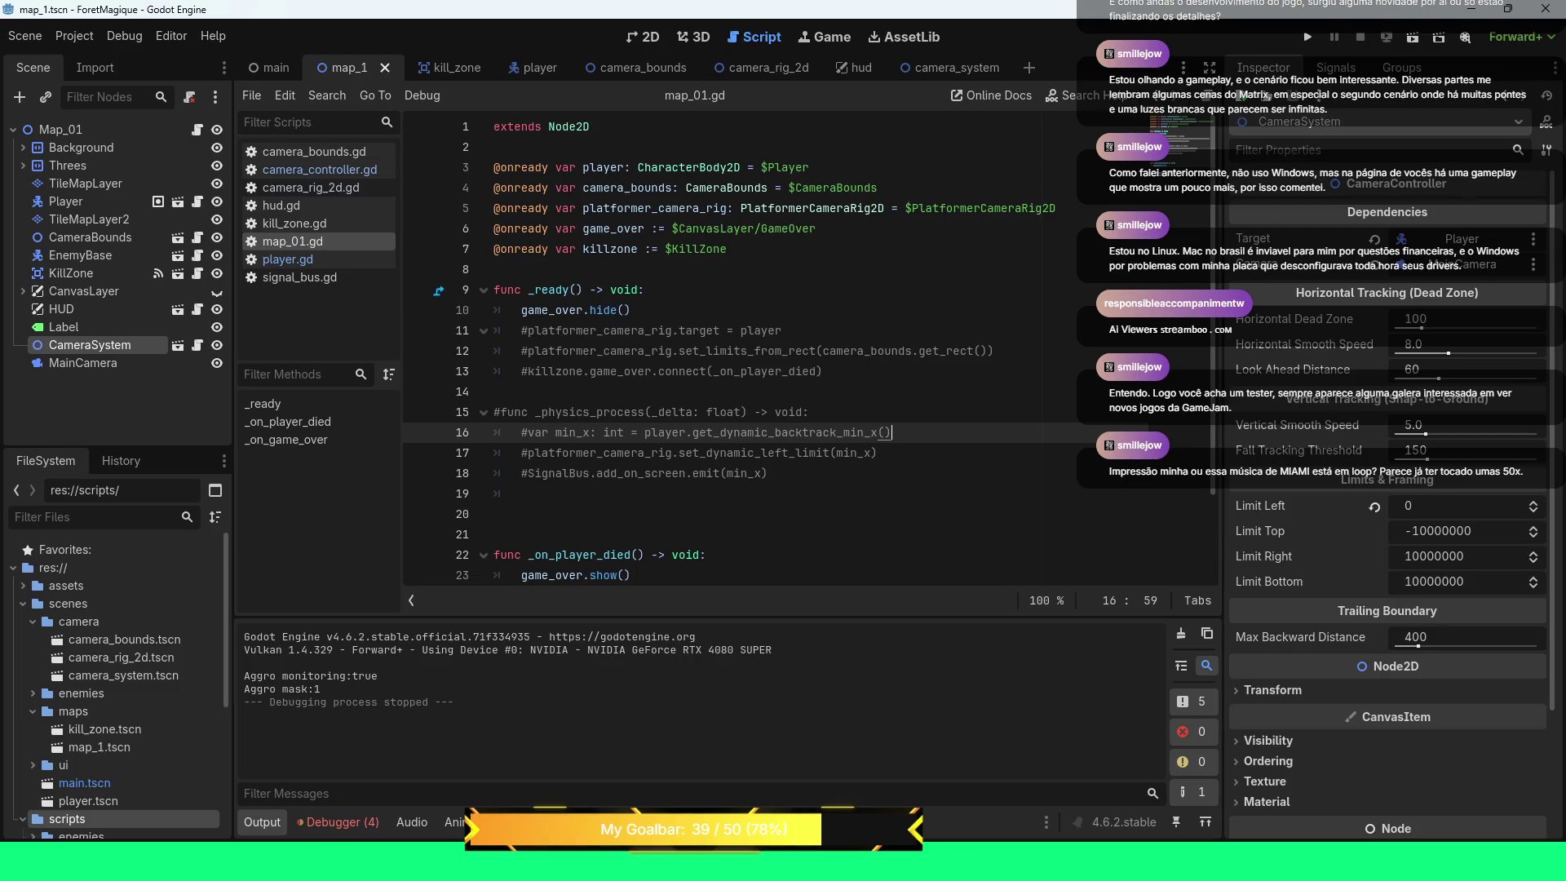
{"action": "scroll", "coordinate": [1421, 328], "scroll_direction": "down", "scroll_amount": 4}
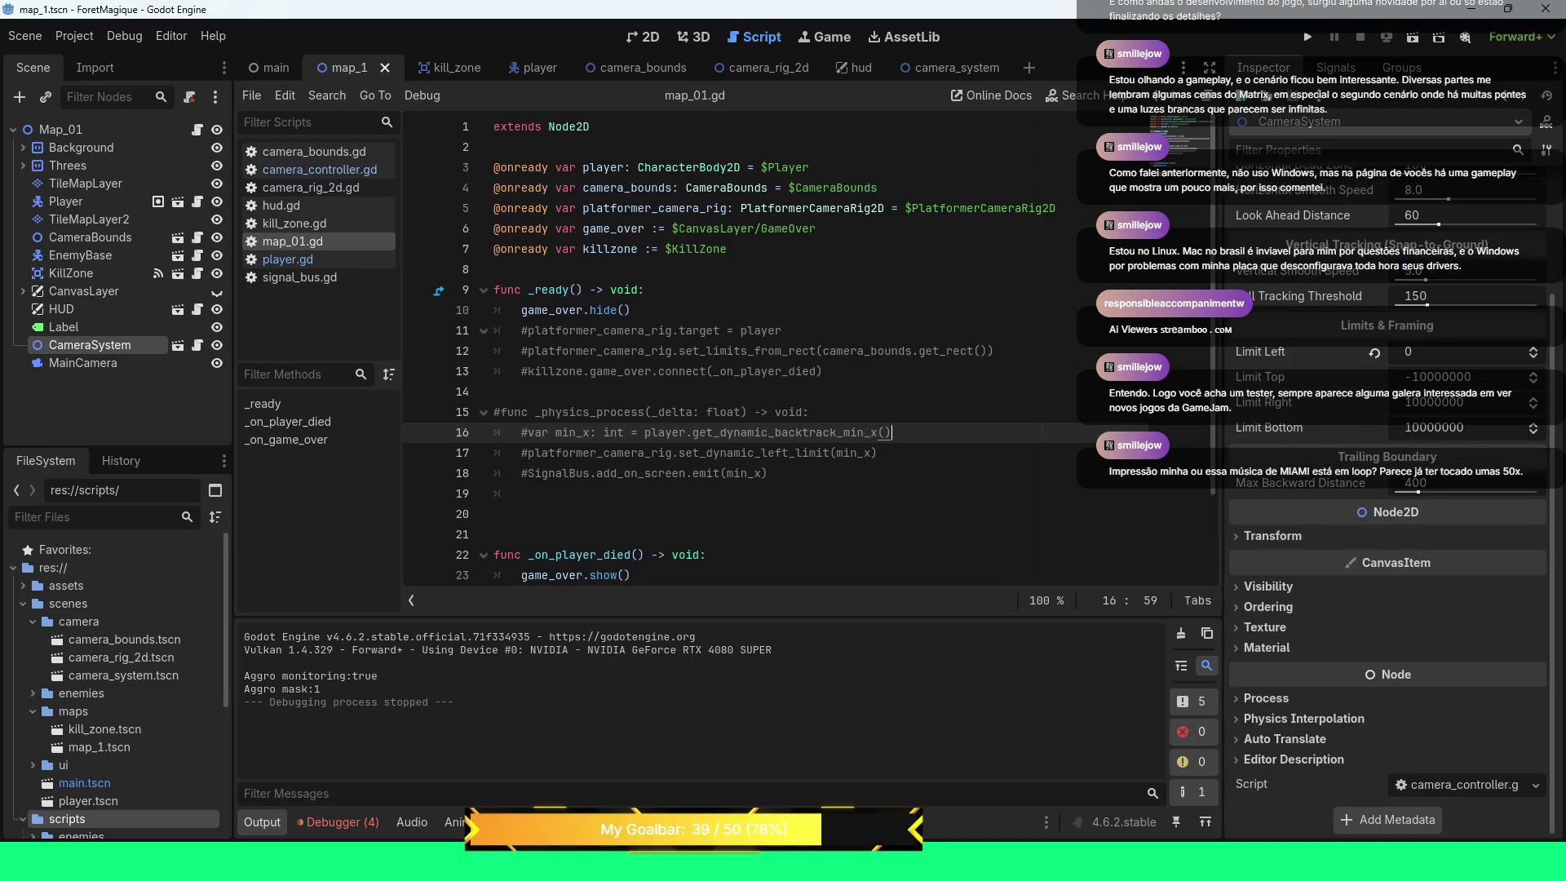
{"action": "scroll", "coordinate": [1421, 327], "scroll_direction": "up", "scroll_amount": 4}
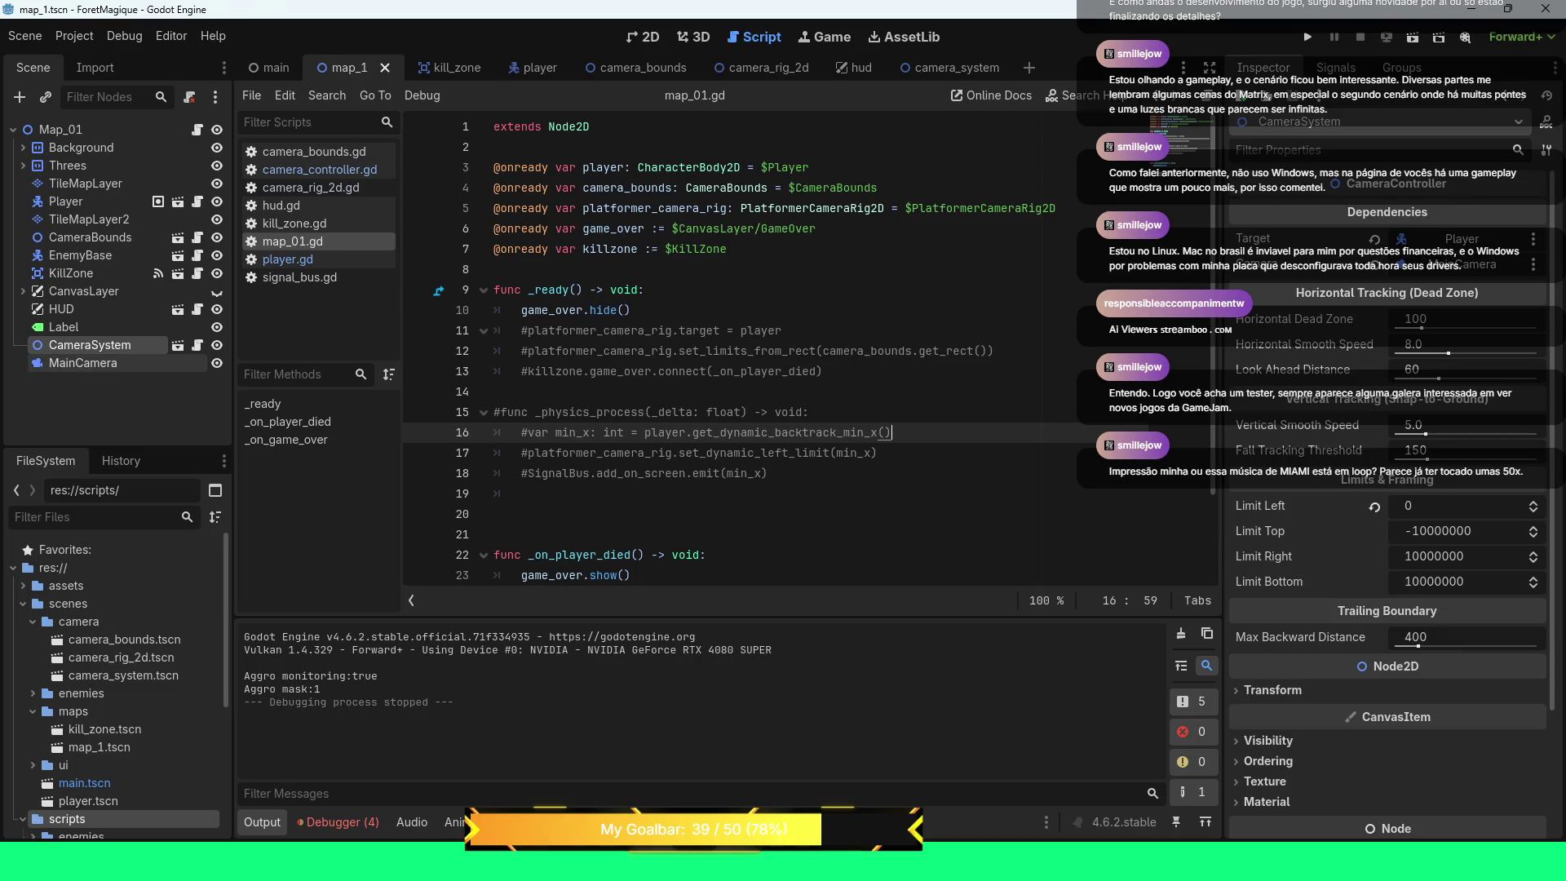
{"action": "left_click", "coordinate": [82, 362]}
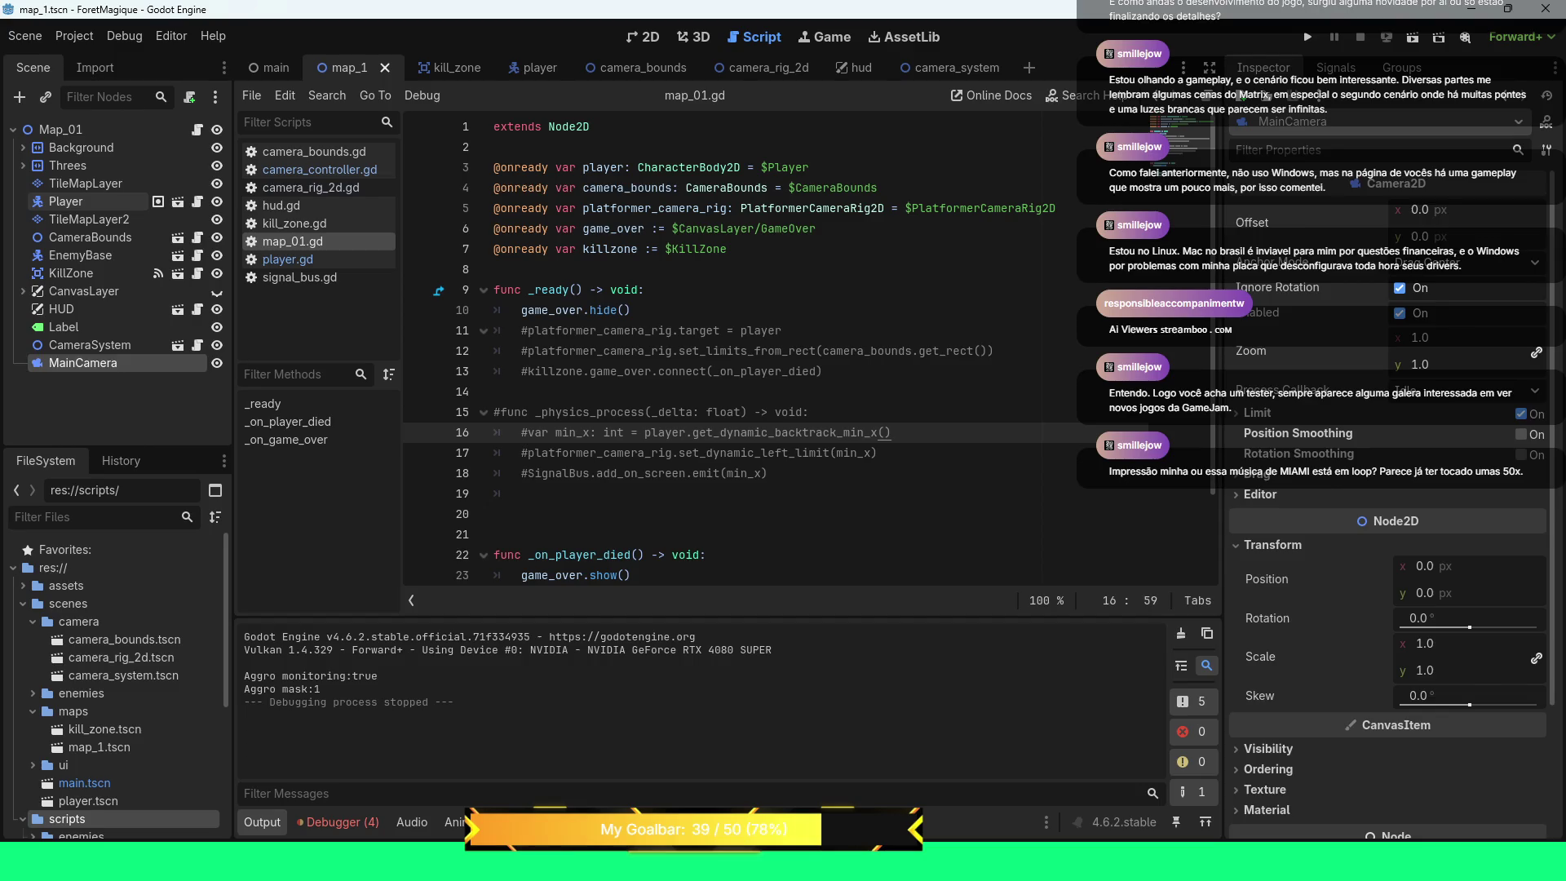
{"action": "left_click", "coordinate": [65, 201]}
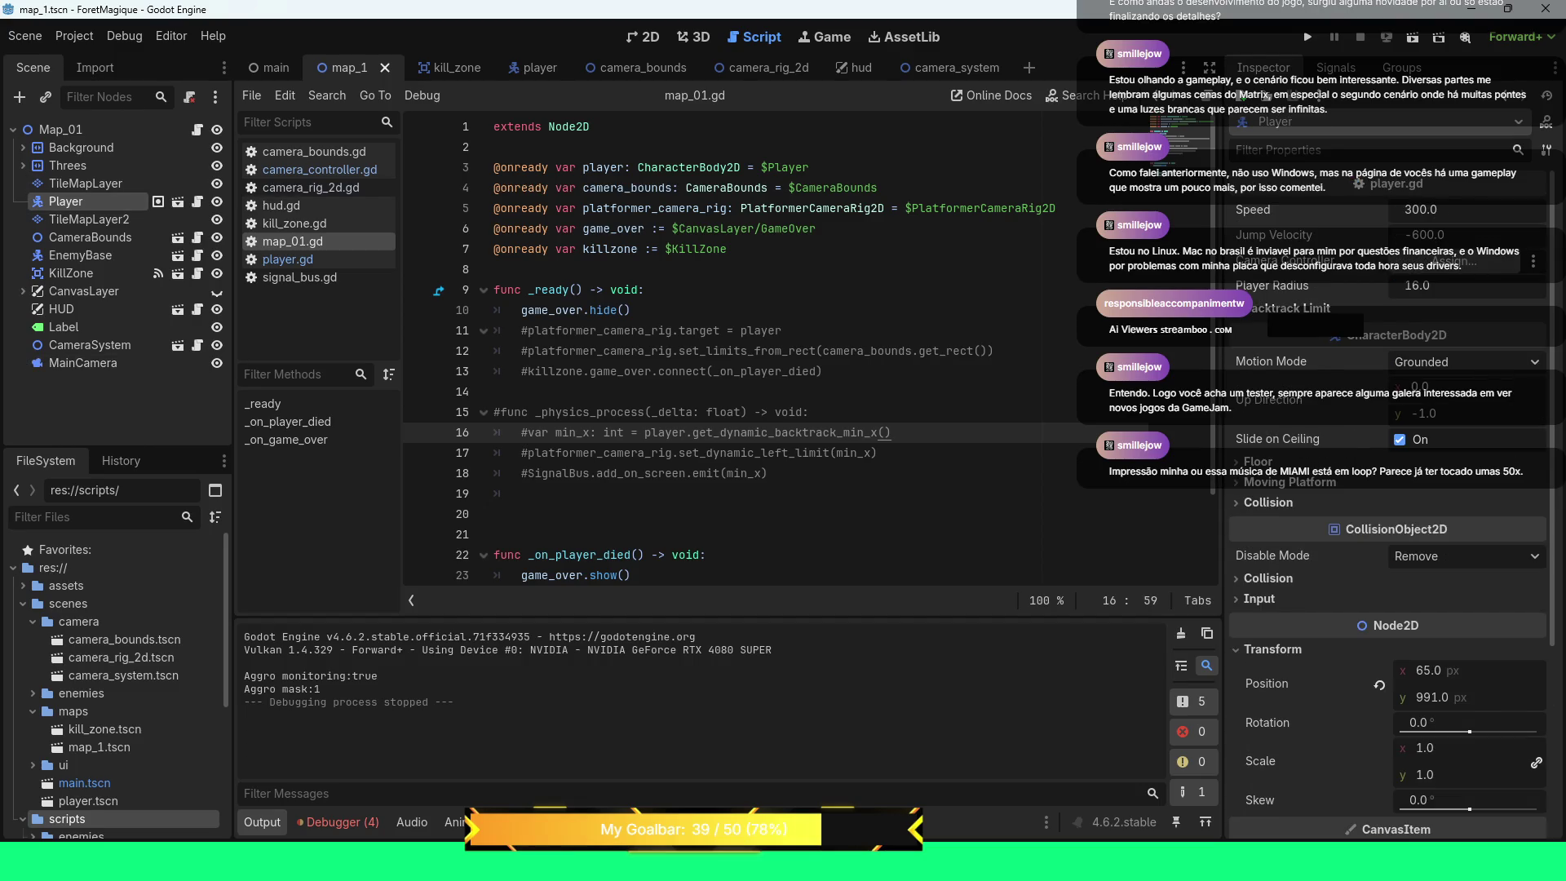
{"action": "left_click", "coordinate": [1454, 261]}
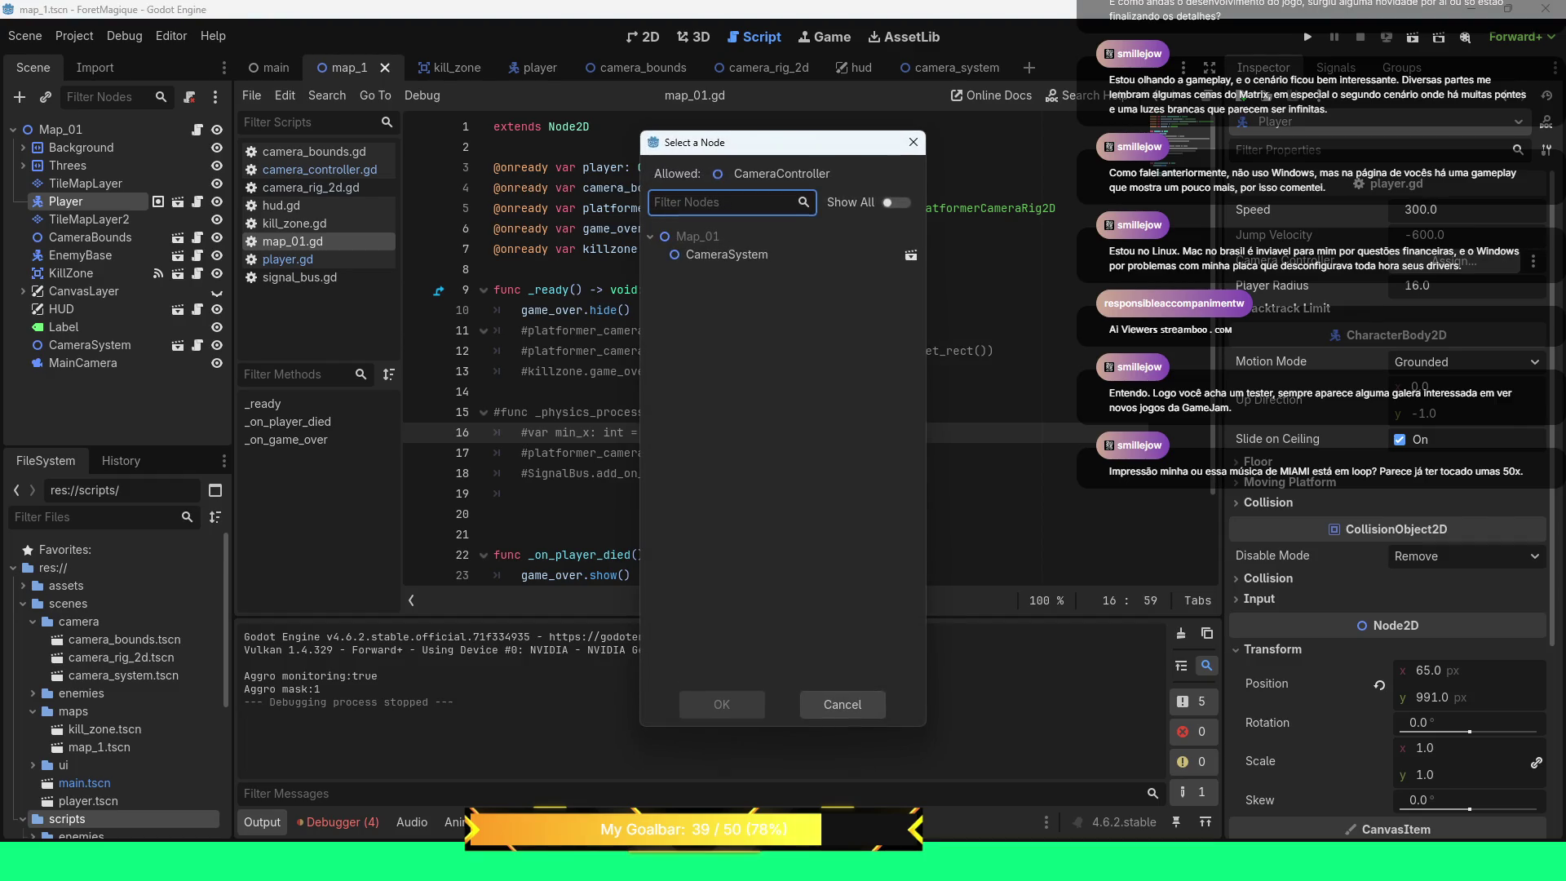
{"action": "left_click", "coordinate": [726, 255]}
{"action": "left_click", "coordinate": [722, 704]}
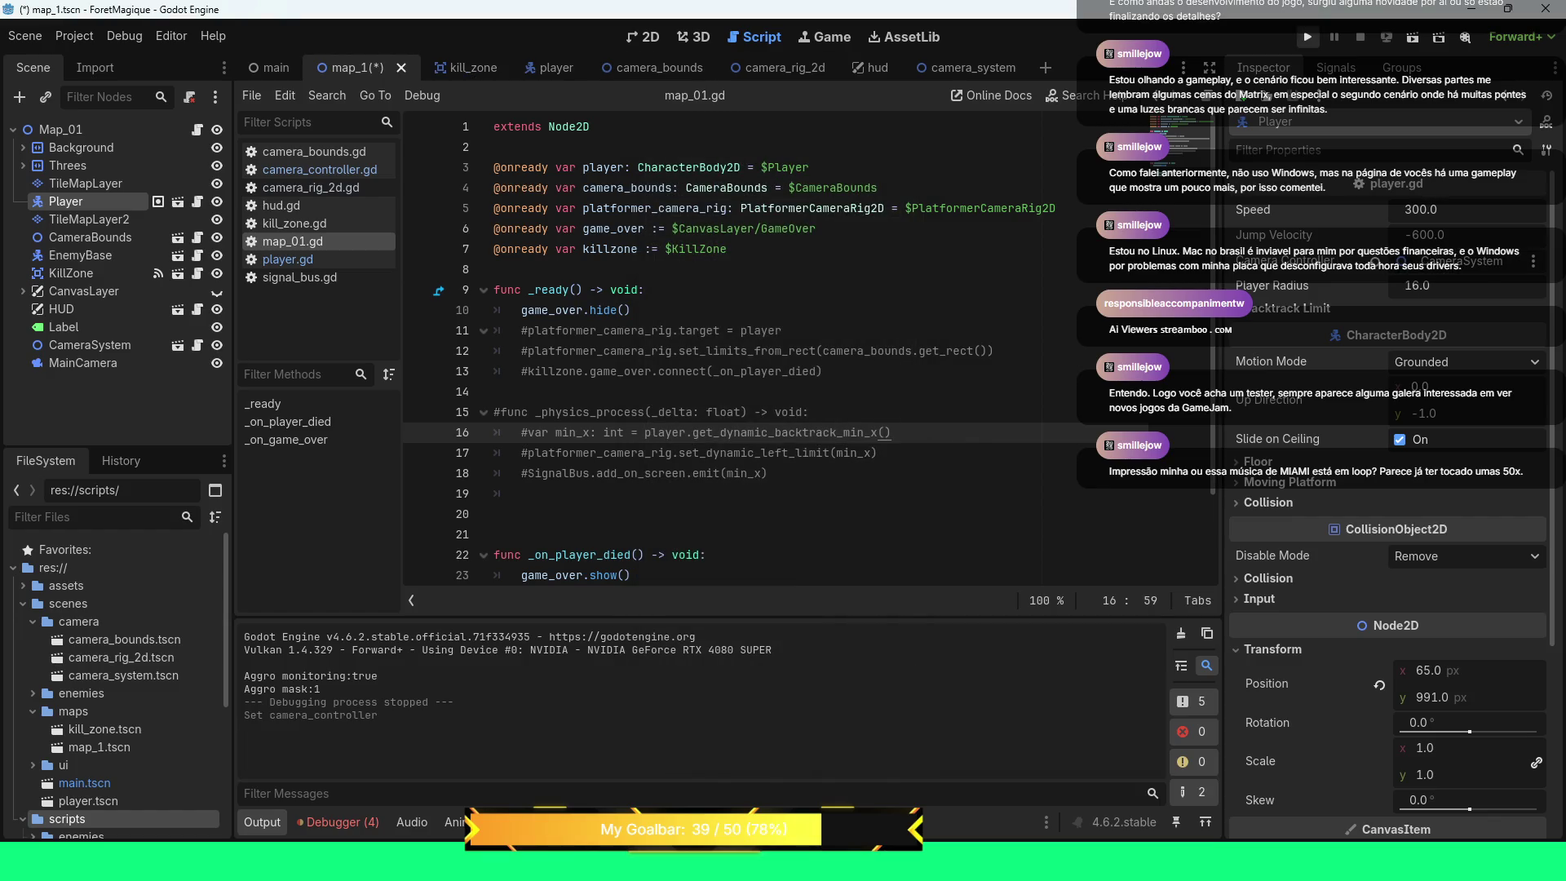
{"action": "left_click", "coordinate": [1307, 36]}
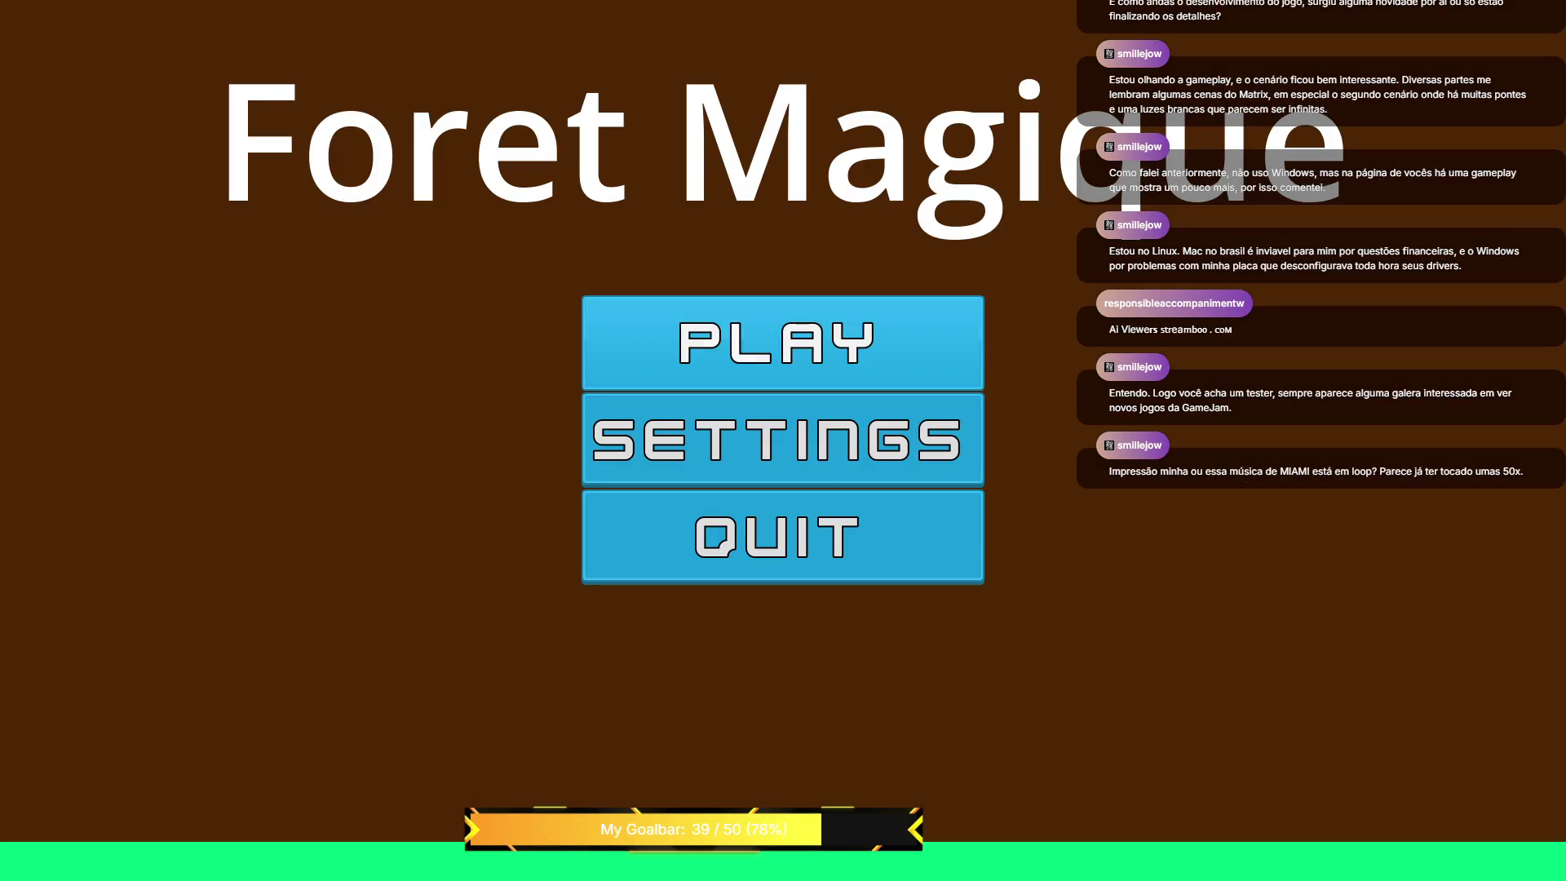
Choose Play in the Foret Magique menu, which breaks on the invalid get_left_screen_edge_x call at player.gd:79
{"action": "left_click", "coordinate": [783, 341]}
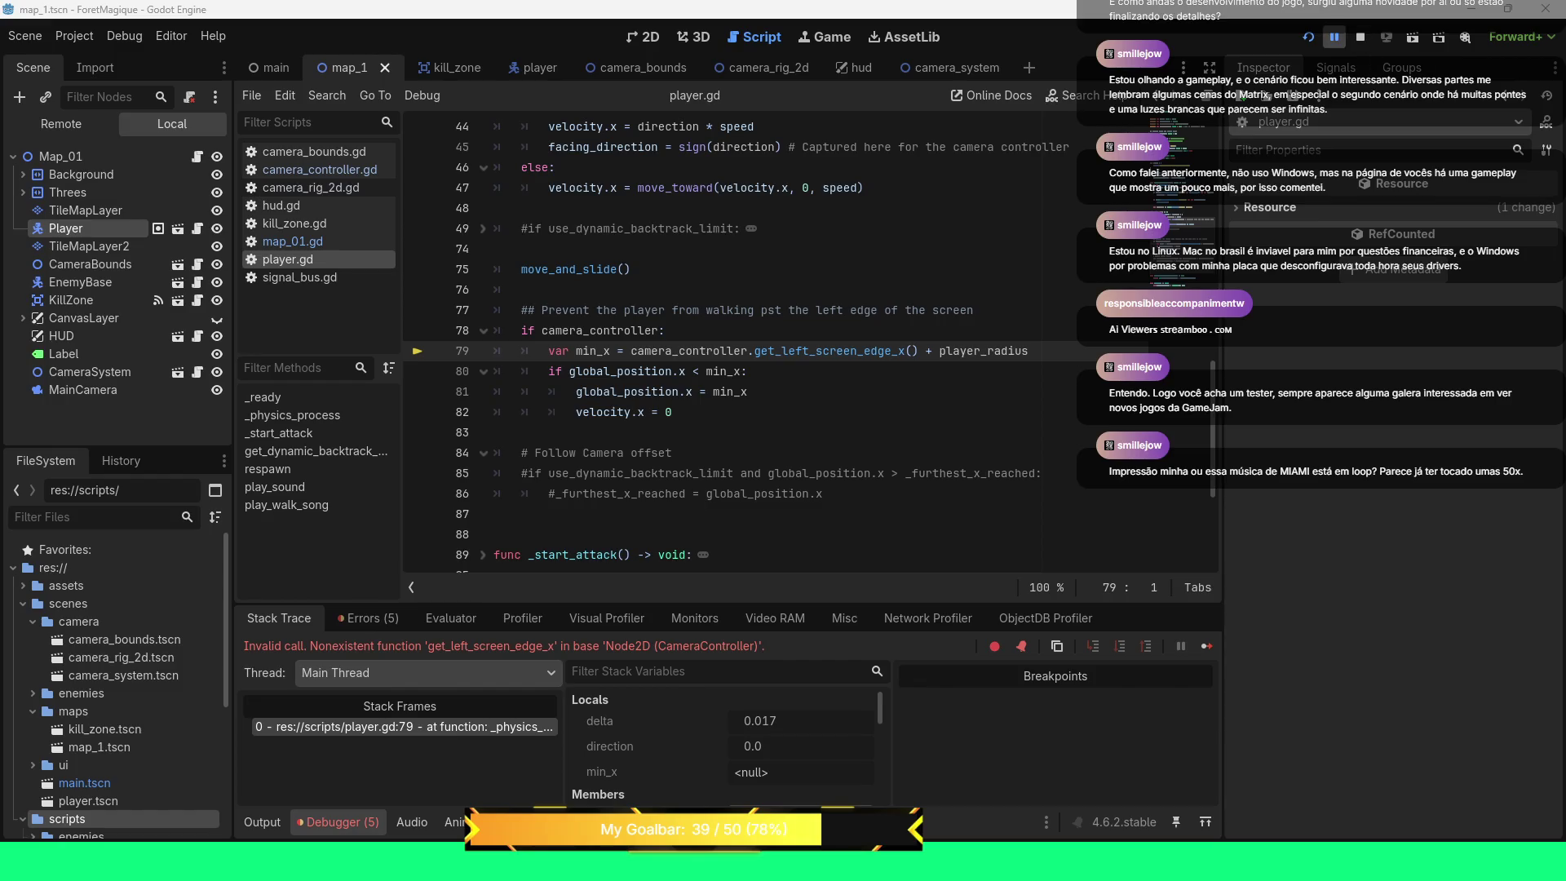
Stop the crashed session and put the cursor after line 158 of camera_system's camera_controller.gd
{"action": "left_click", "coordinate": [1360, 37]}
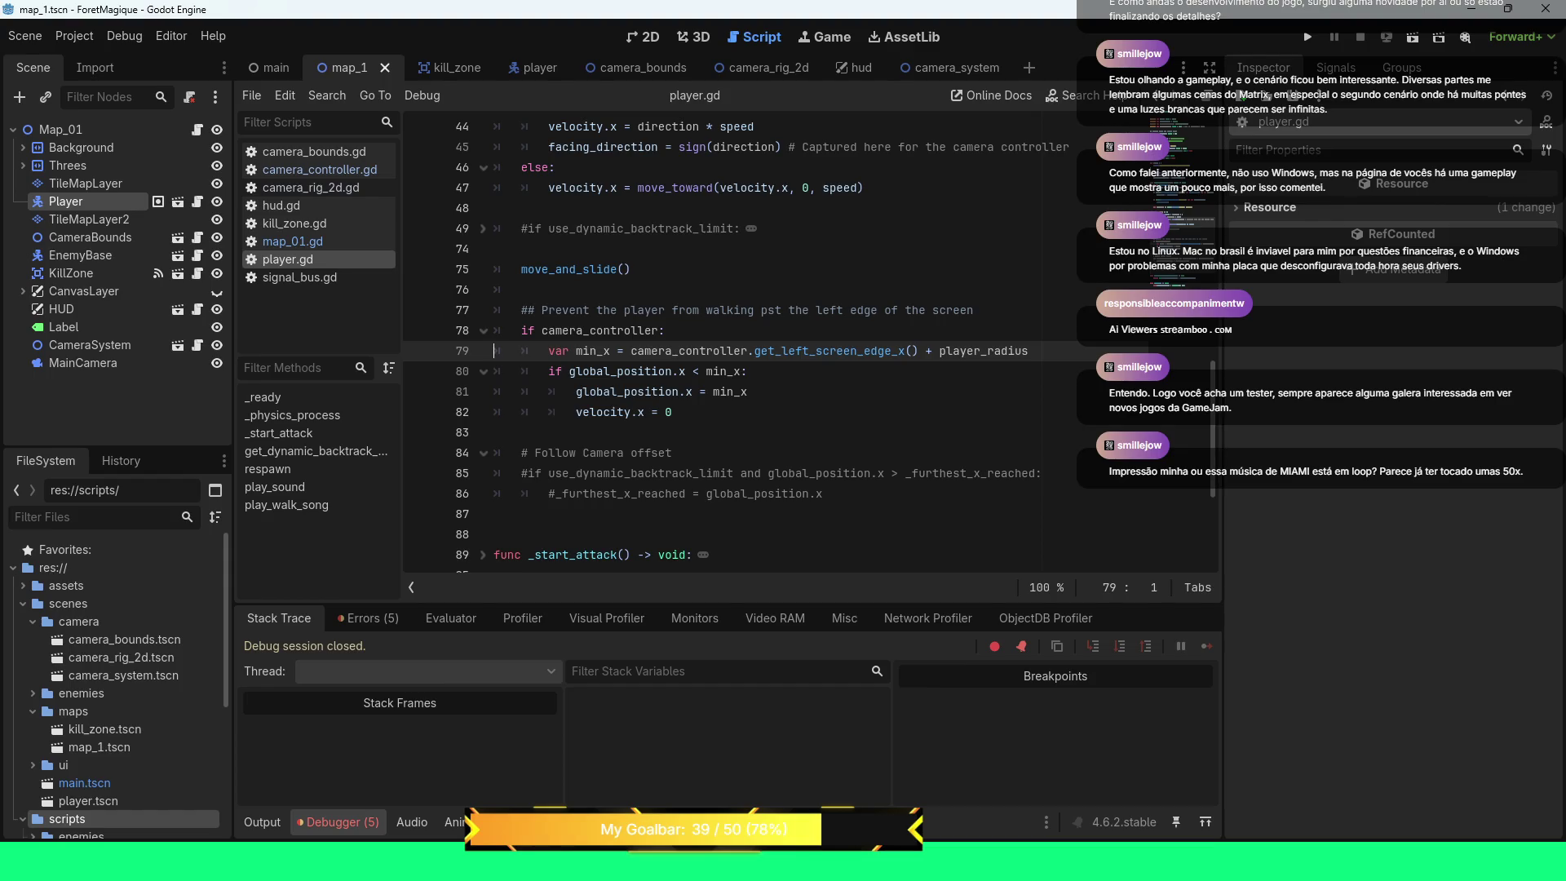
{"action": "left_click", "coordinate": [938, 68]}
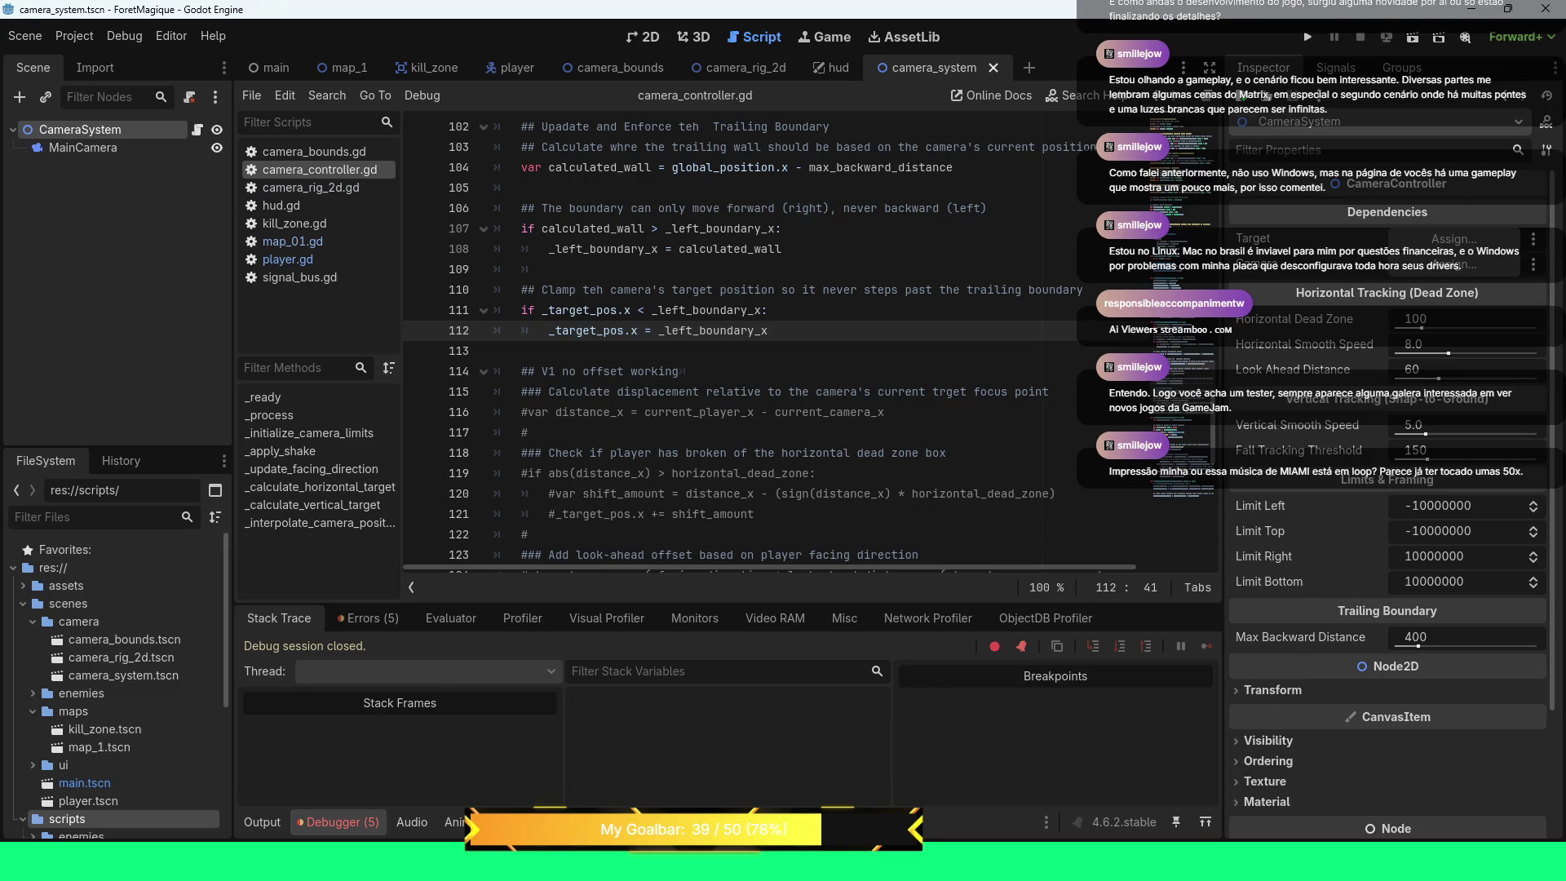
{"action": "scroll", "coordinate": [807, 342], "scroll_direction": "down", "scroll_amount": 12}
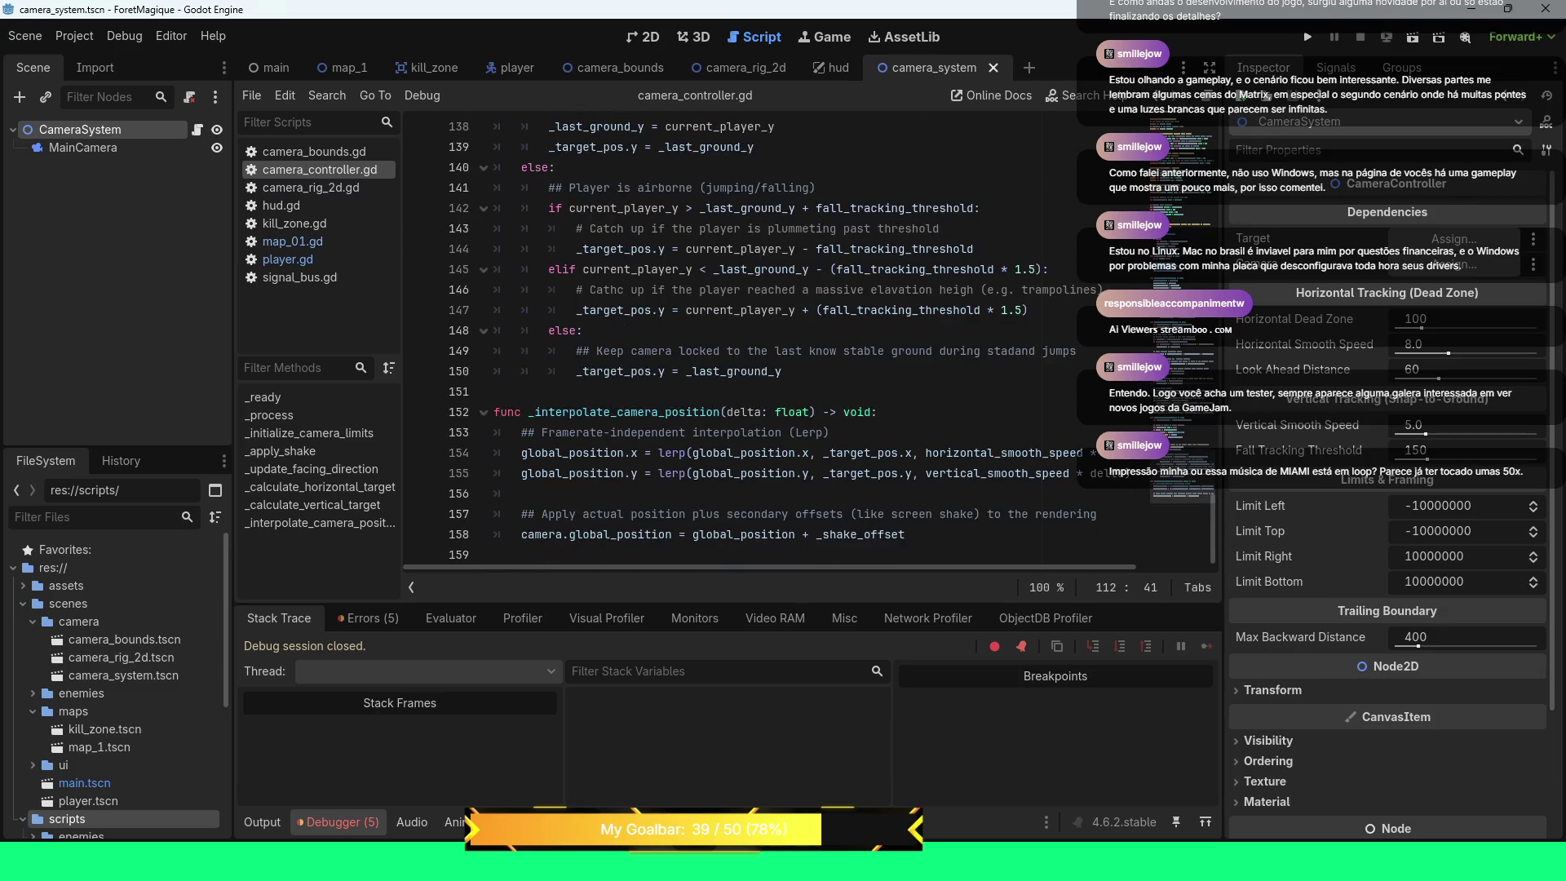
{"action": "left_click", "coordinate": [905, 534]}
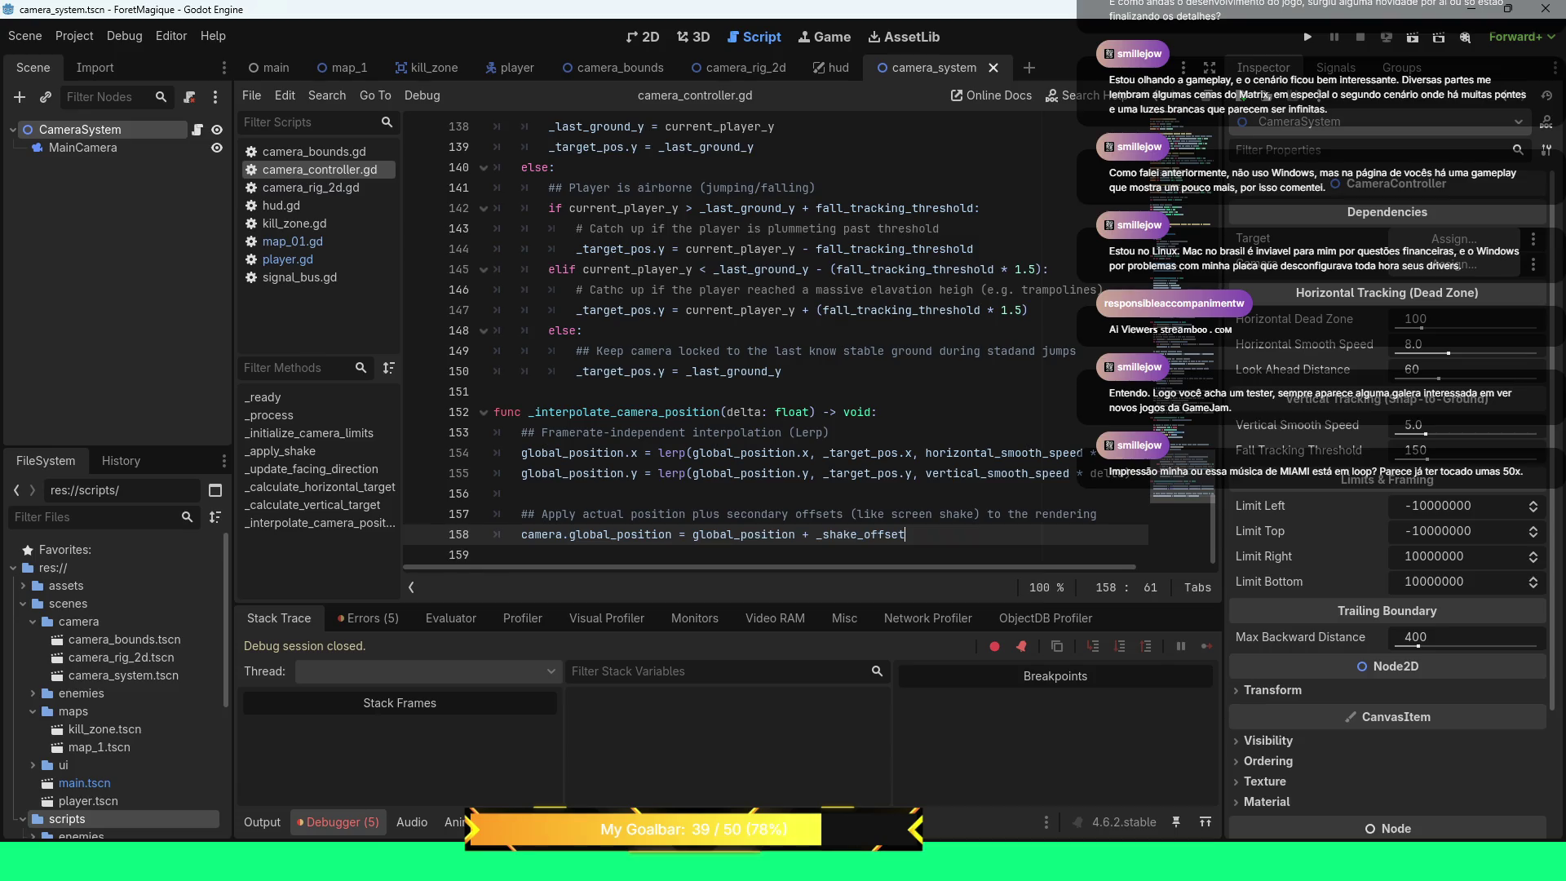
Add func get_left_screen_edge_x() -> float that starts with 'if not camera: return 0.0'
{"action": "key", "text": "Return"}
{"action": "key", "text": "Return"}
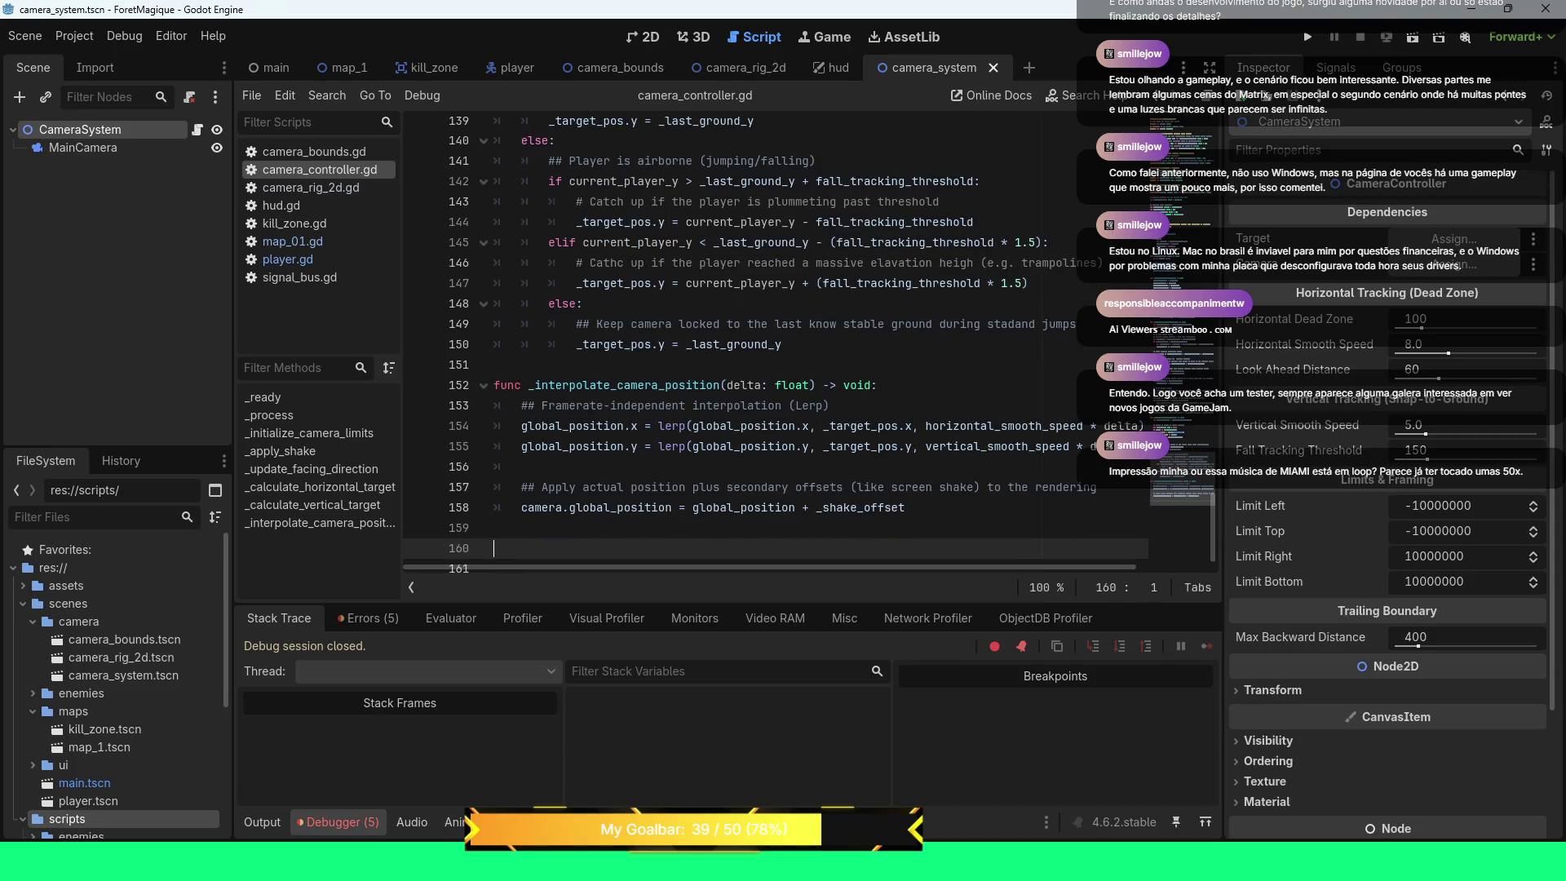
{"action": "type", "text": "fucnt"}
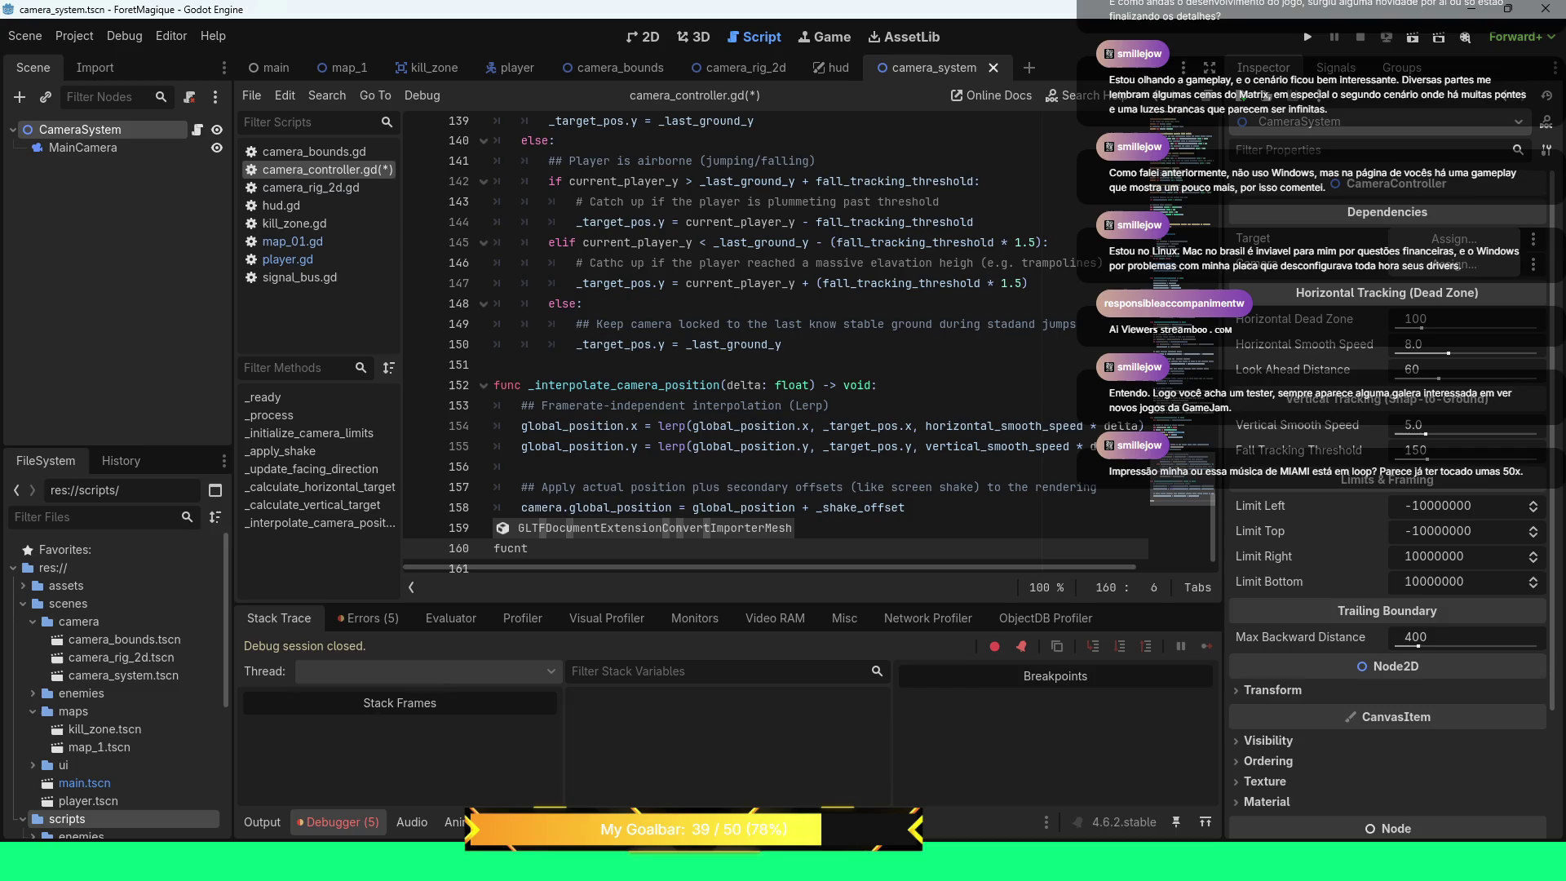
{"action": "key", "text": "BackSpace"}
{"action": "key", "text": "BackSpace"}
{"action": "type", "text": "nc "}
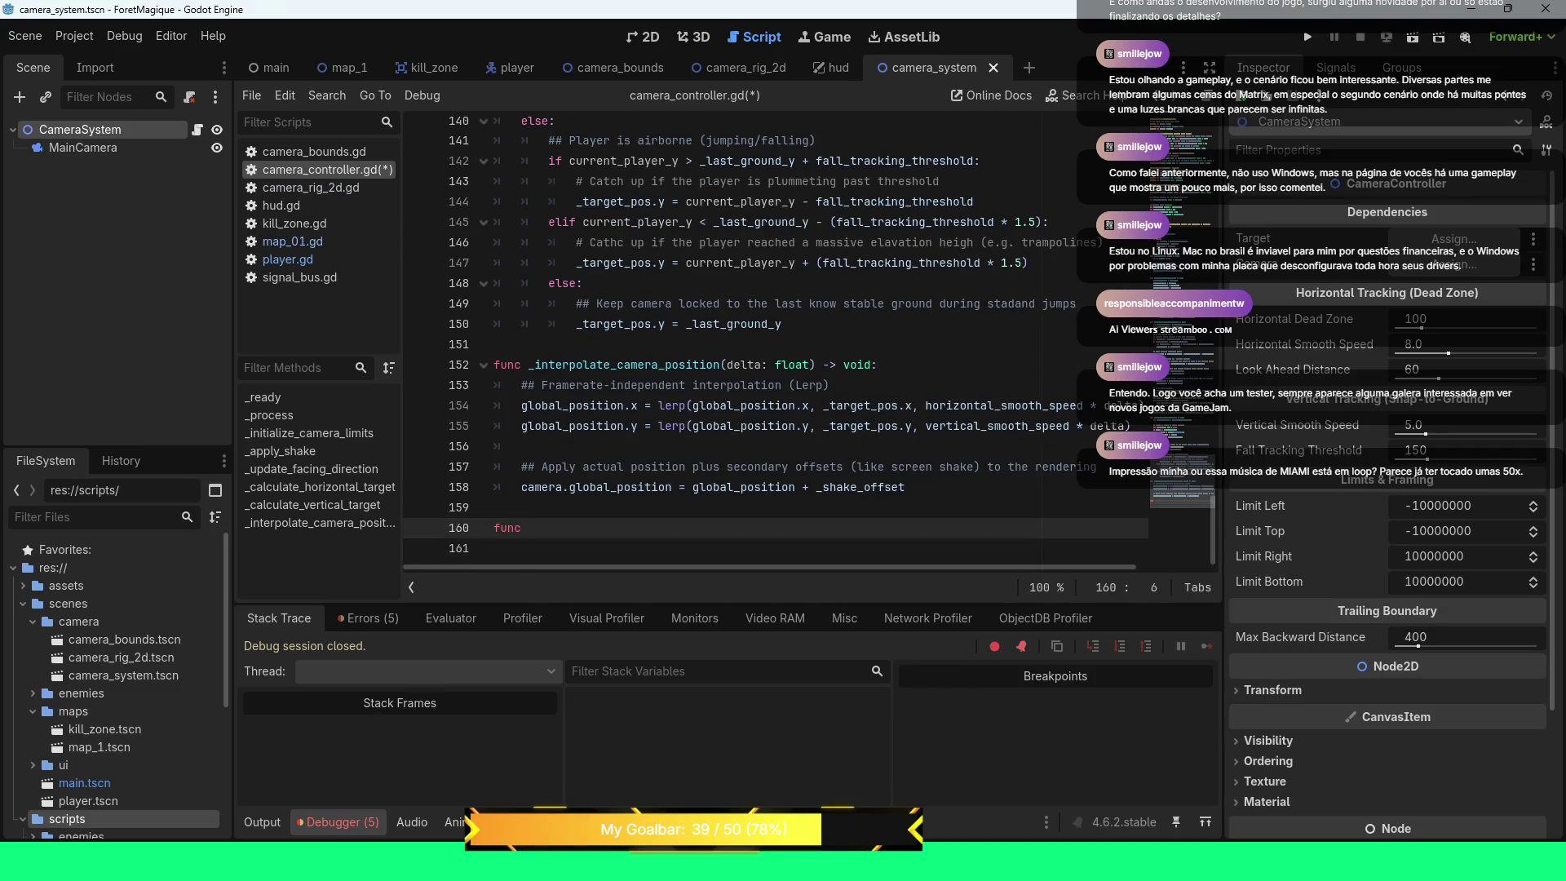
{"action": "type", "text": "get_left"}
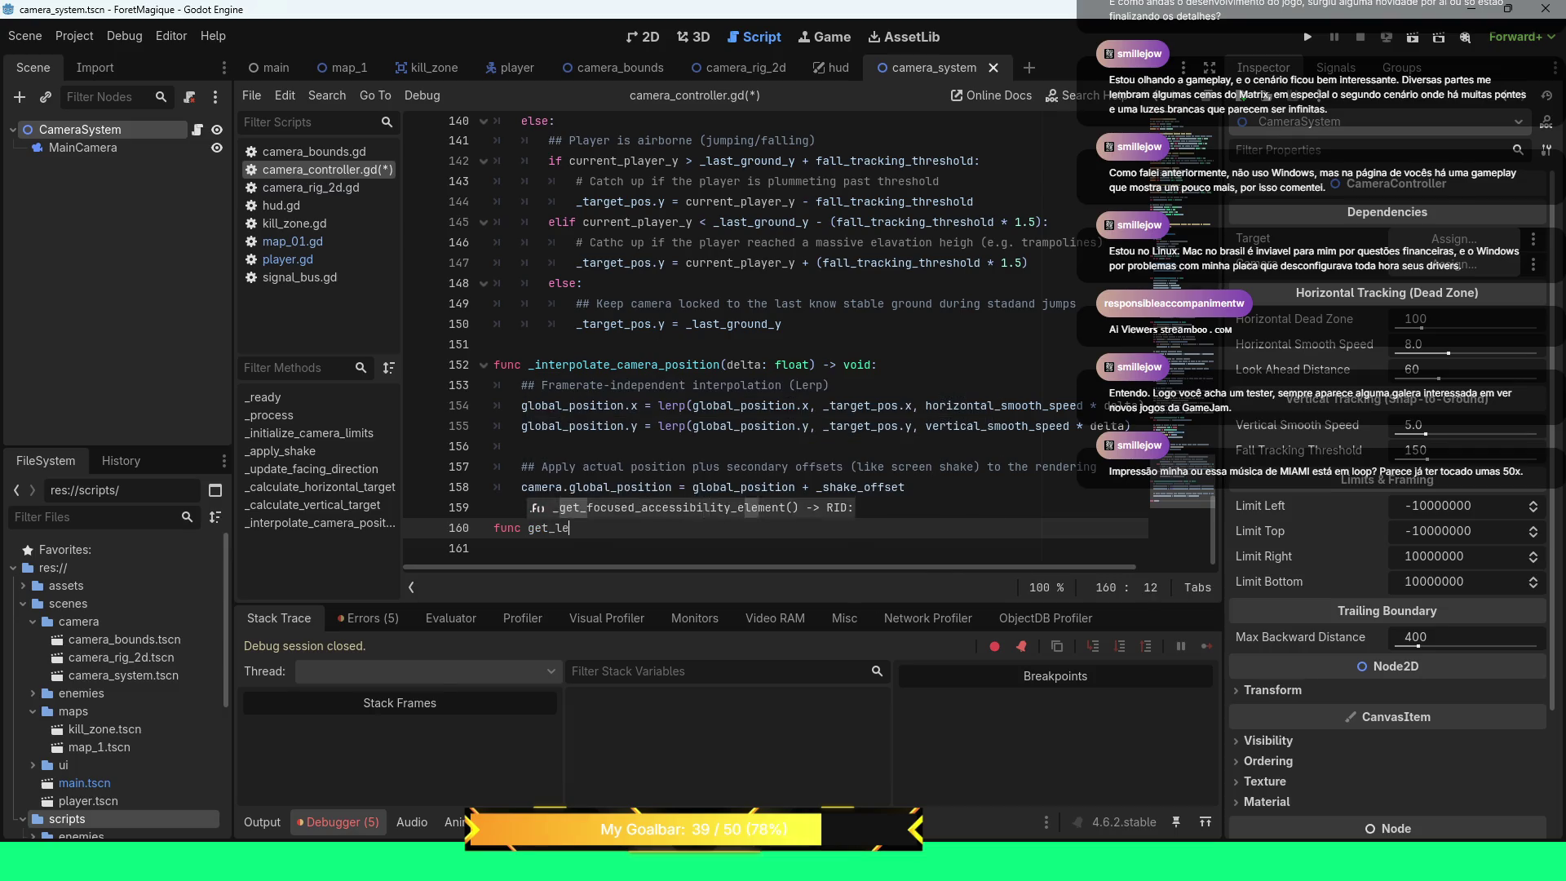
{"action": "type", "text": "_screen"}
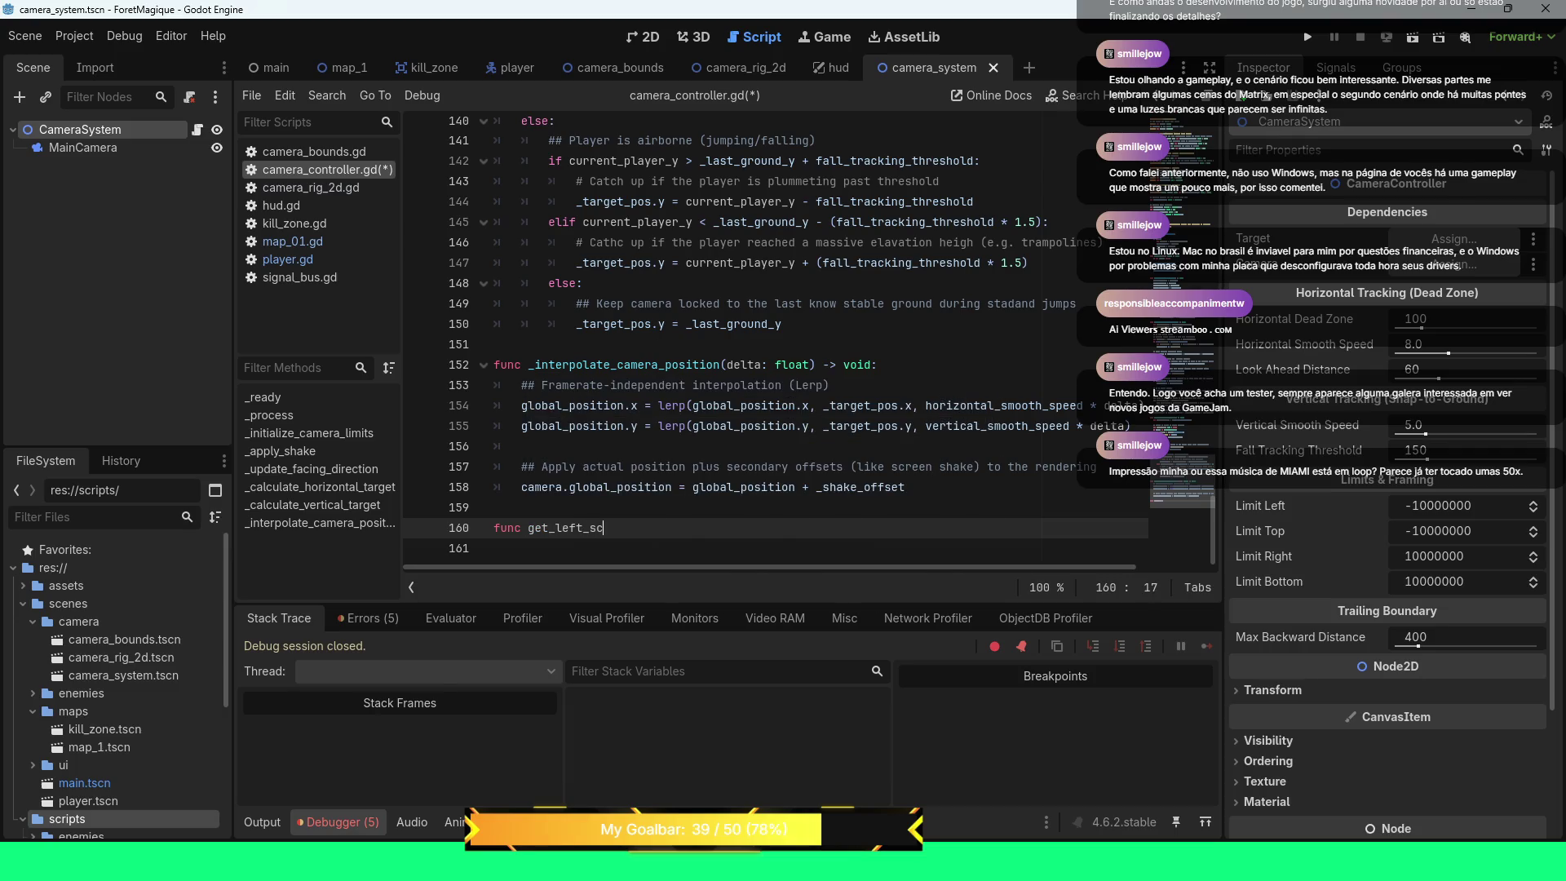
{"action": "type", "text": "_"}
{"action": "type", "text": "edge"}
{"action": "type", "text": "_x() -> float"}
{"action": "type", "text": ":"}
{"action": "key", "text": "Return"}
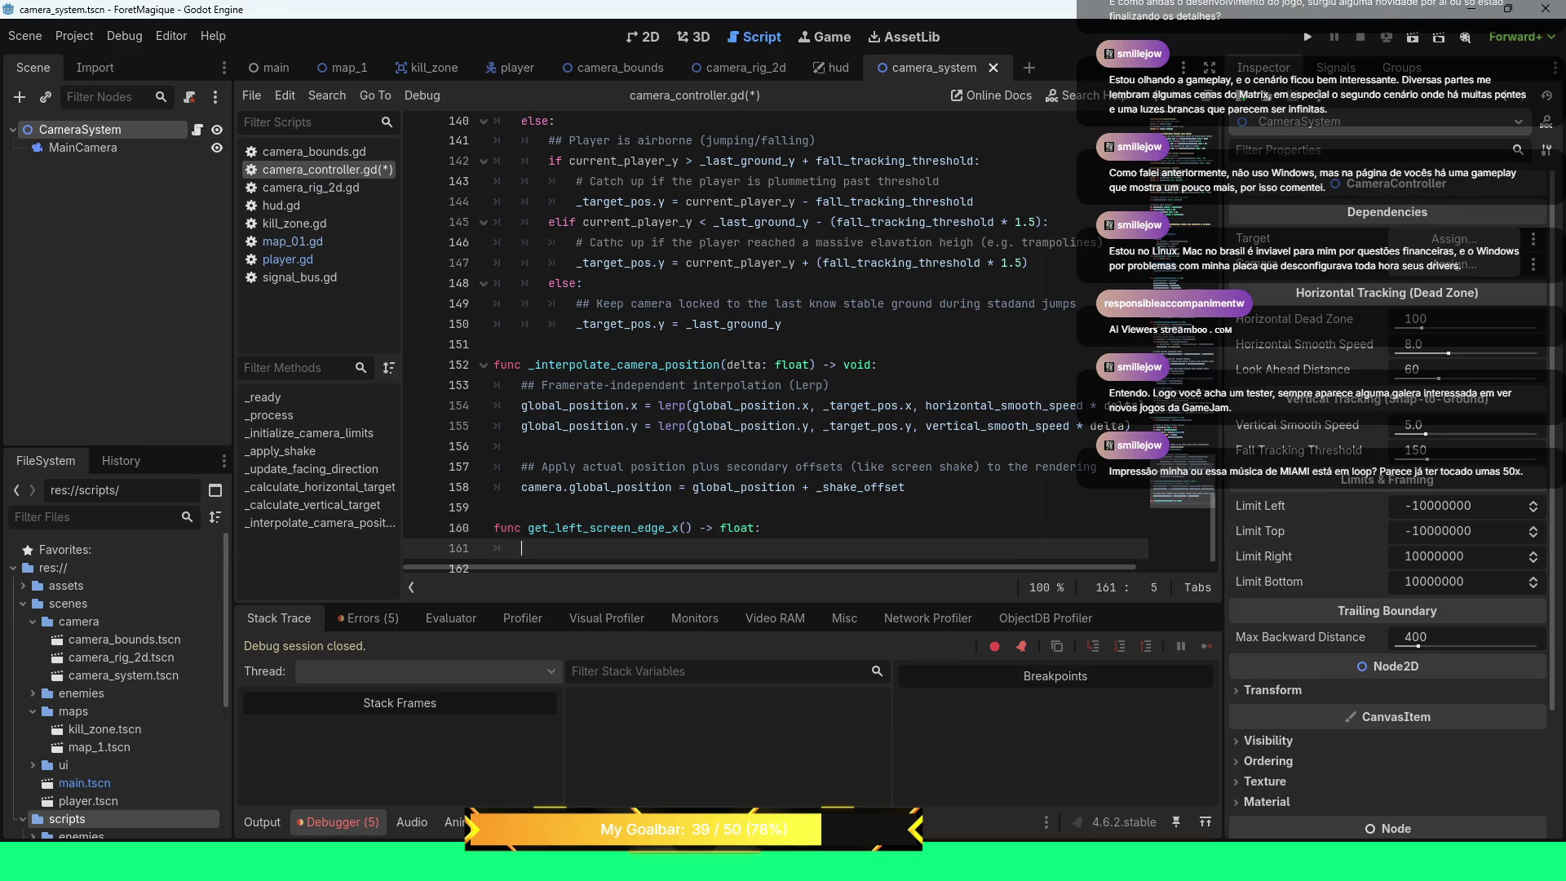
{"action": "type", "text": "if "}
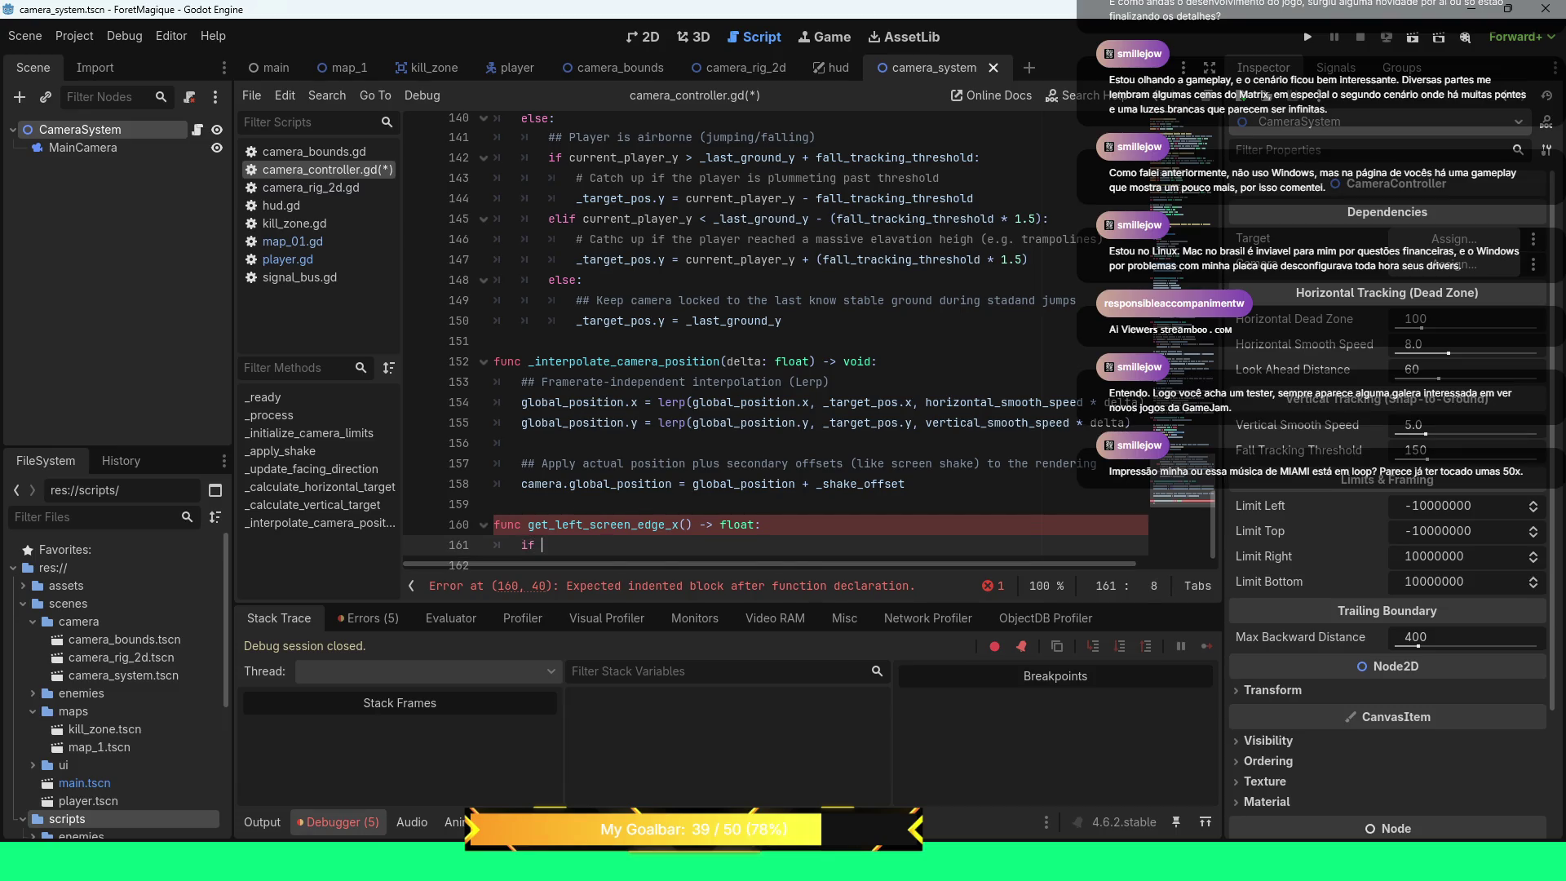
{"action": "type", "text": "not cam"}
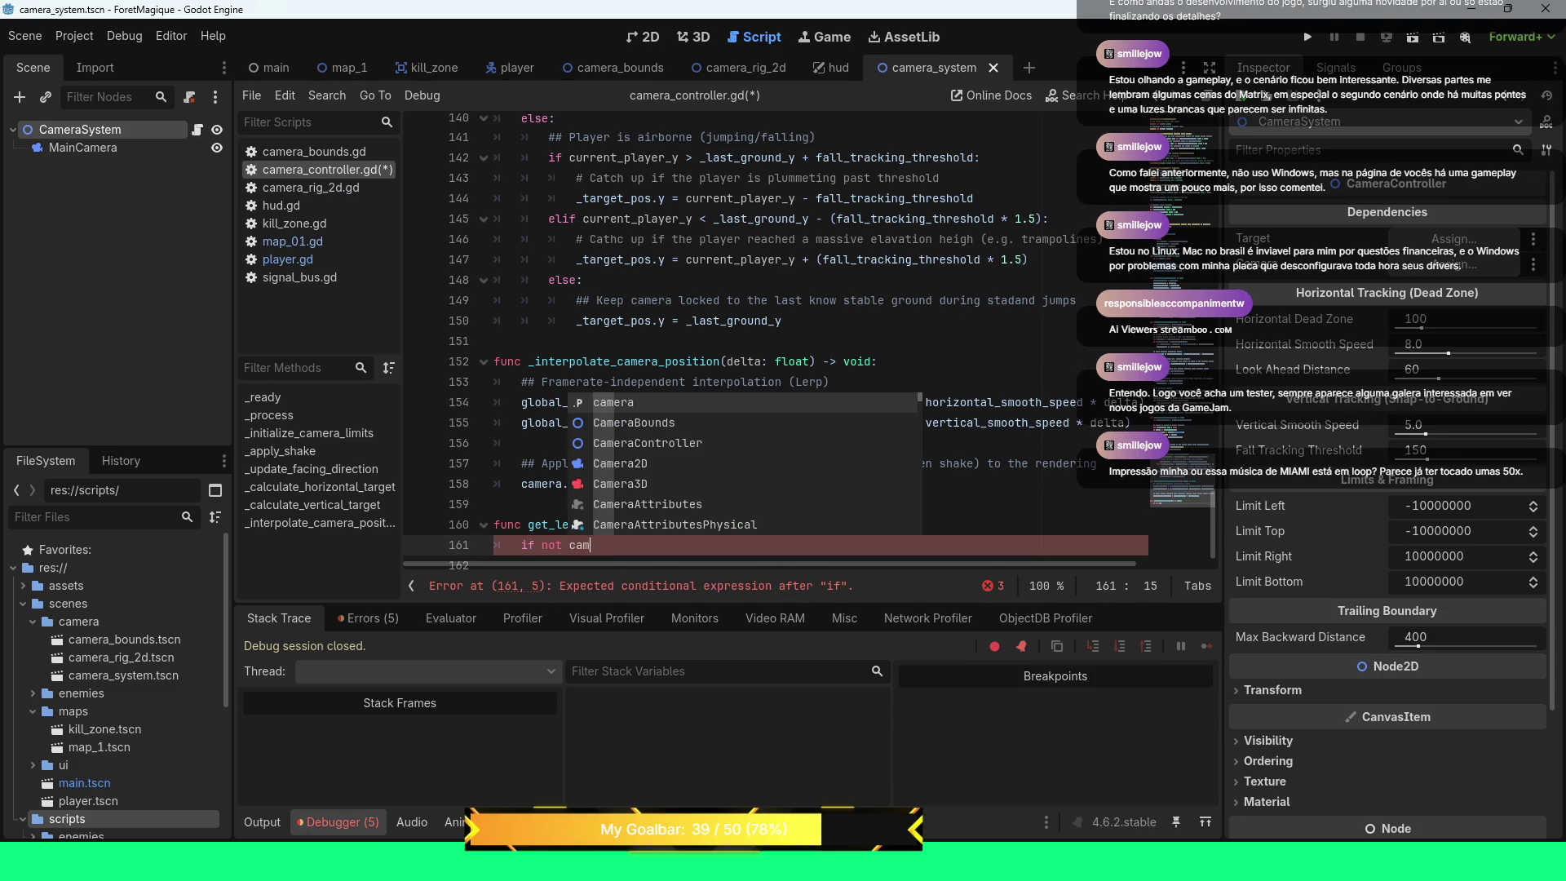
{"action": "key", "text": "Return"}
{"action": "type", "text": ": return 0."}
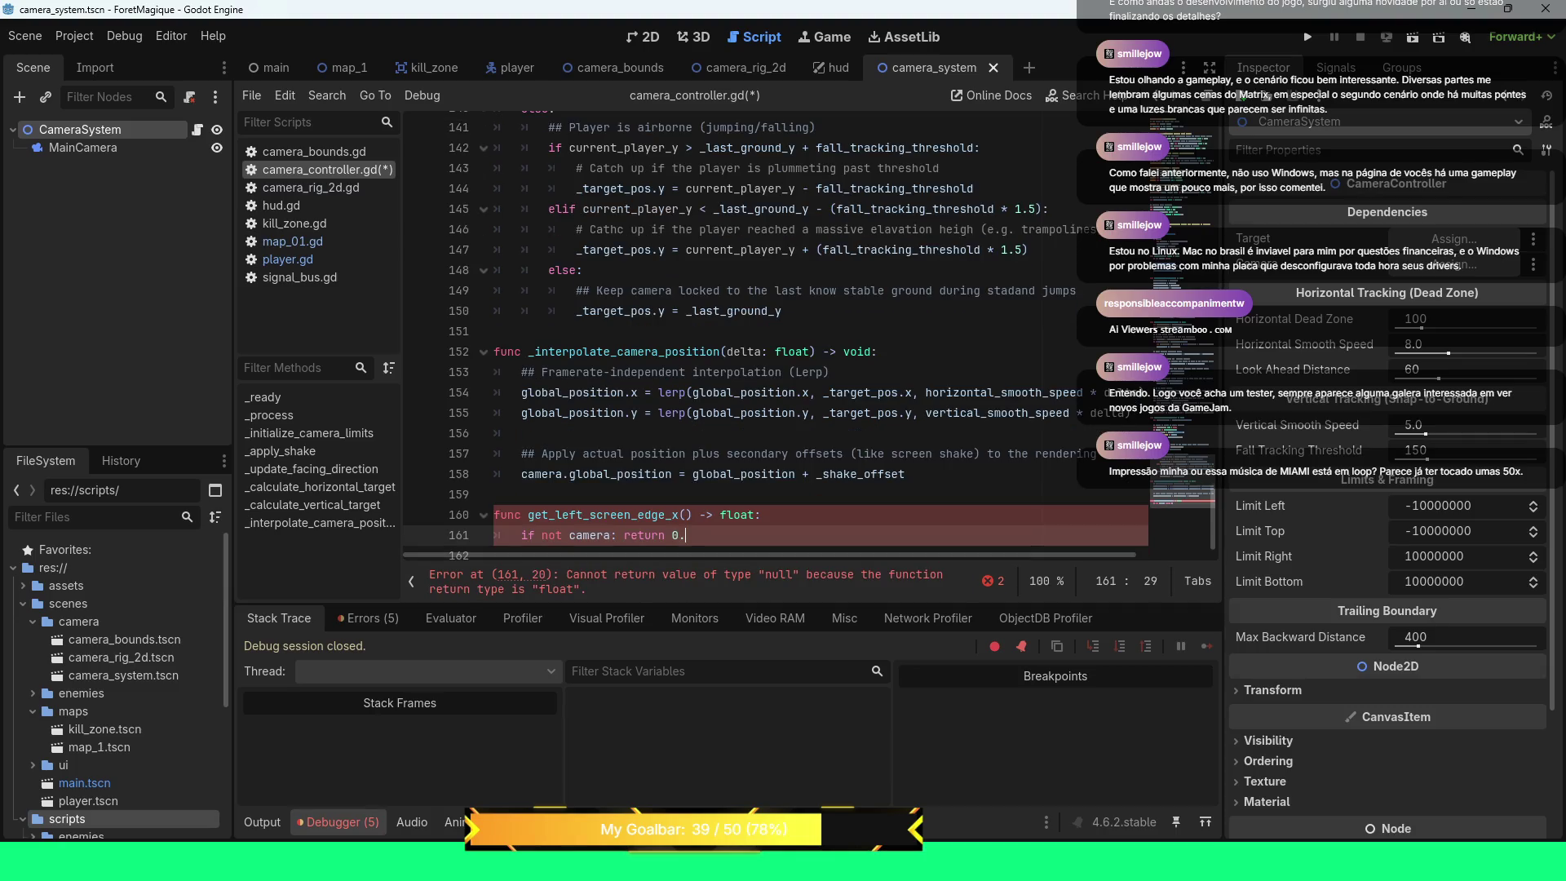
{"action": "type", "text": "0"}
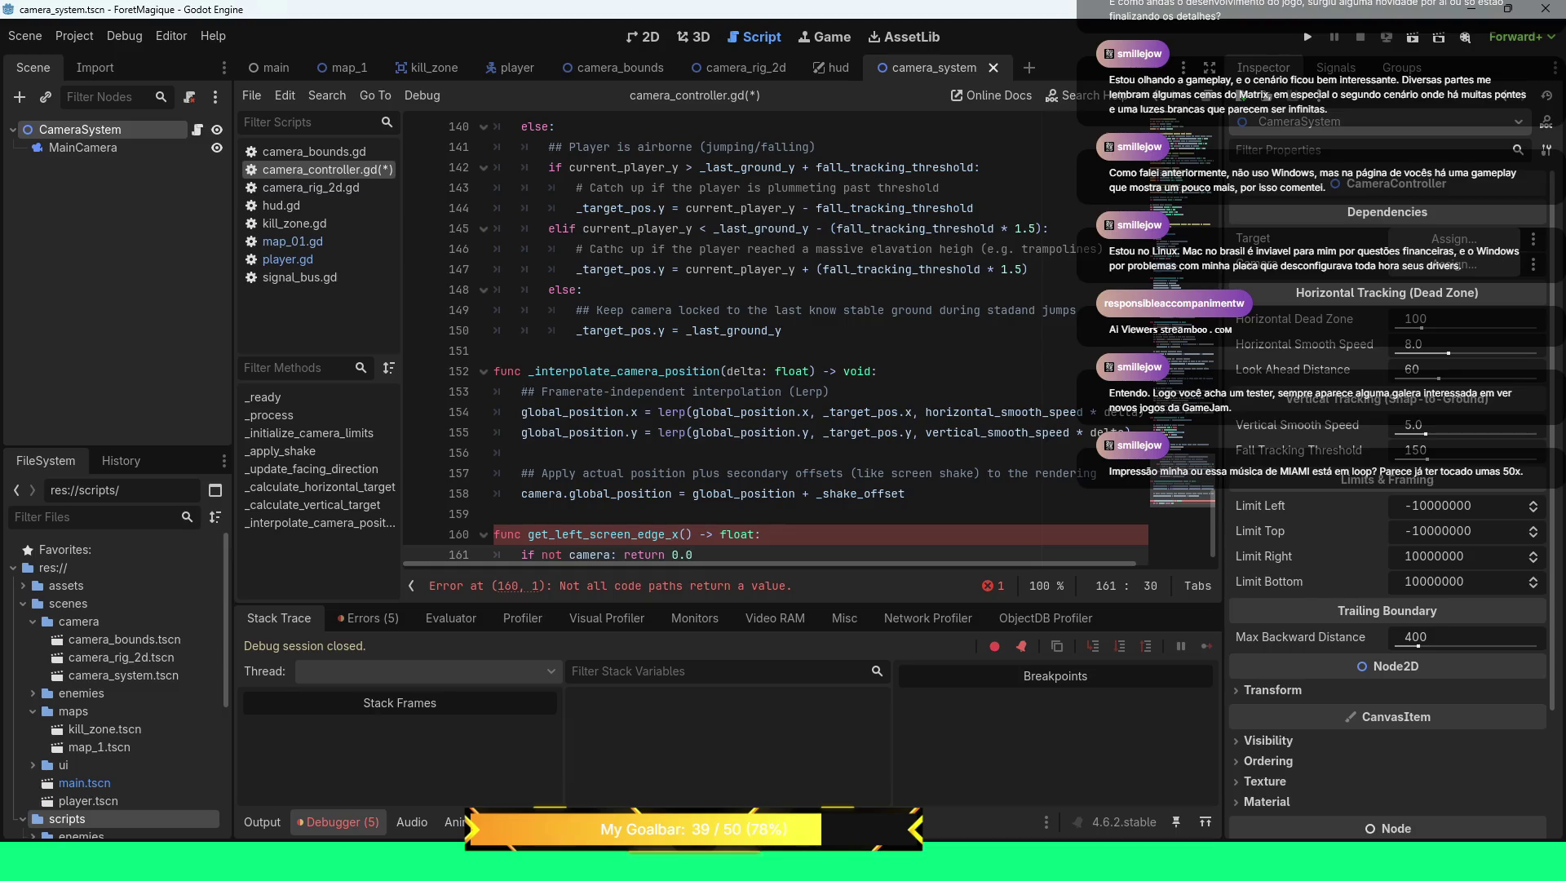
{"action": "key", "text": "Return"}
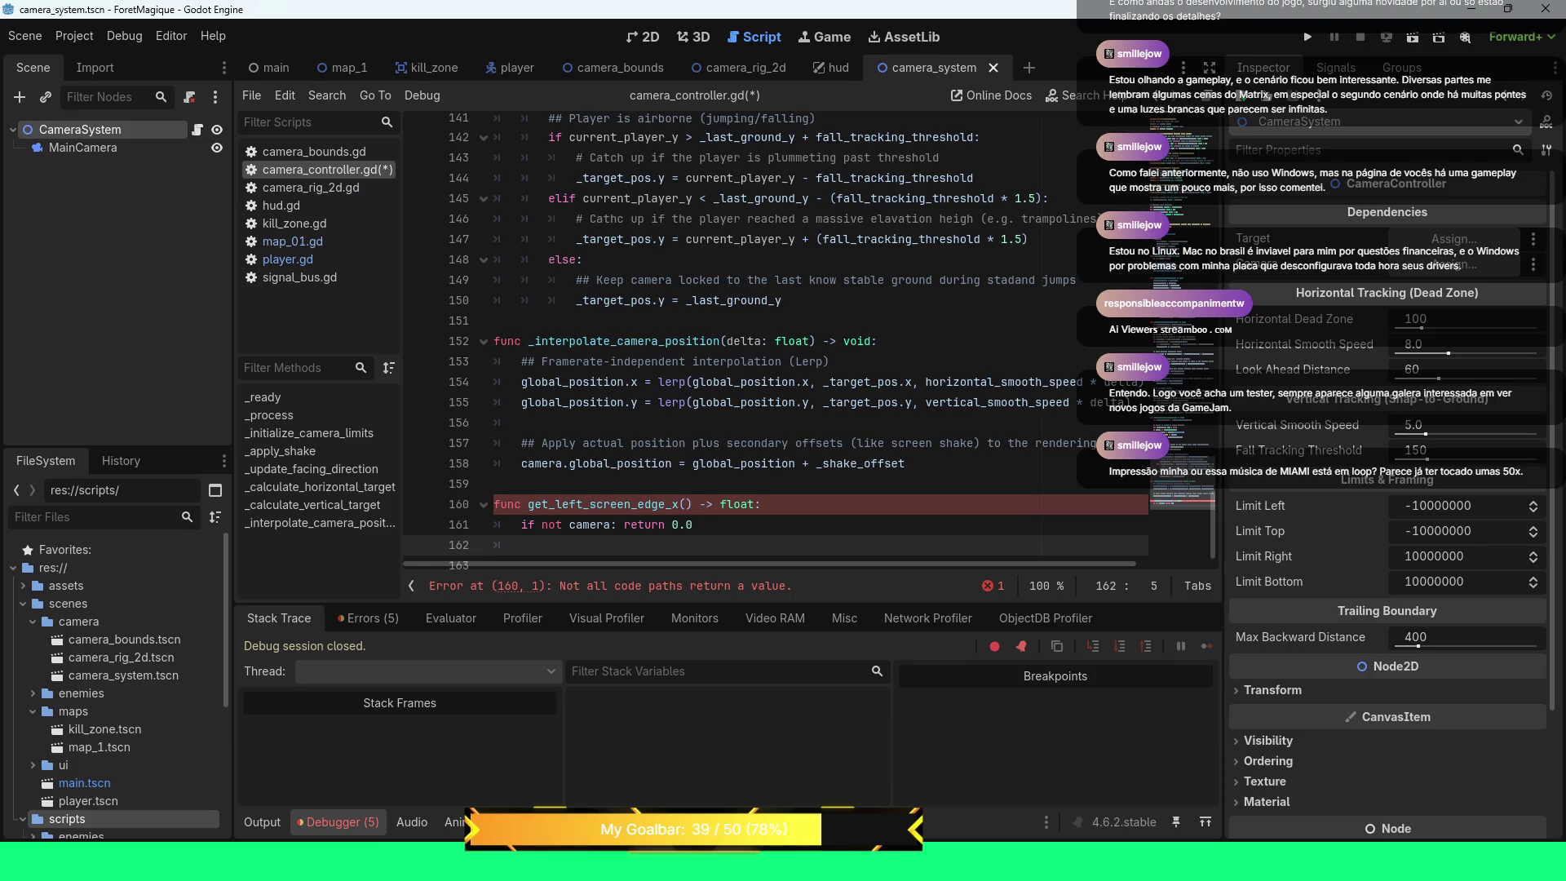
{"action": "key", "text": "Return"}
Set viewport_width to get_viewport_rect().size.x and half_screen_width to viewport_width / 2.0
{"action": "type", "text": "var view"}
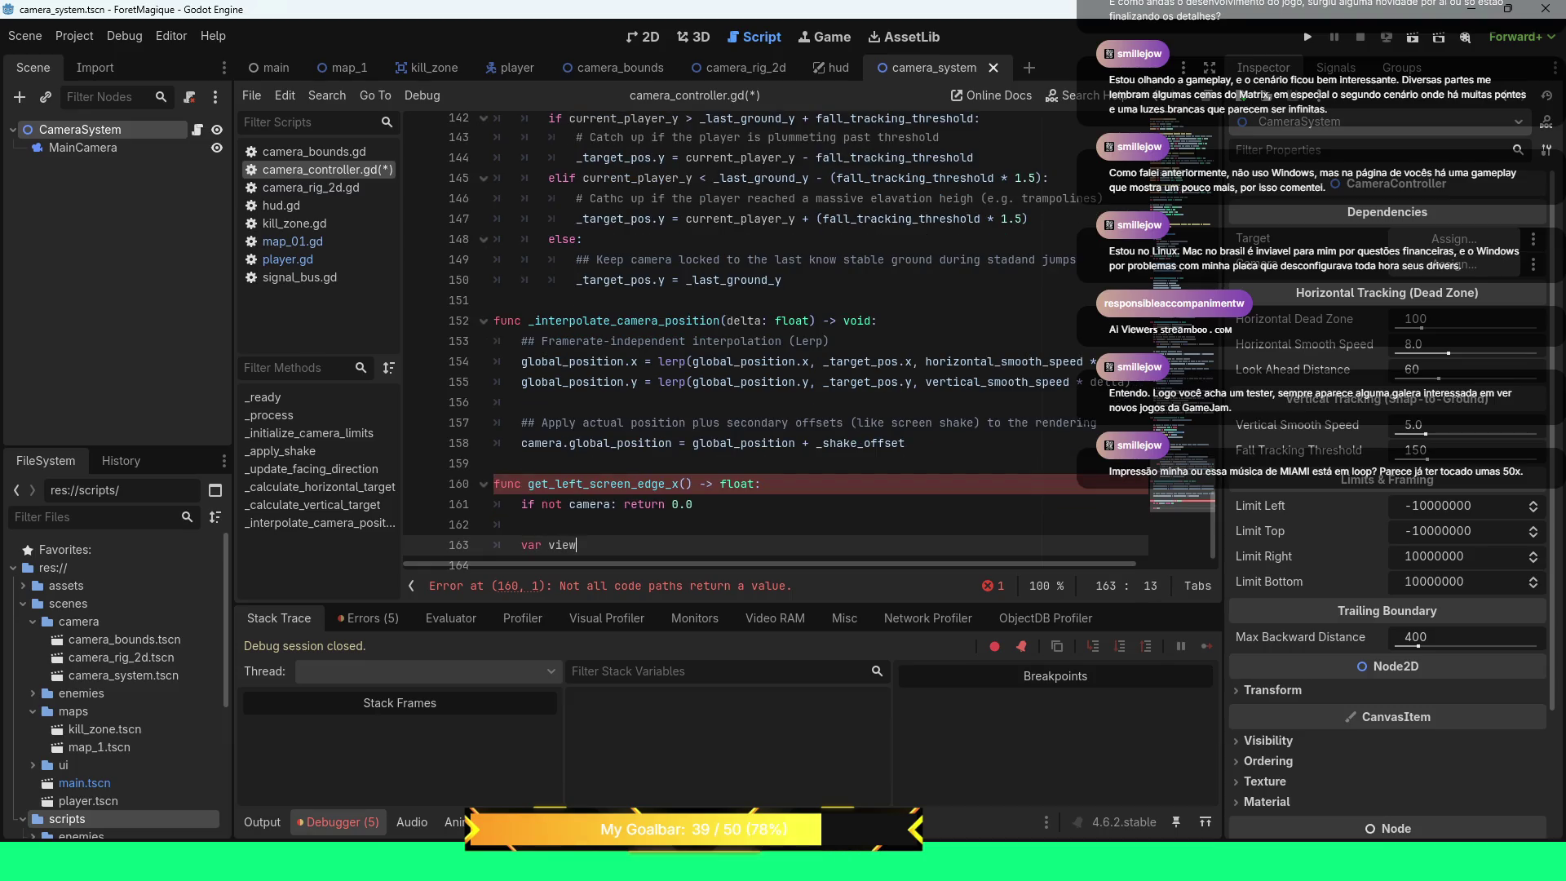
{"action": "type", "text": "port_widt"}
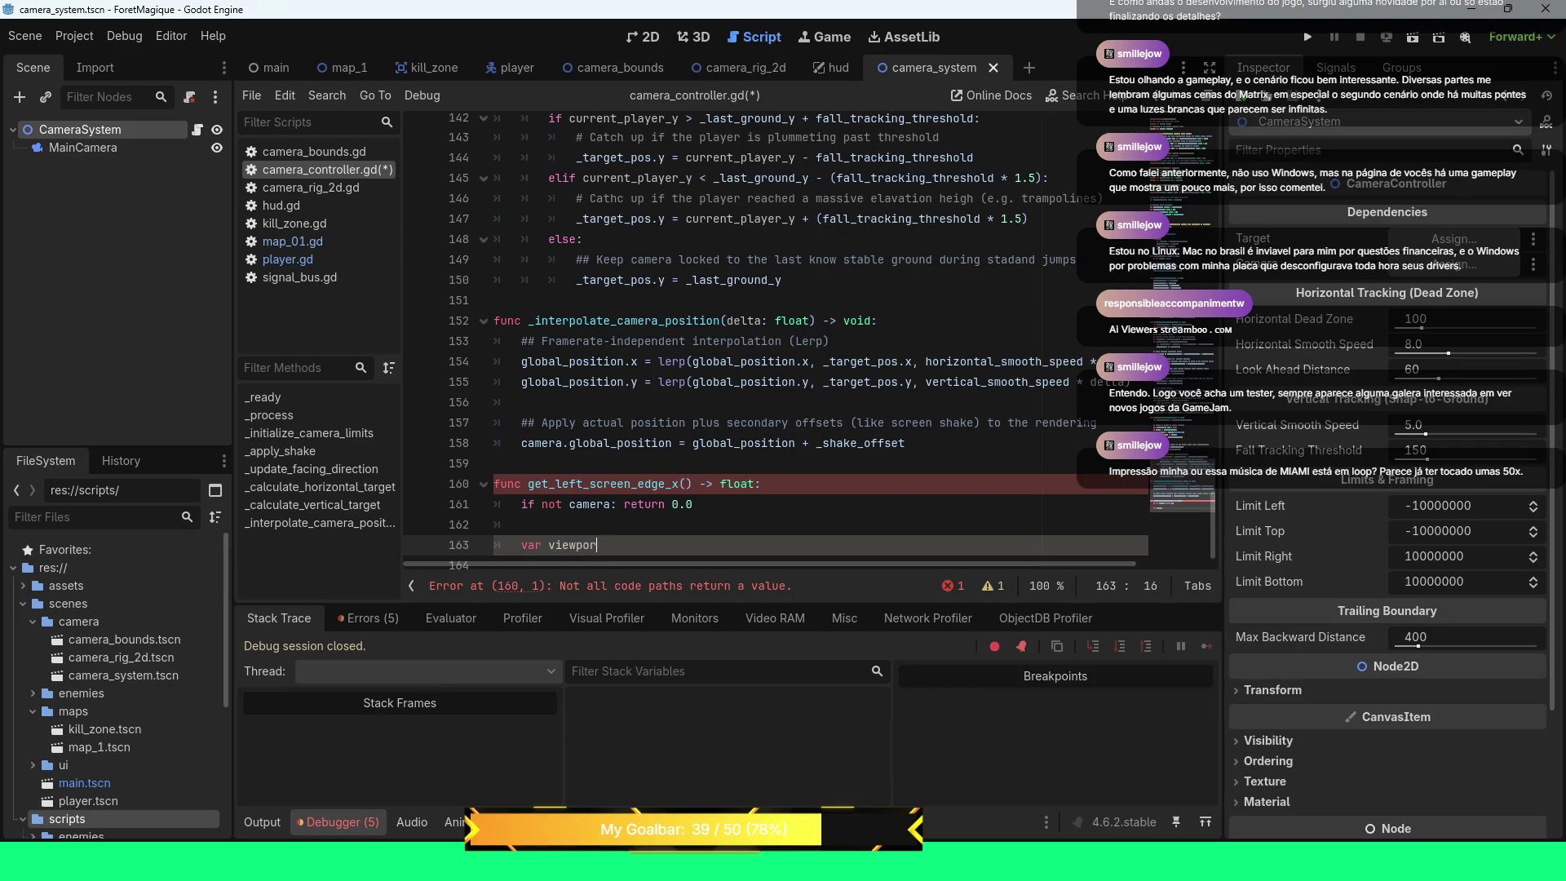
{"action": "type", "text": "h "}
{"action": "type", "text": "= get_vie"}
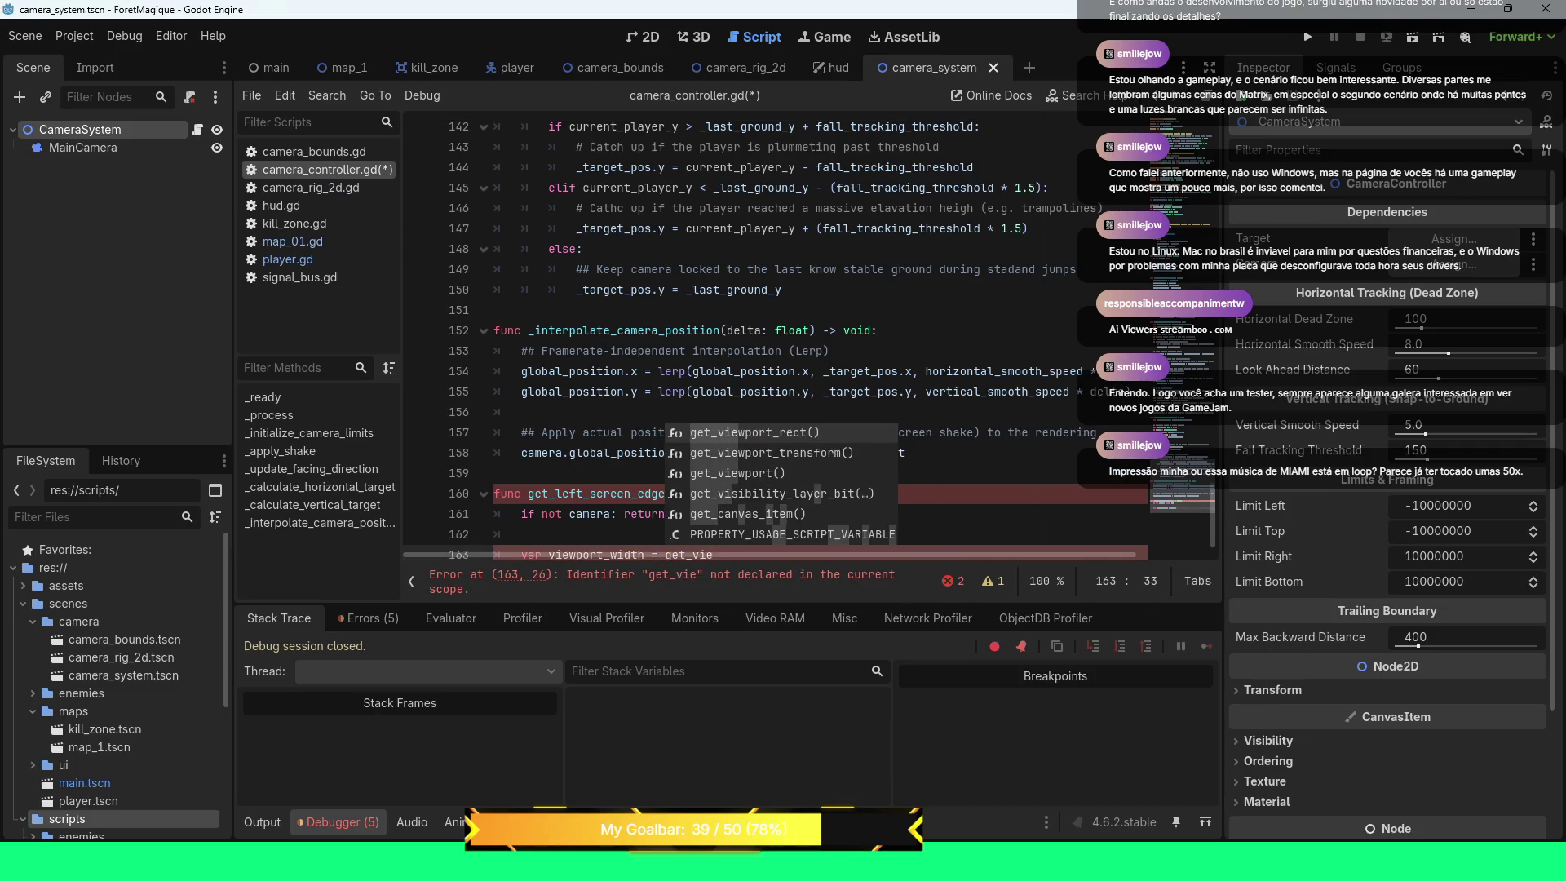
{"action": "key", "text": "Return"}
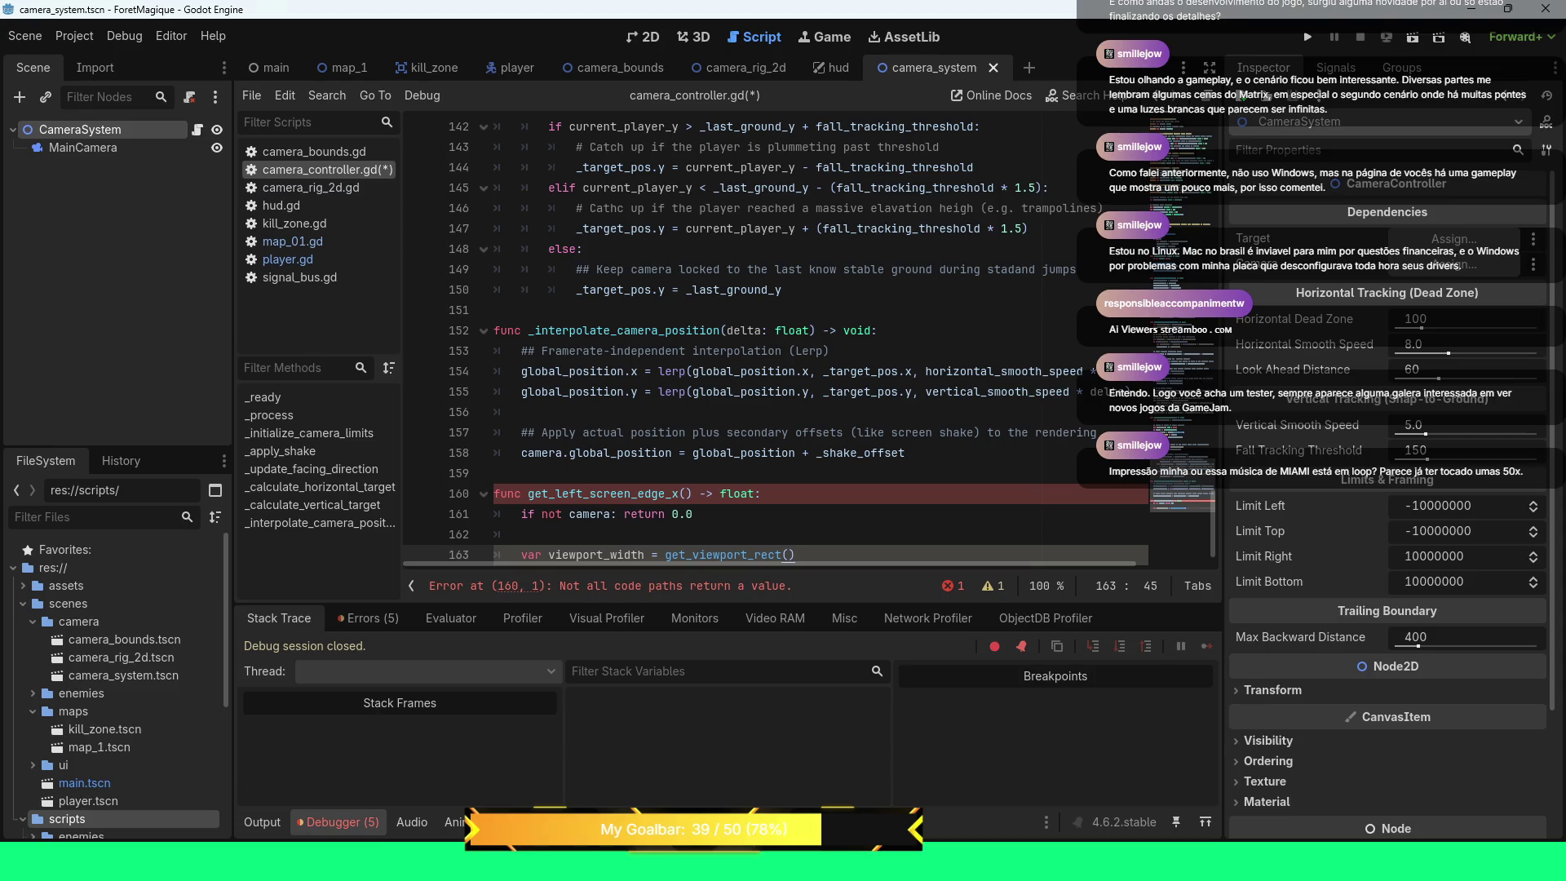
{"action": "type", "text": ".size"}
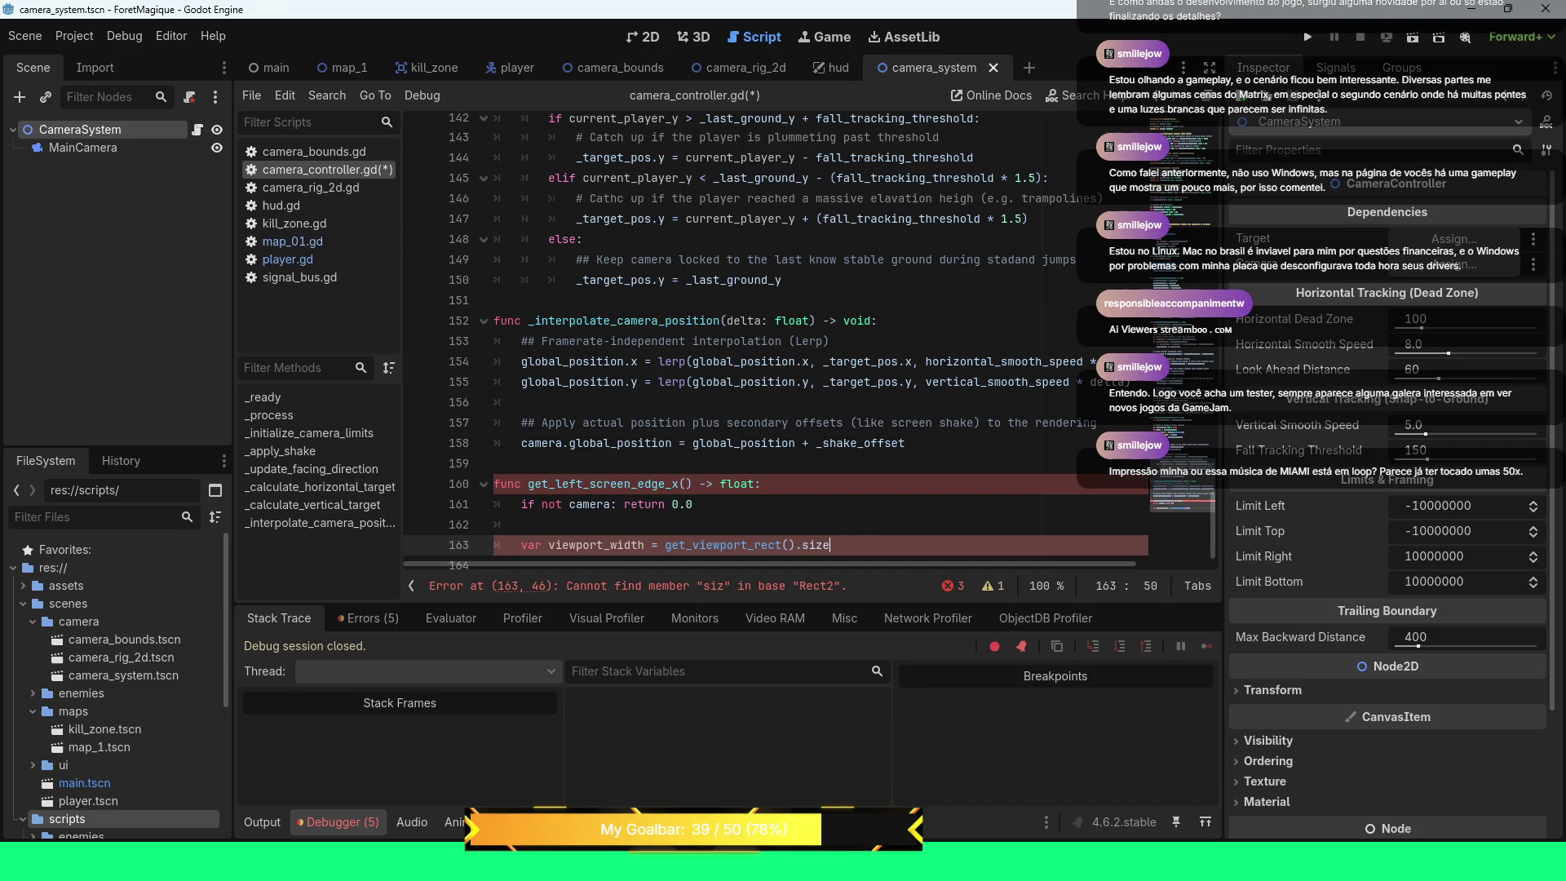
{"action": "type", "text": ".x"}
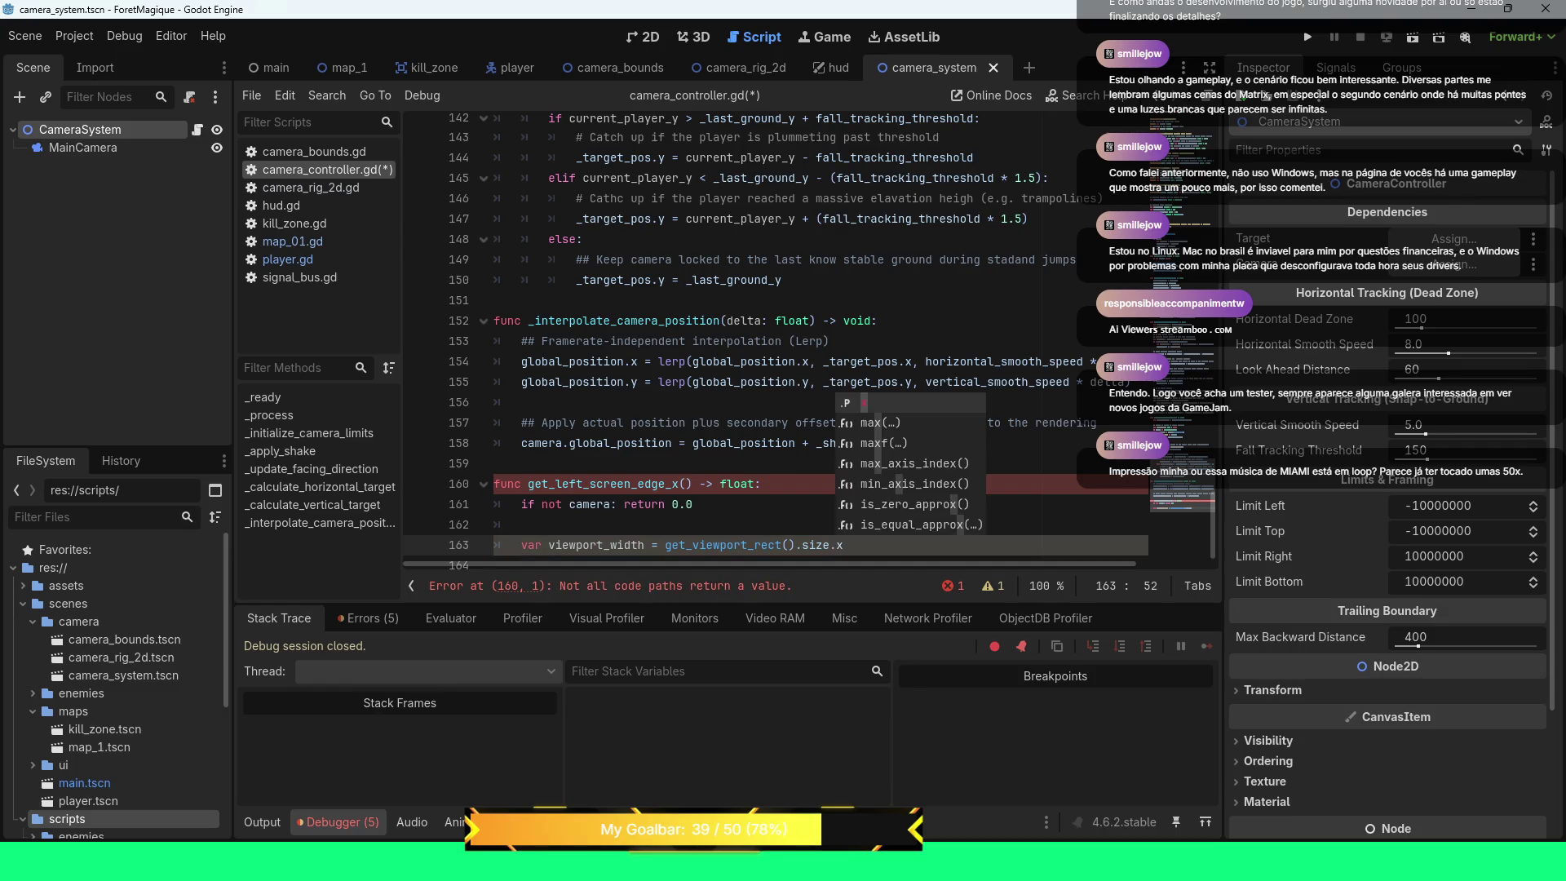
{"action": "key", "text": "Return"}
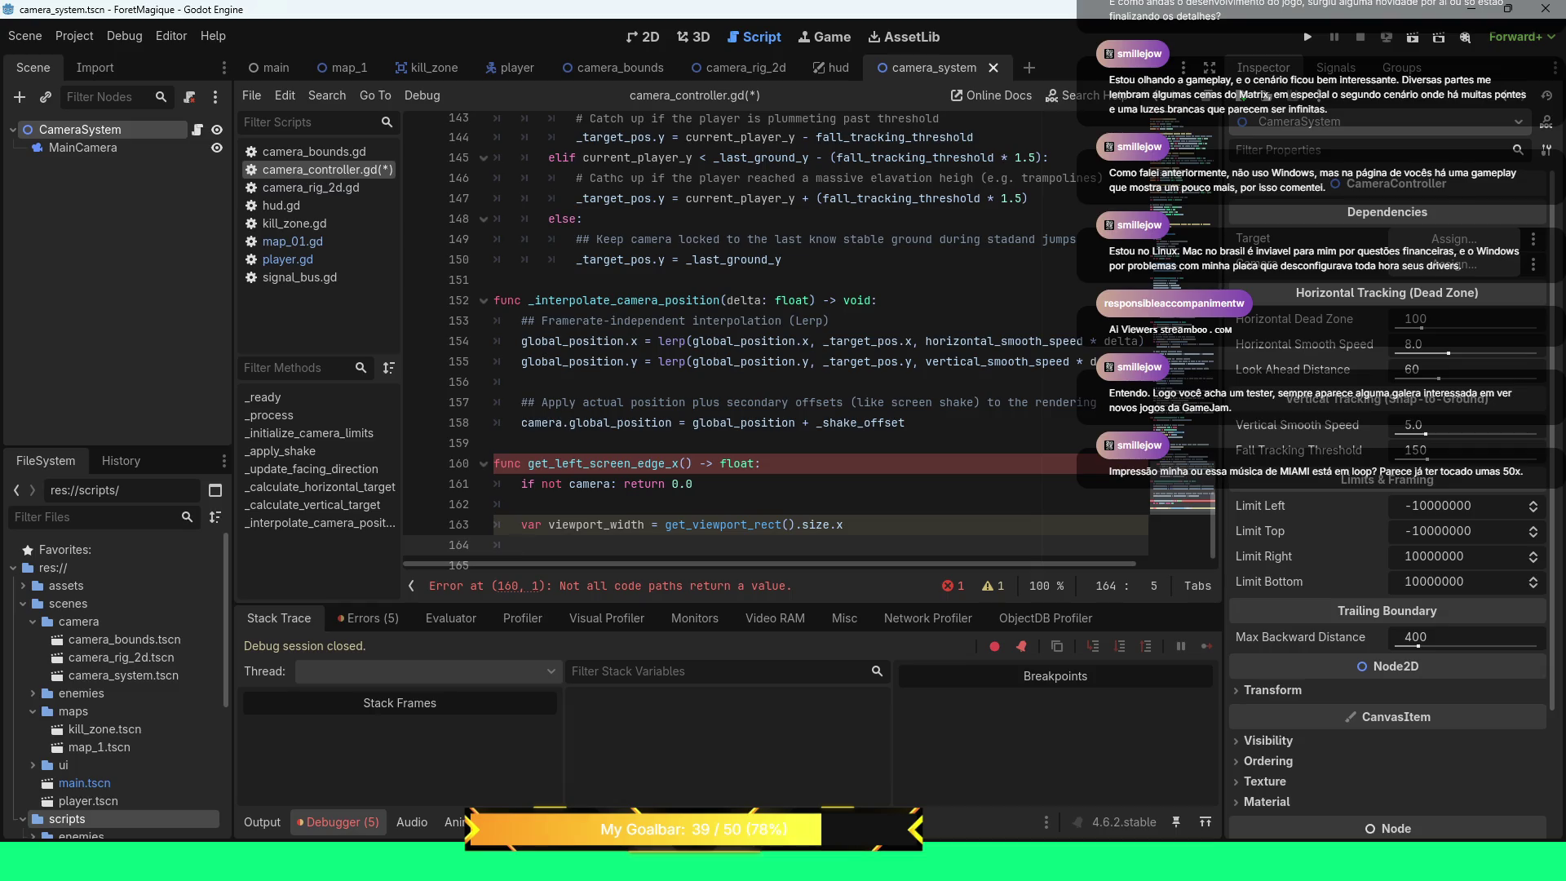
{"action": "key", "text": "Return"}
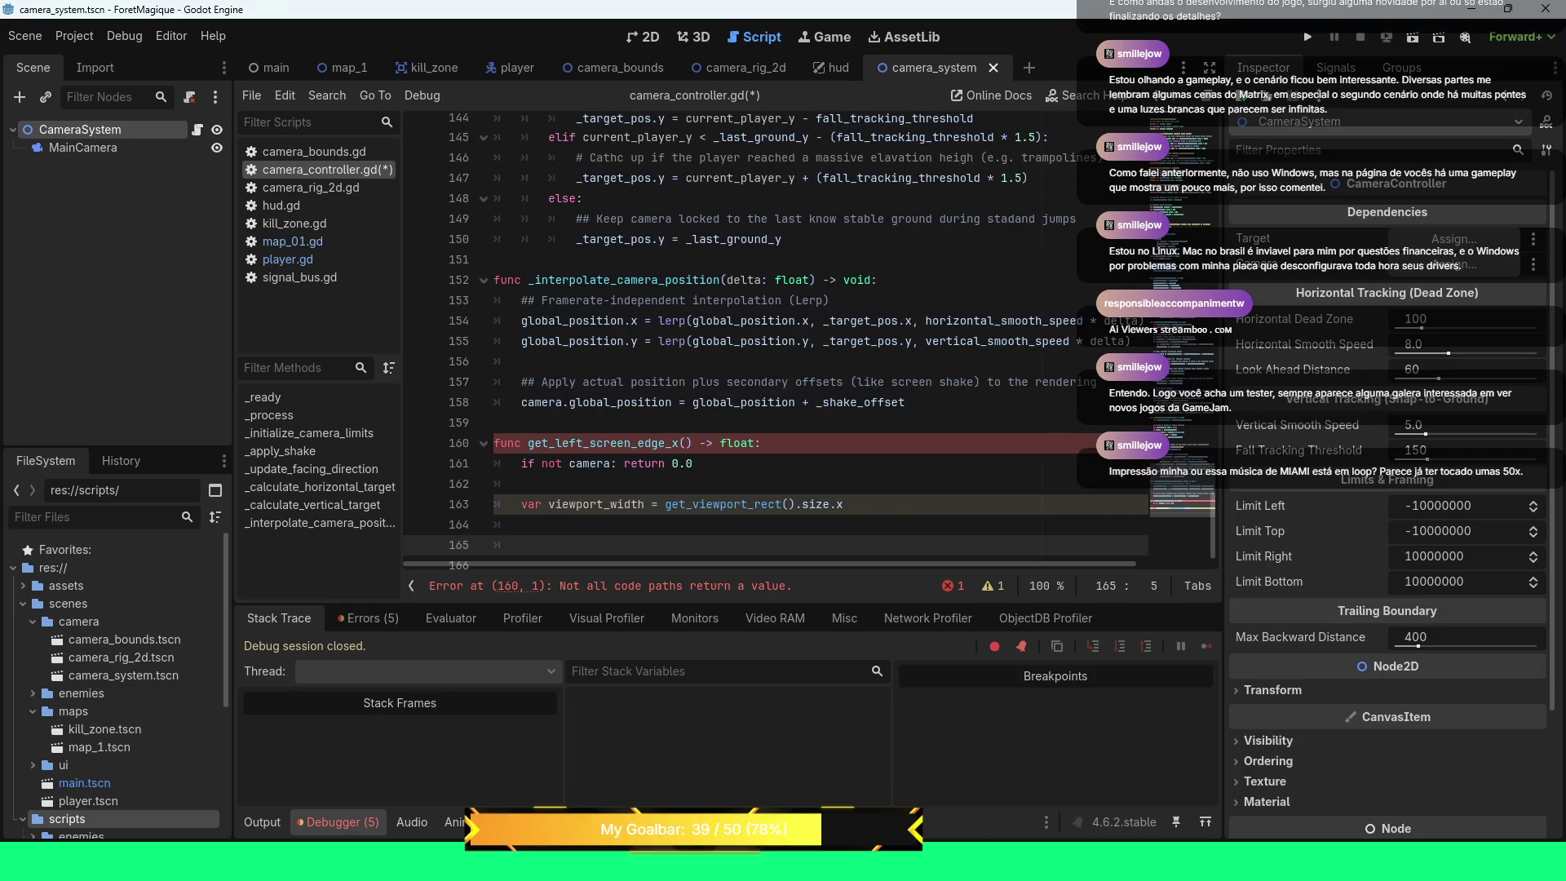
{"action": "type", "text": "var half_"}
{"action": "type", "text": "screen_"}
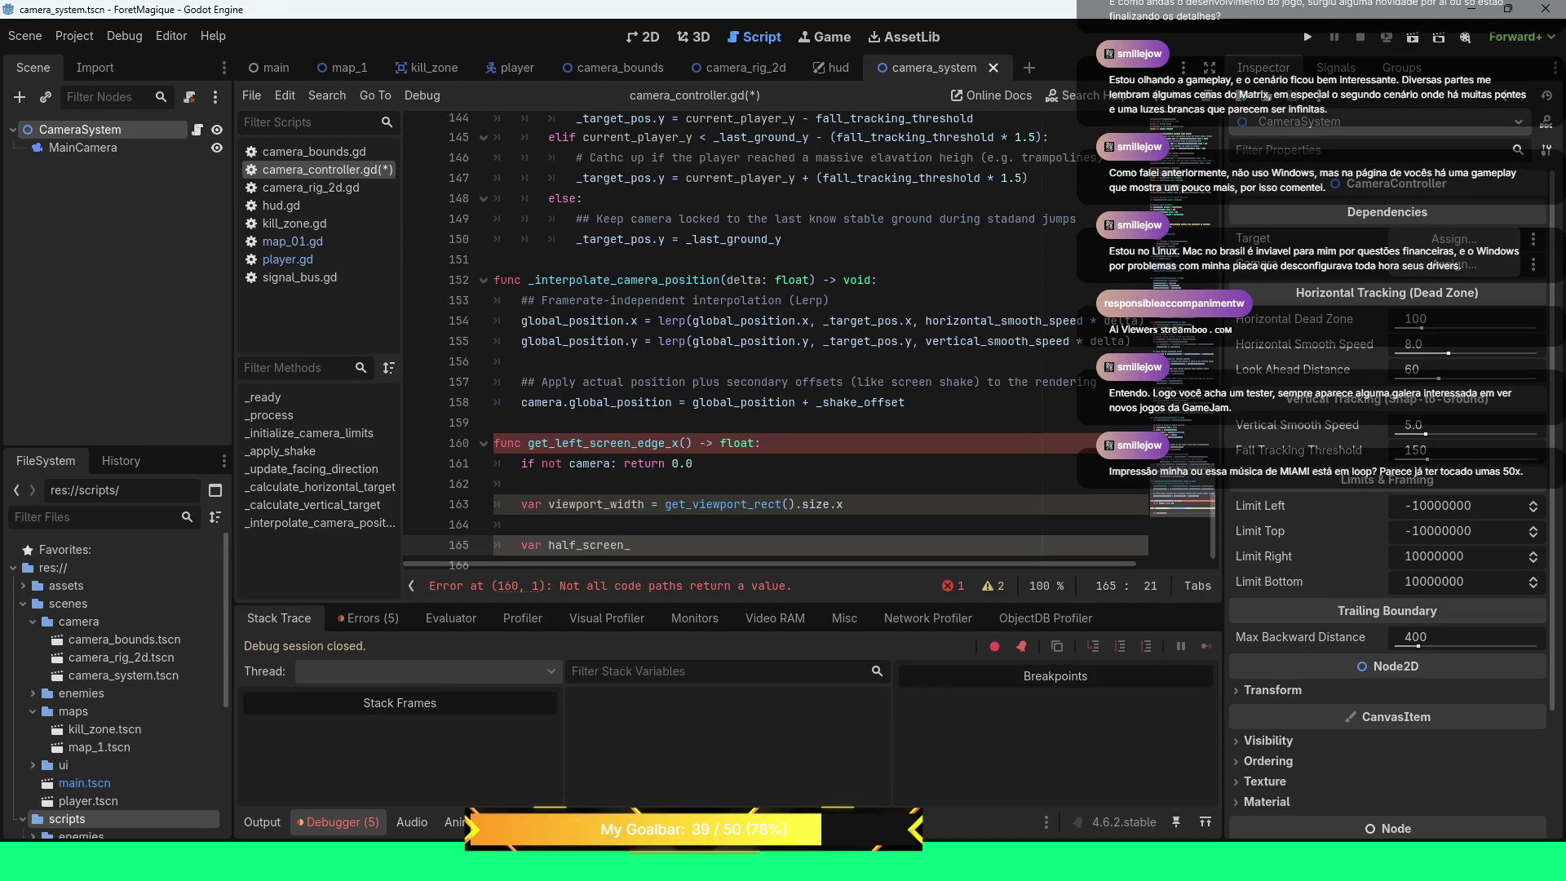
{"action": "type", "text": "width = "}
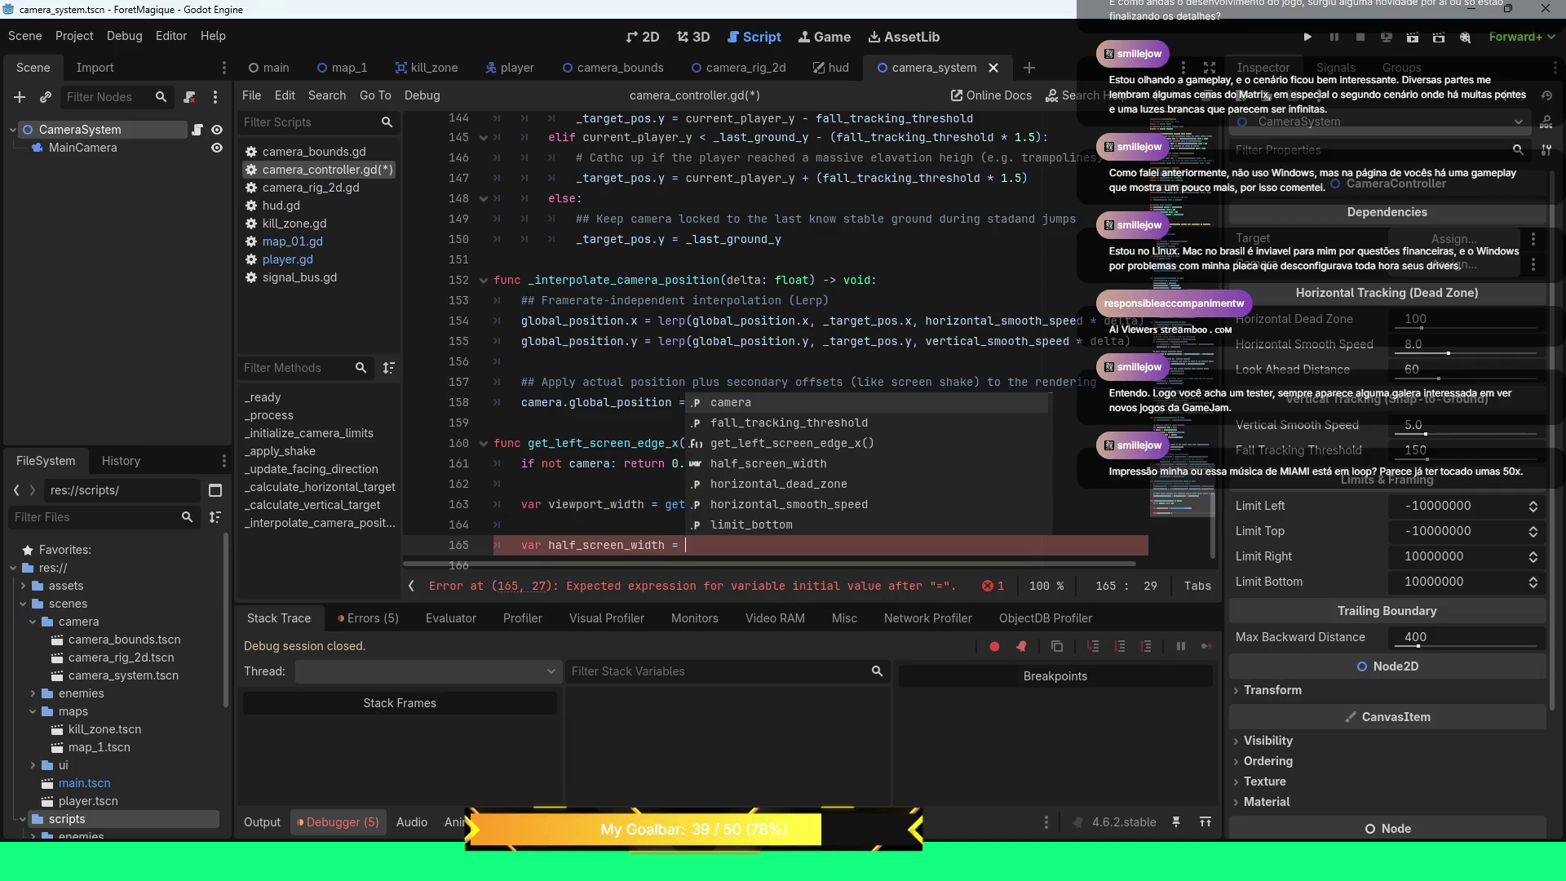
{"action": "type", "text": "(view"}
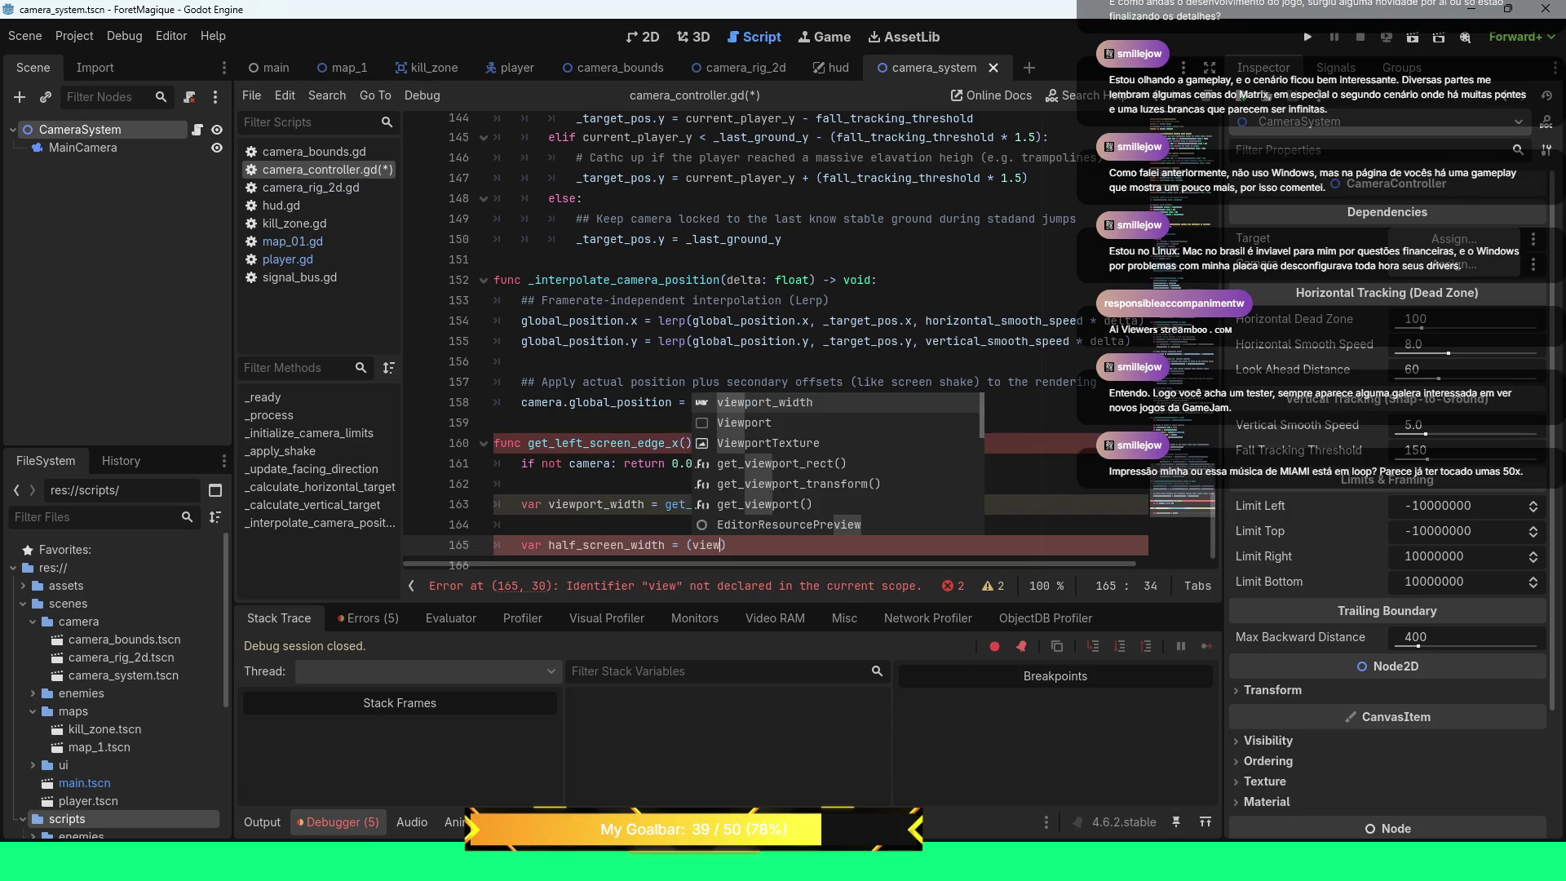
{"action": "key", "text": "Return"}
{"action": "type", "text": "/ 2.0)"}
Return global_position.x - half_screen_width, then relaunch the game
{"action": "key", "text": "Return"}
{"action": "key", "text": "Return"}
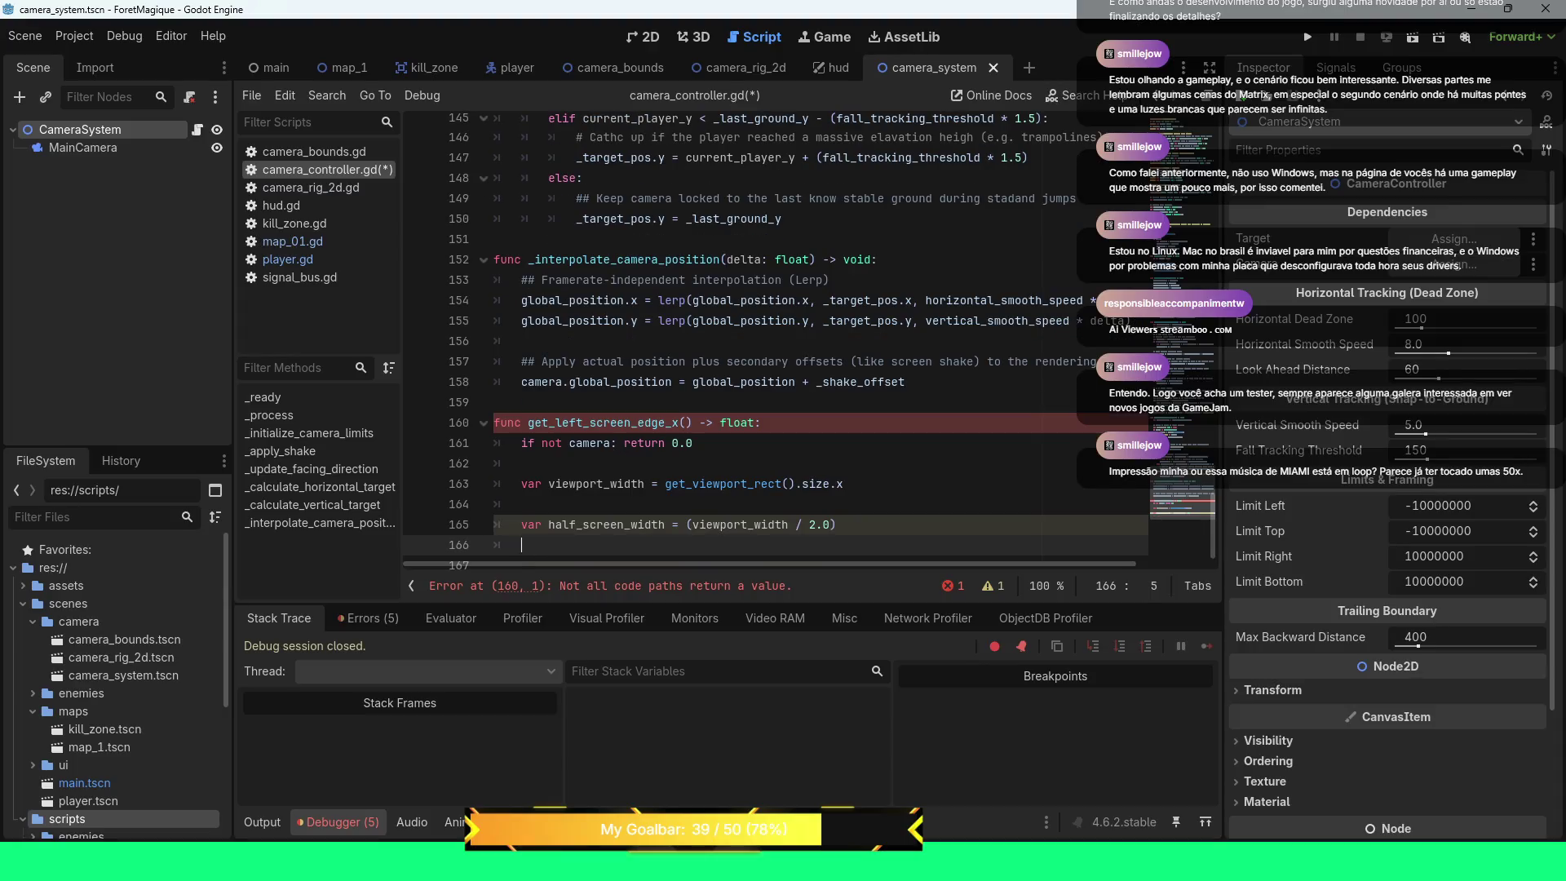
{"action": "type", "text": "return "}
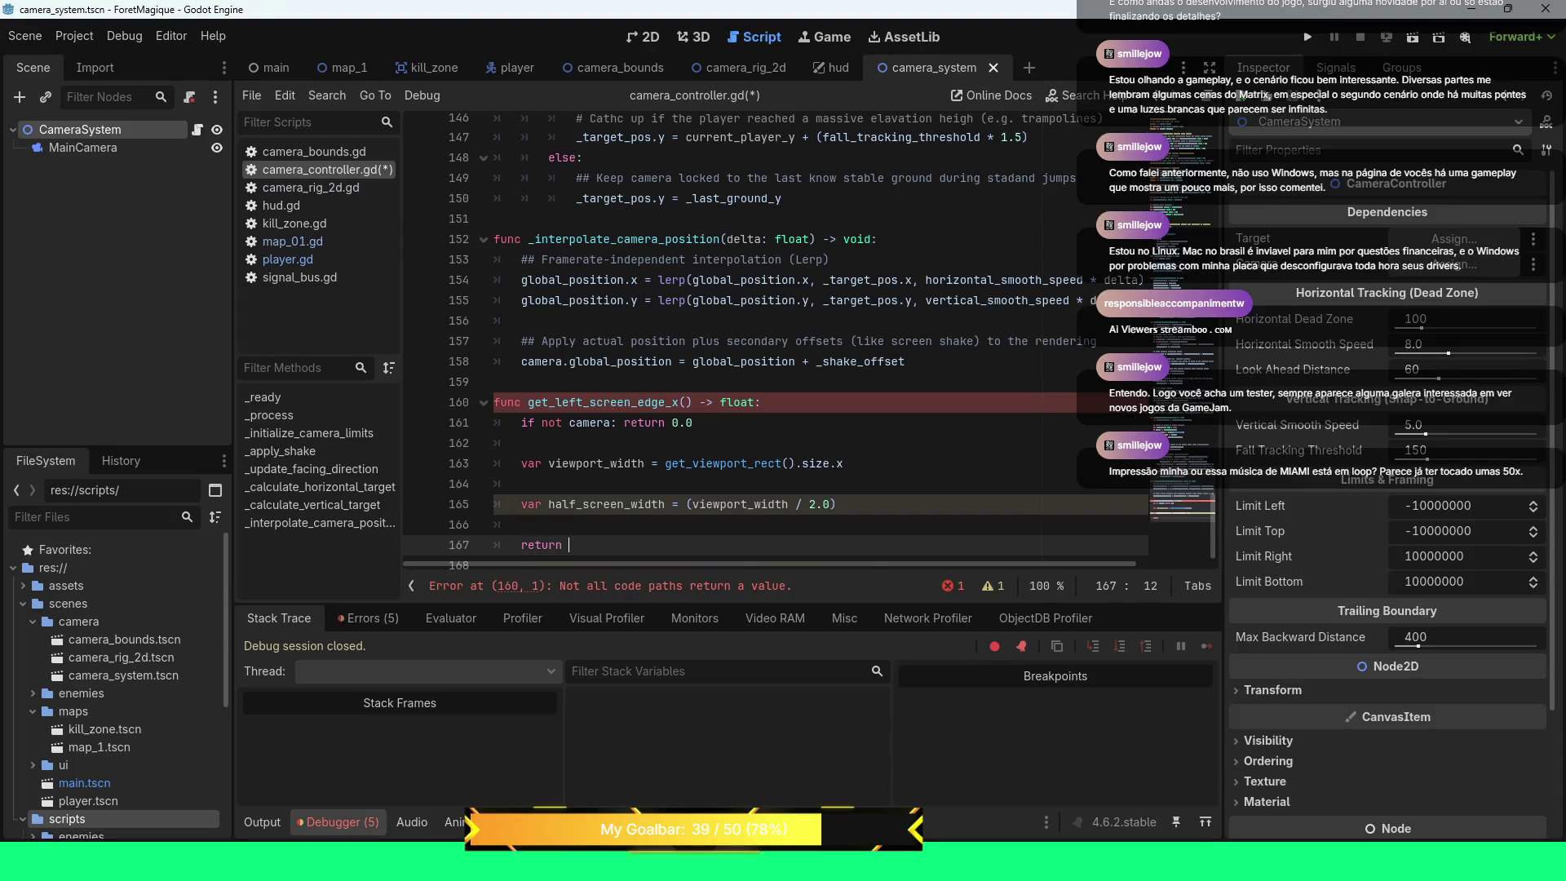
{"action": "type", "text": "glo"}
{"action": "key", "text": "Return"}
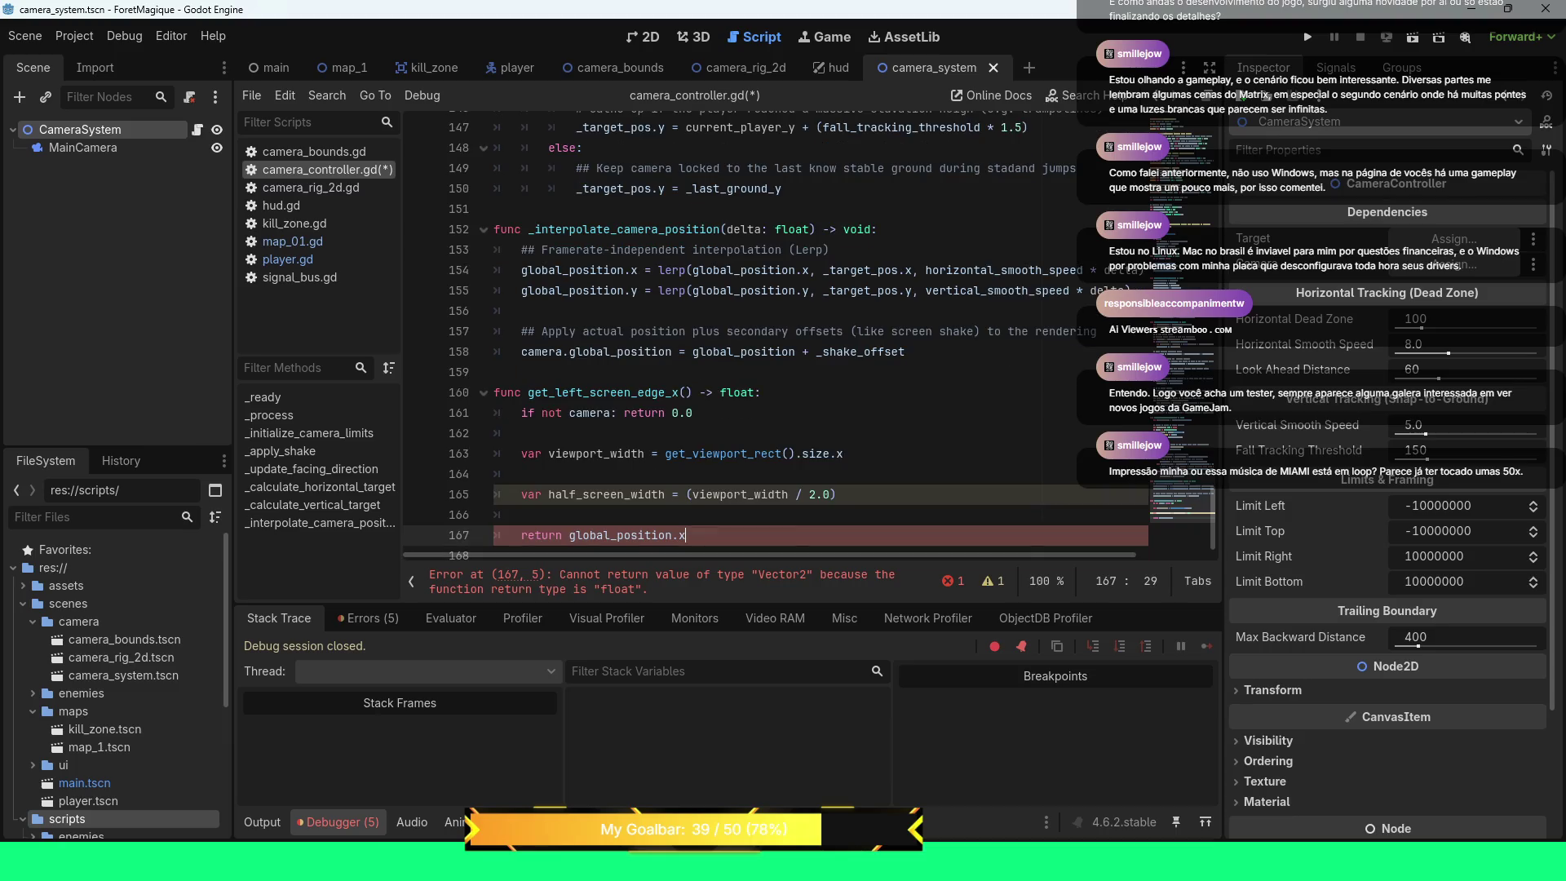
{"action": "type", "text": ".x"}
{"action": "key", "text": "Escape"}
{"action": "type", "text": "- hal"}
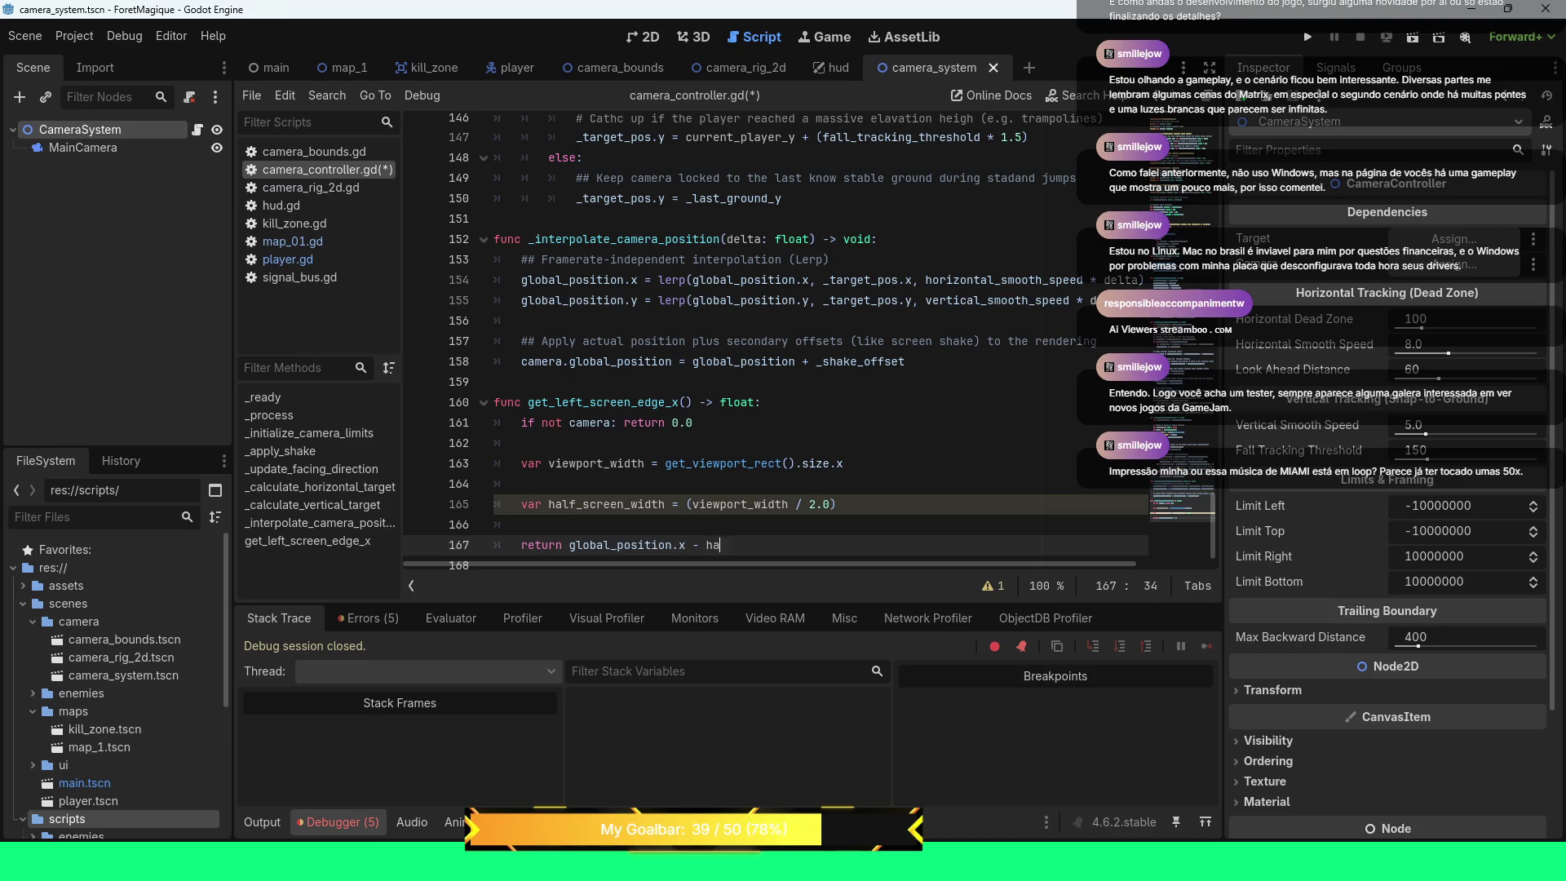
{"action": "key", "text": "Return"}
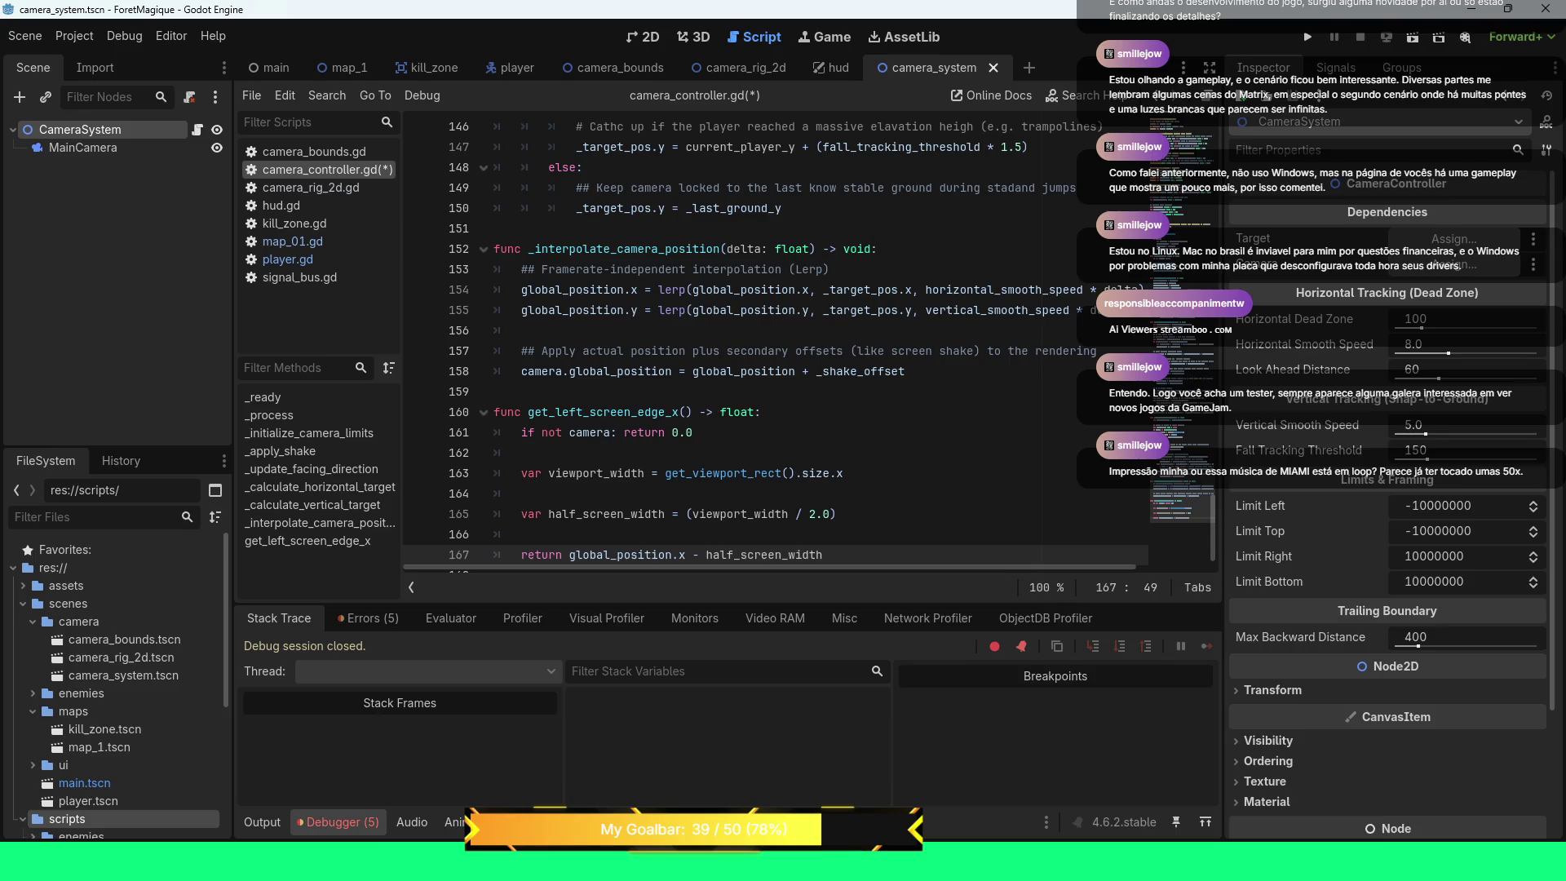
{"action": "left_click", "coordinate": [1307, 37]}
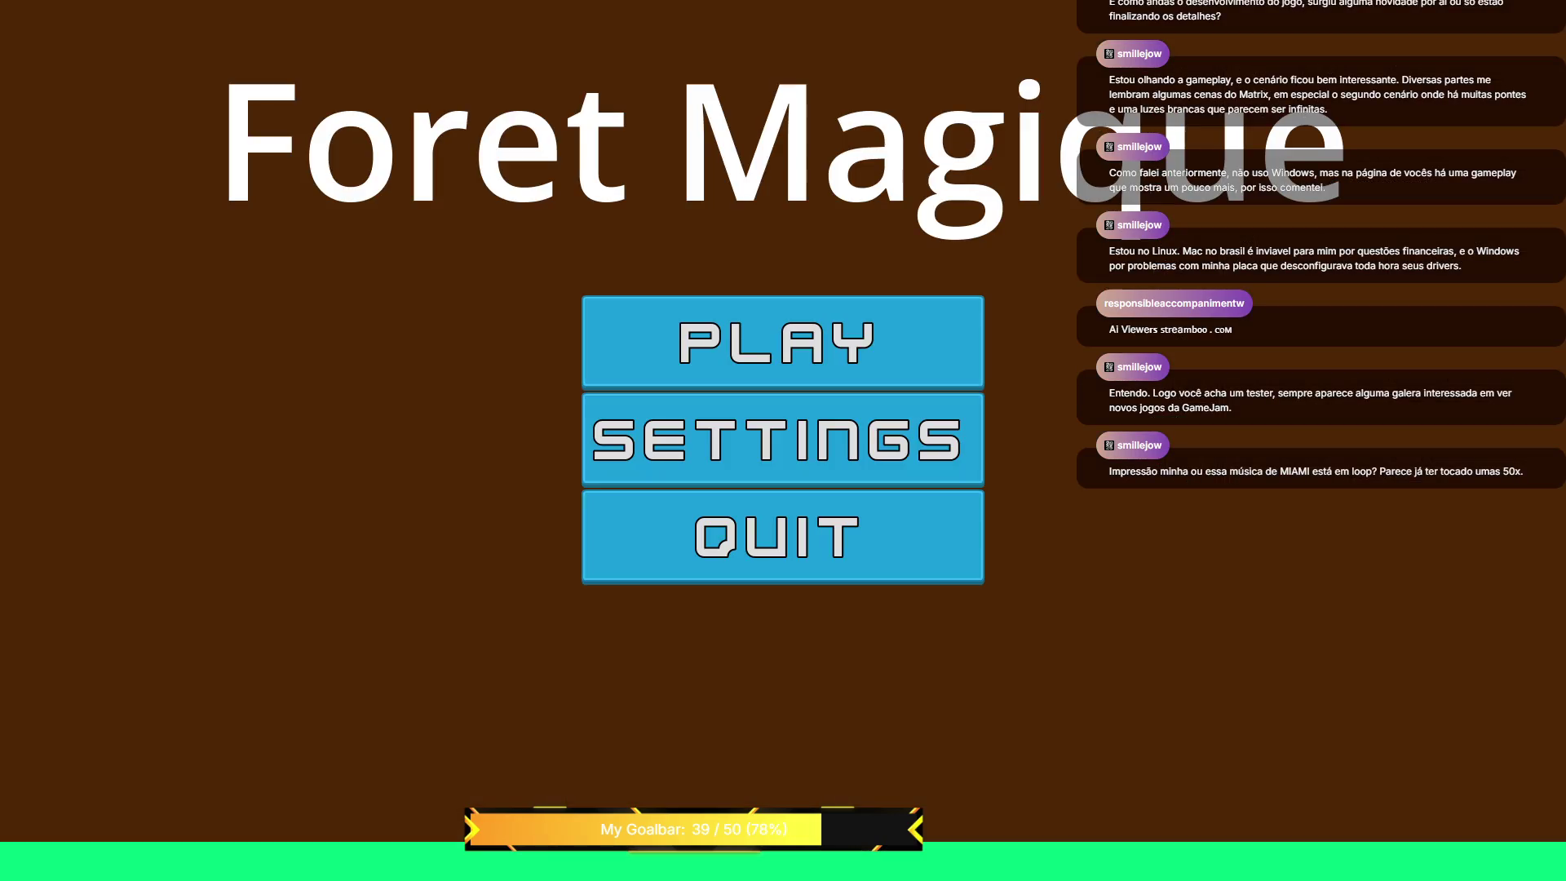
Start the game, walk the knight left through the forest, attack the slime with x, and jump over it
{"action": "key", "text": "Return"}
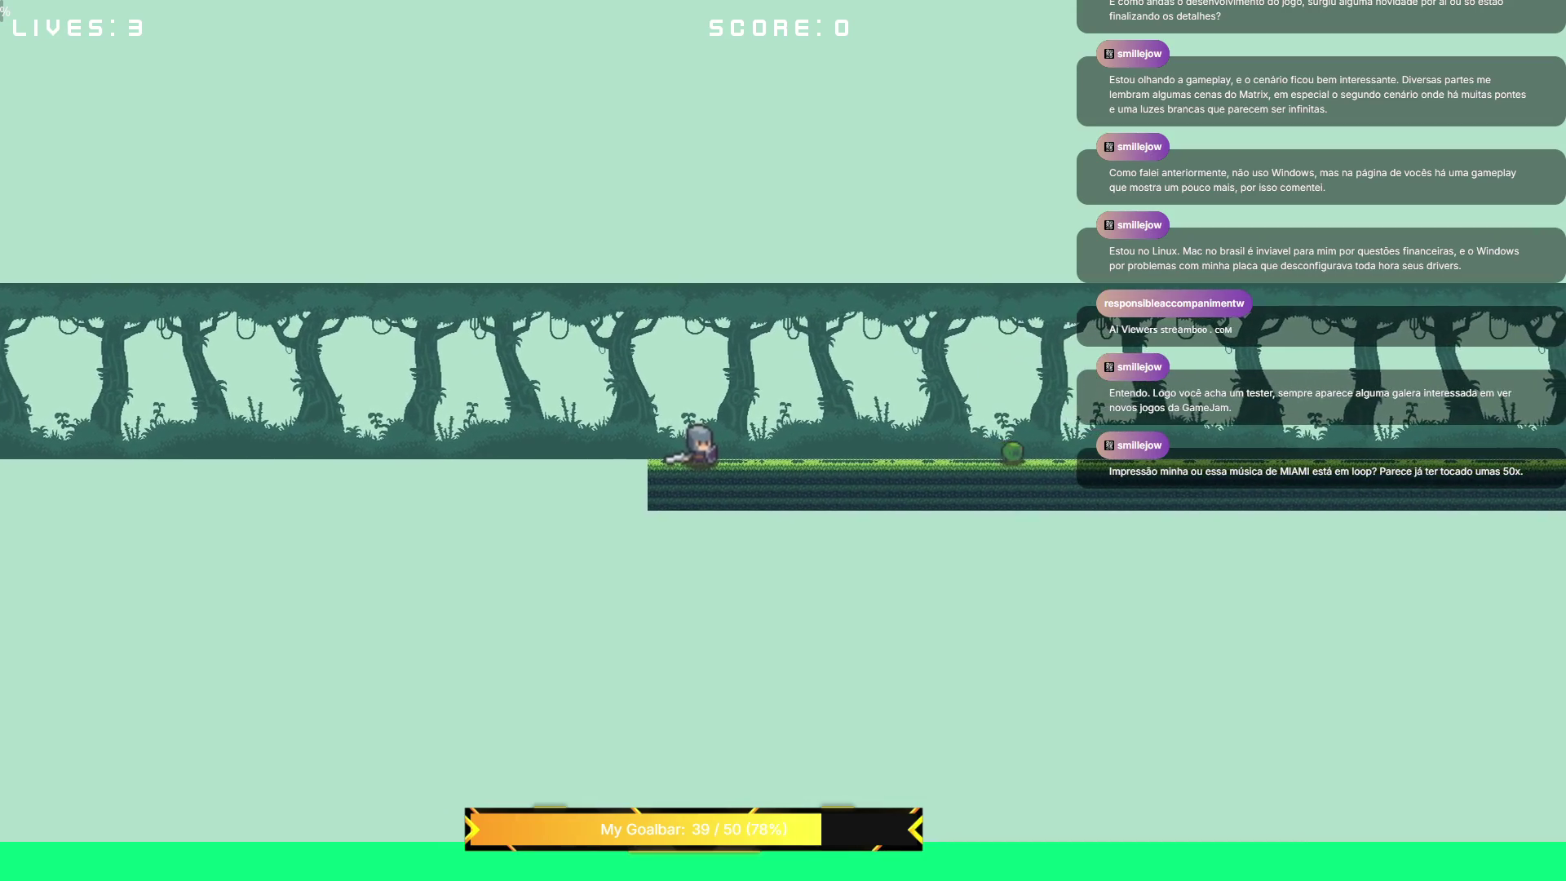
{"action": "key", "text": "Right"}
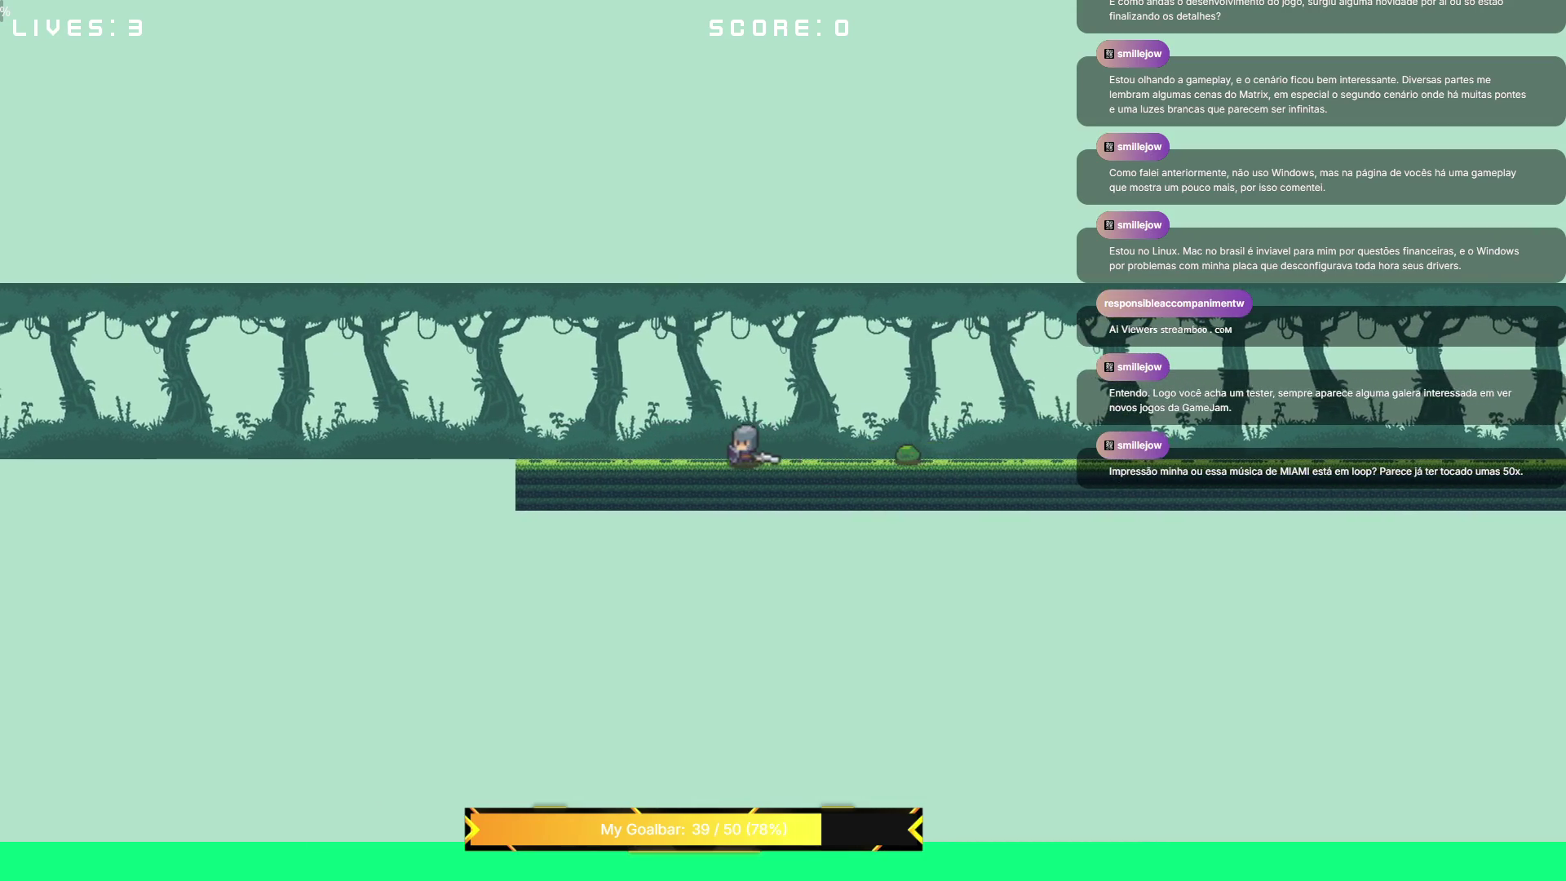
{"action": "key", "text": "space"}
{"action": "key", "text": "Right"}
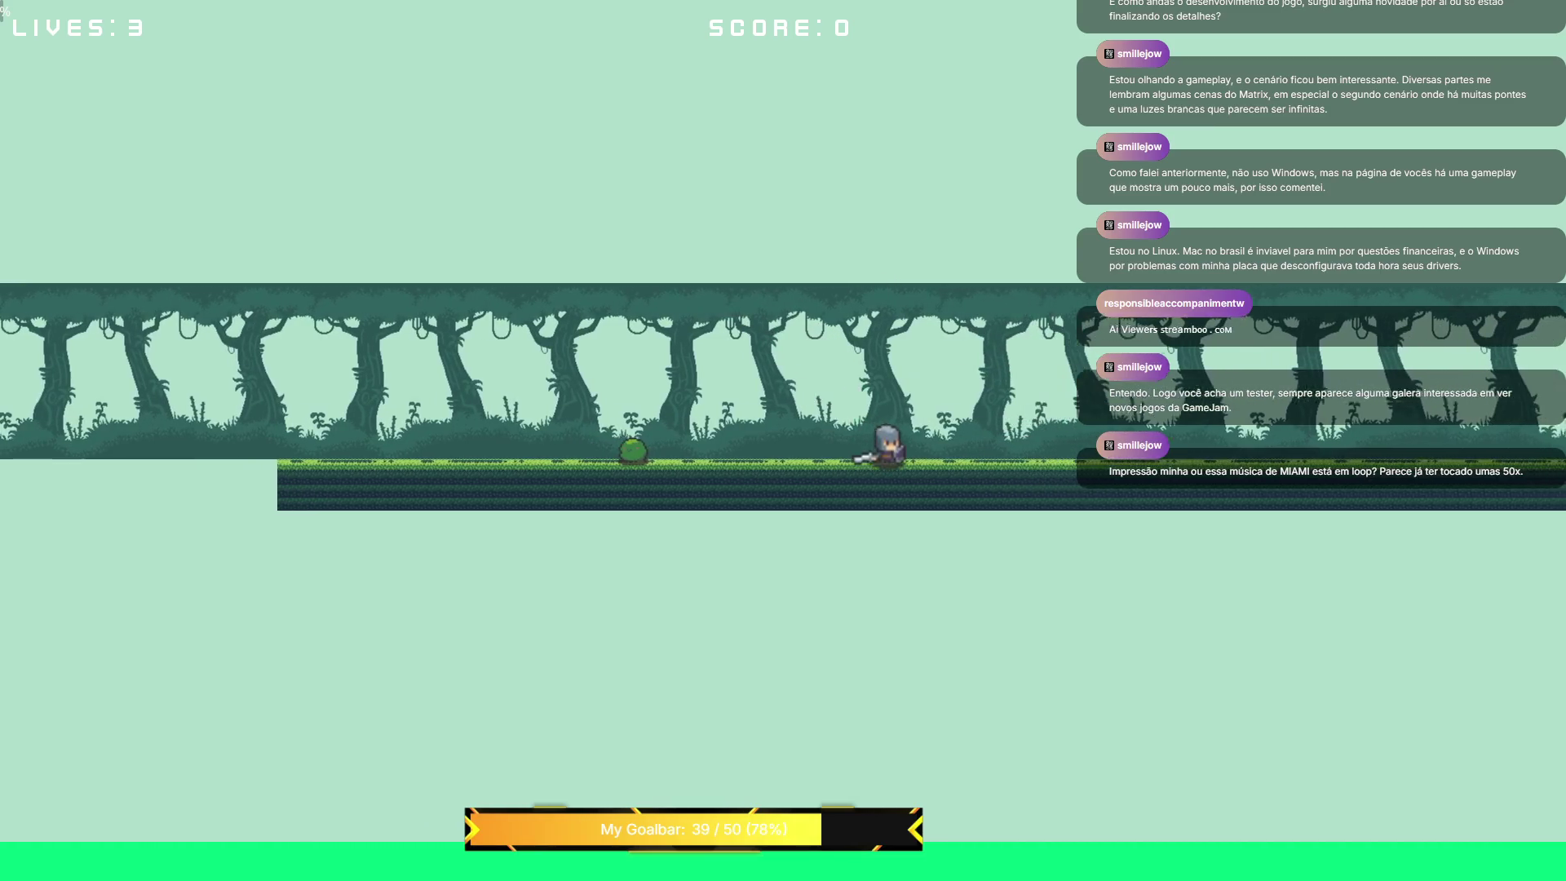
{"action": "key", "text": "Left"}
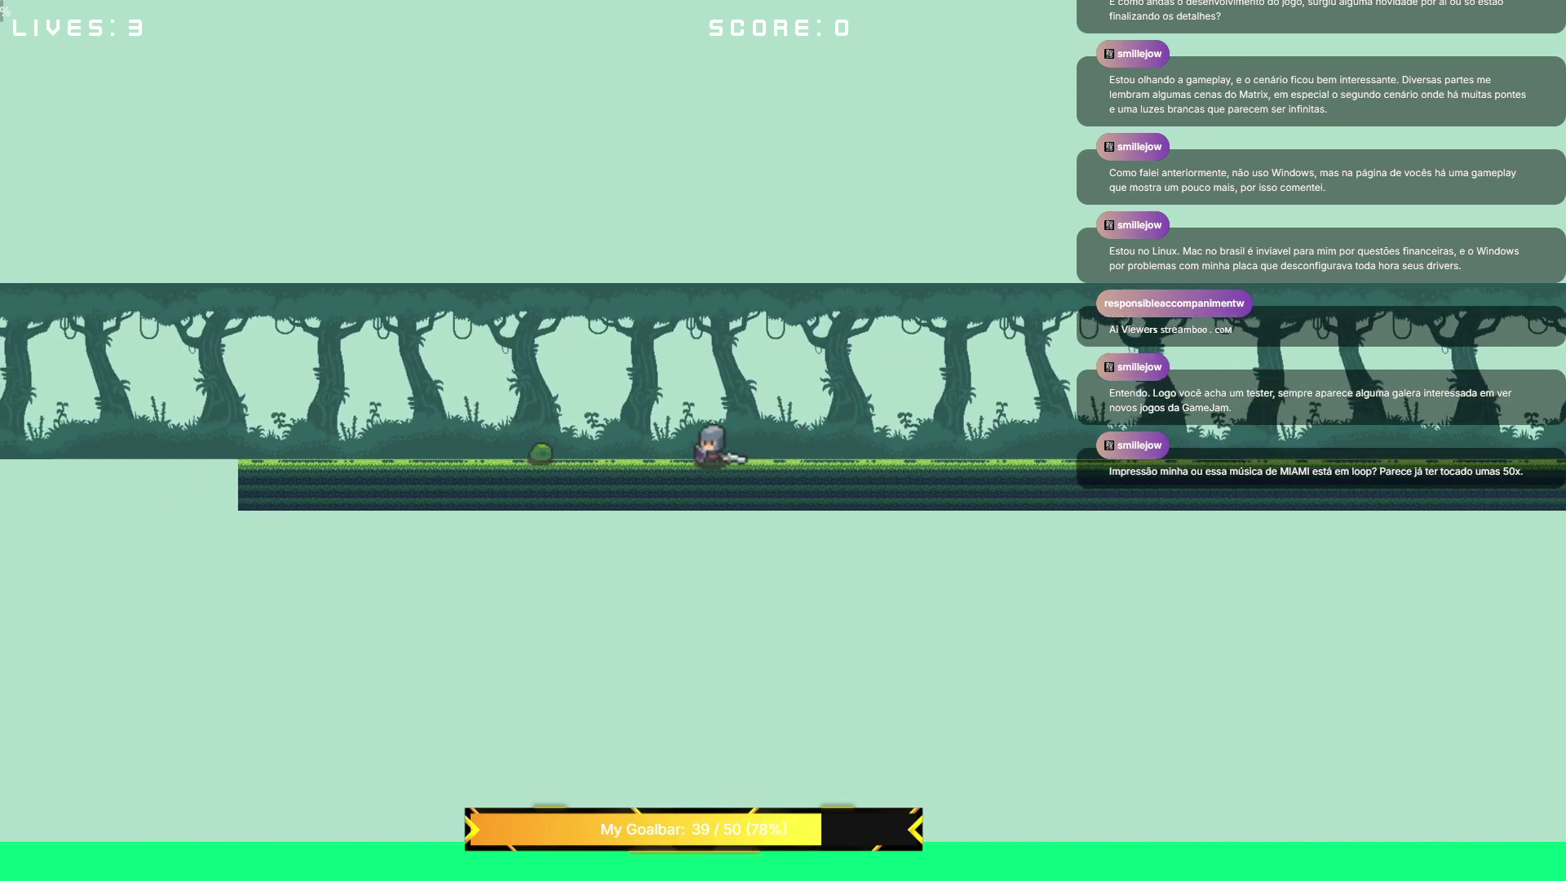
{"action": "key", "text": "Left"}
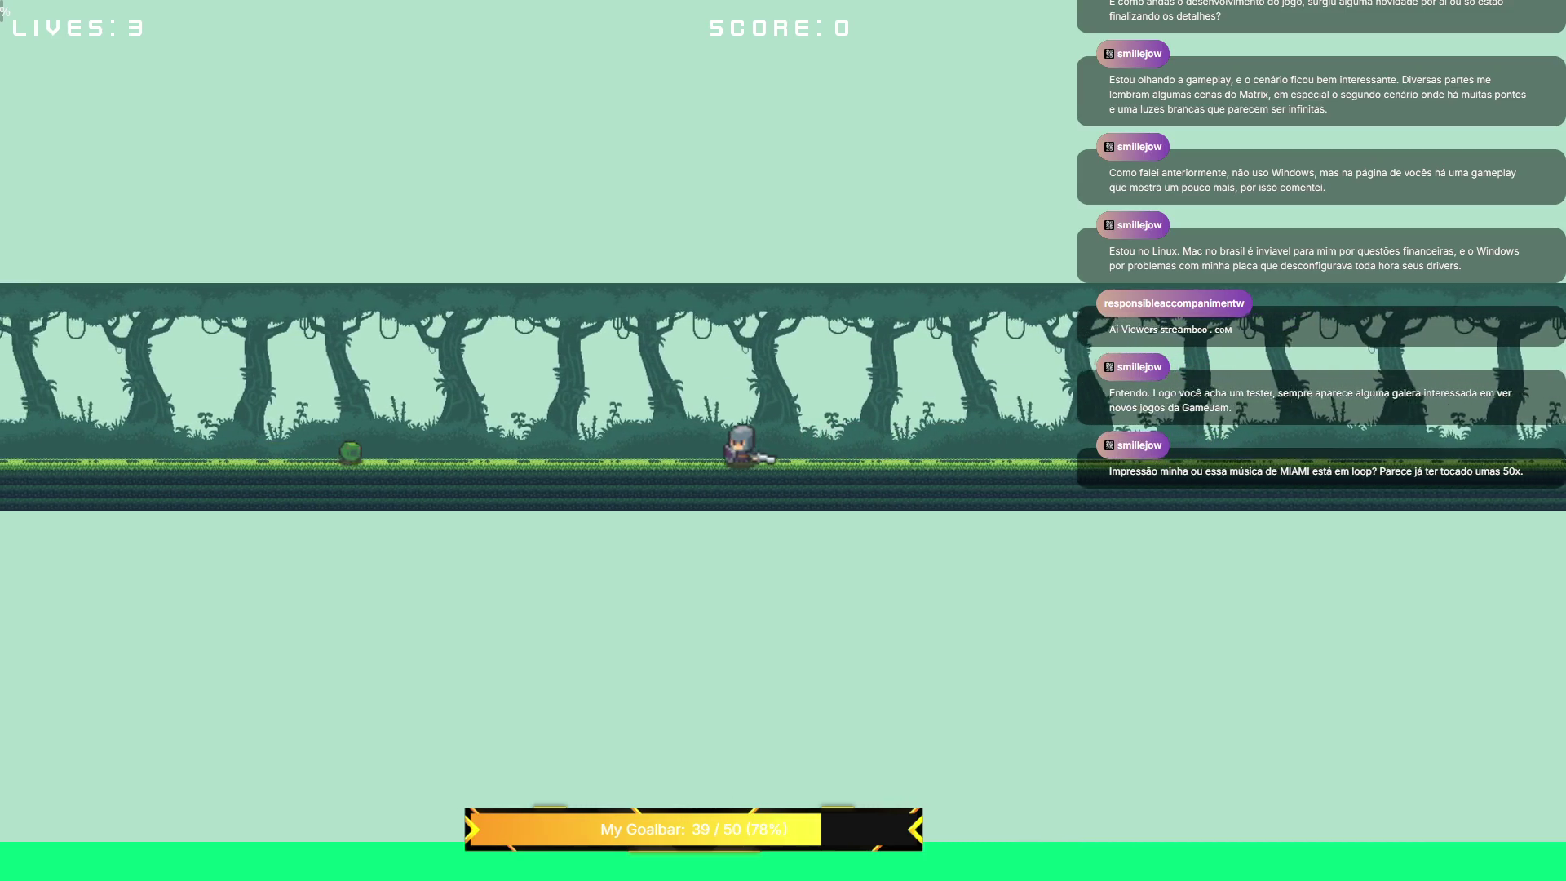
{"action": "key", "text": "Left"}
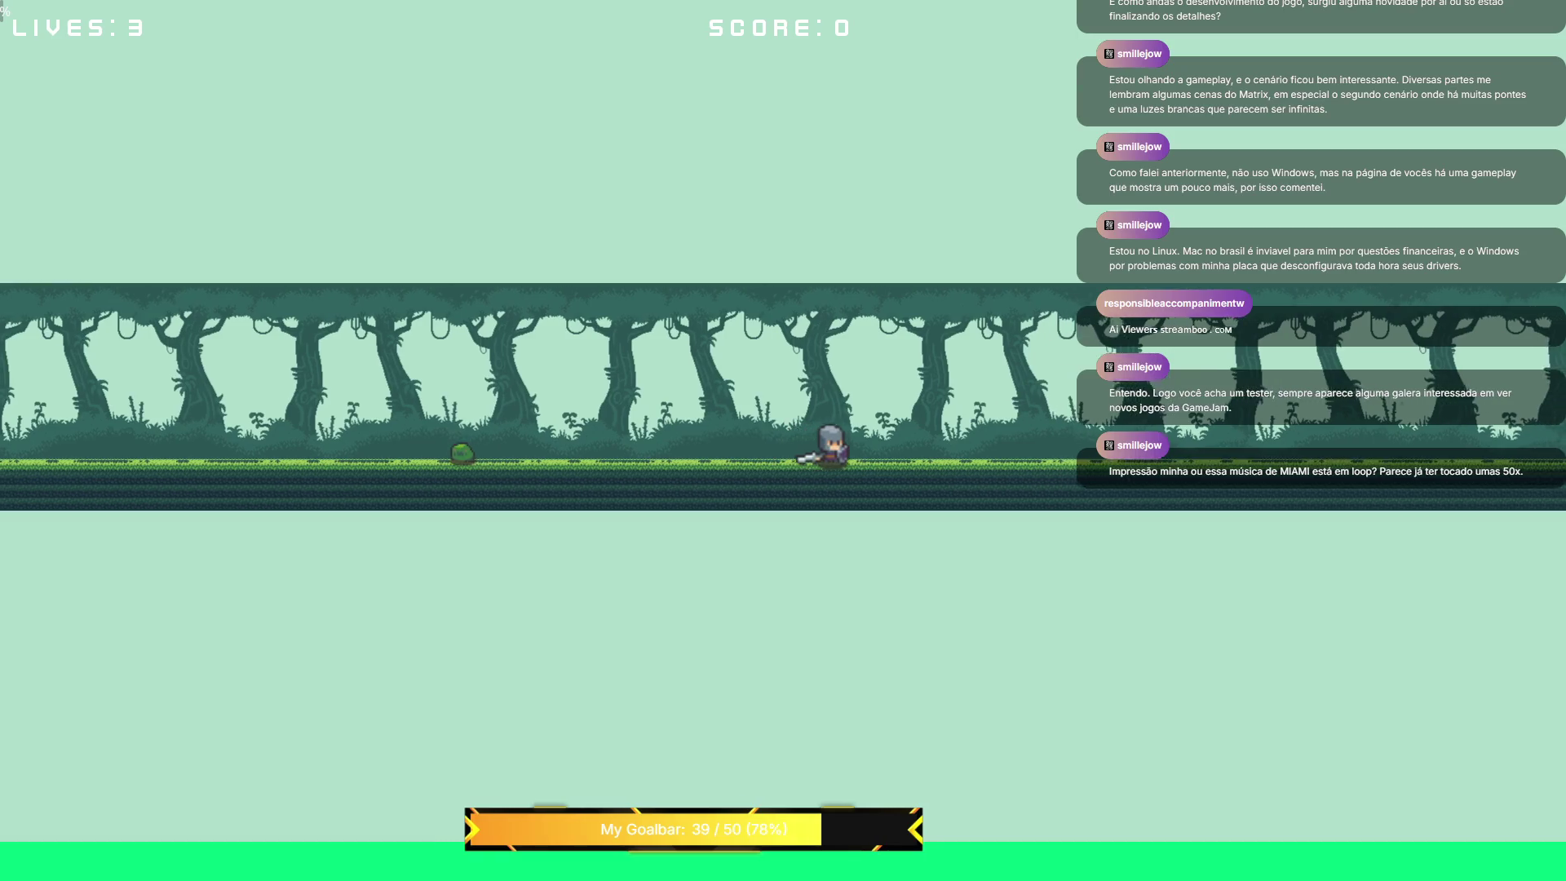
{"action": "key", "text": "Left"}
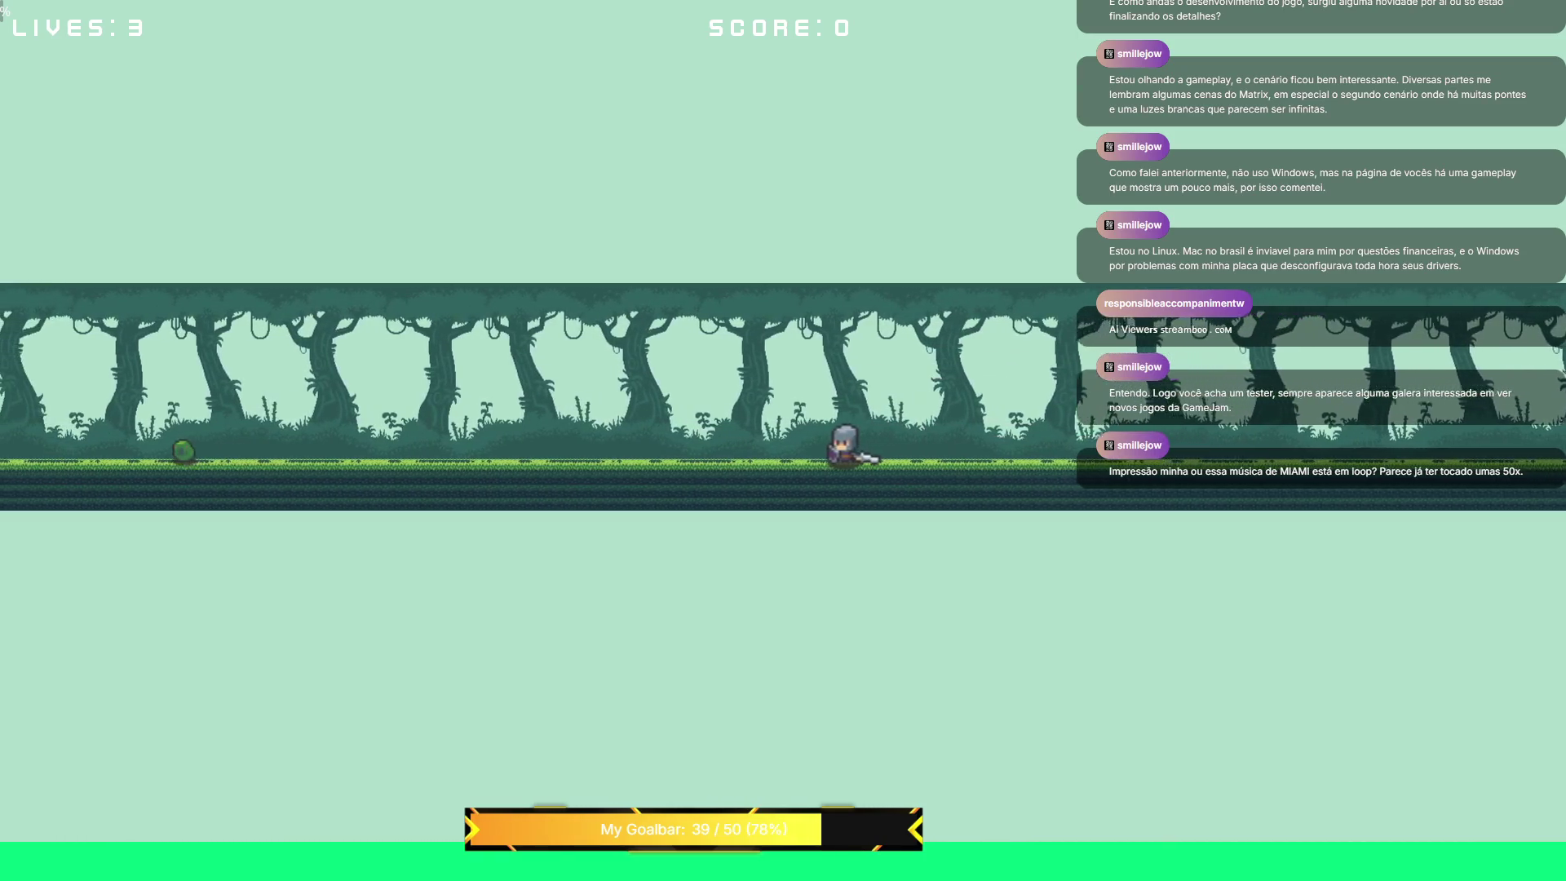
{"action": "key", "text": "Left"}
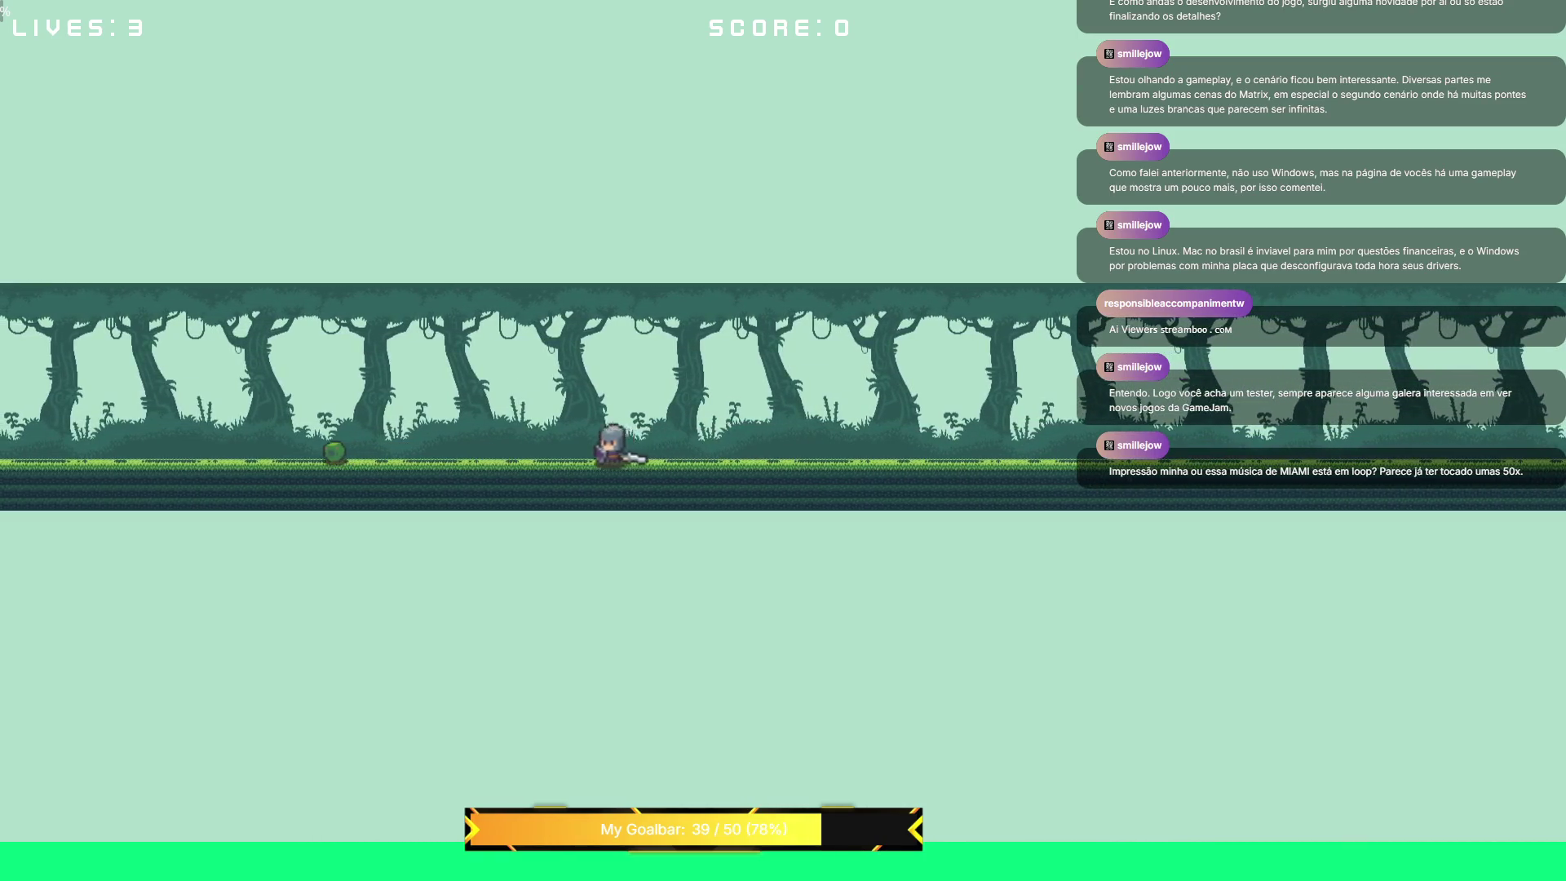
{"action": "key", "text": "Left"}
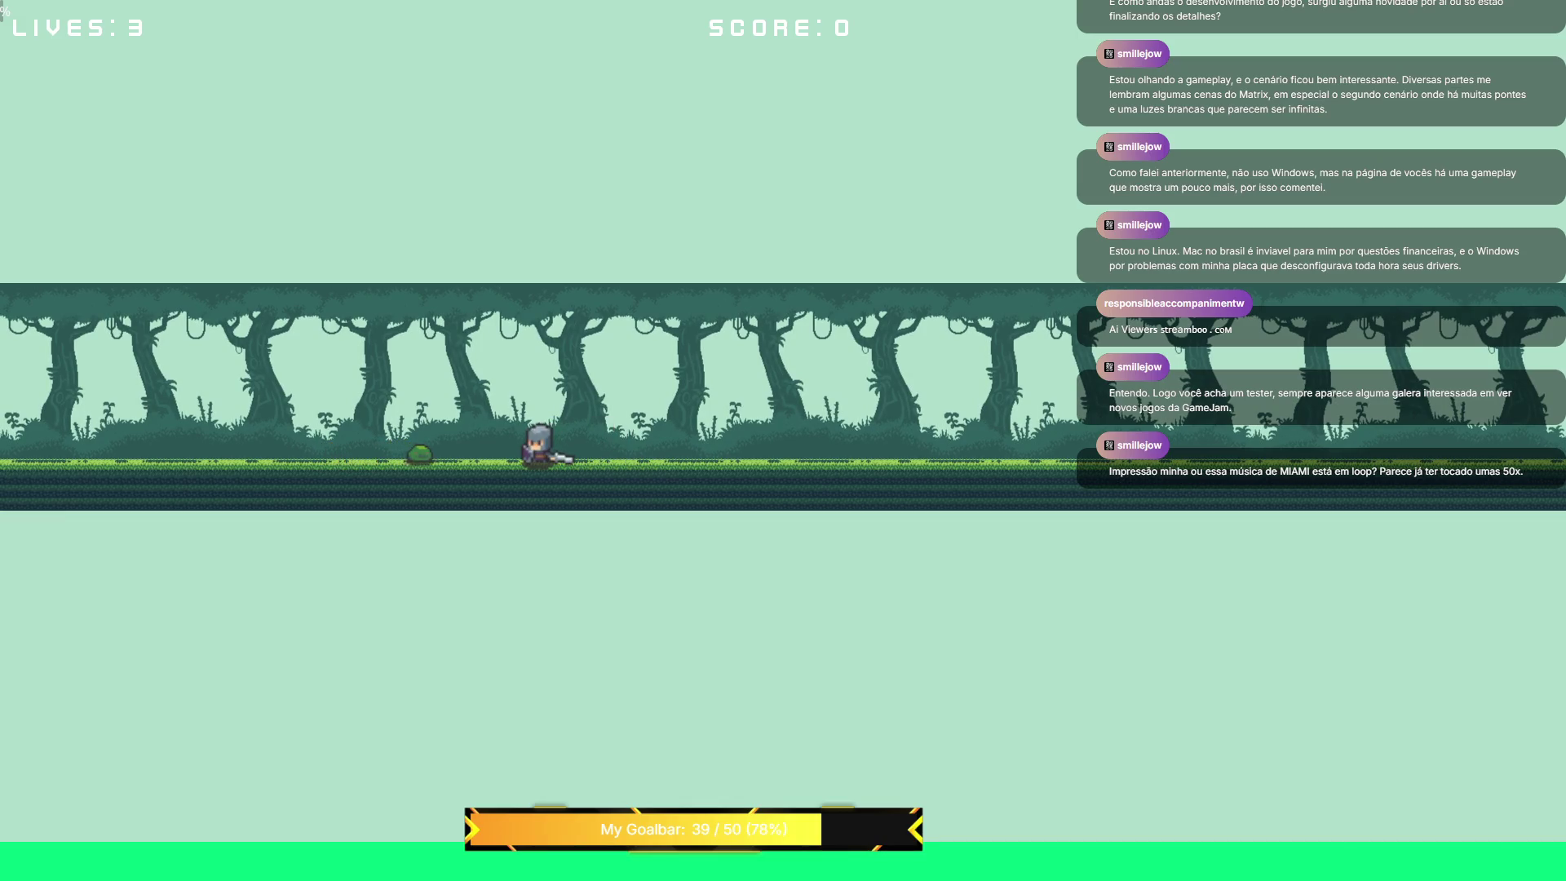
{"action": "key", "text": "x"}
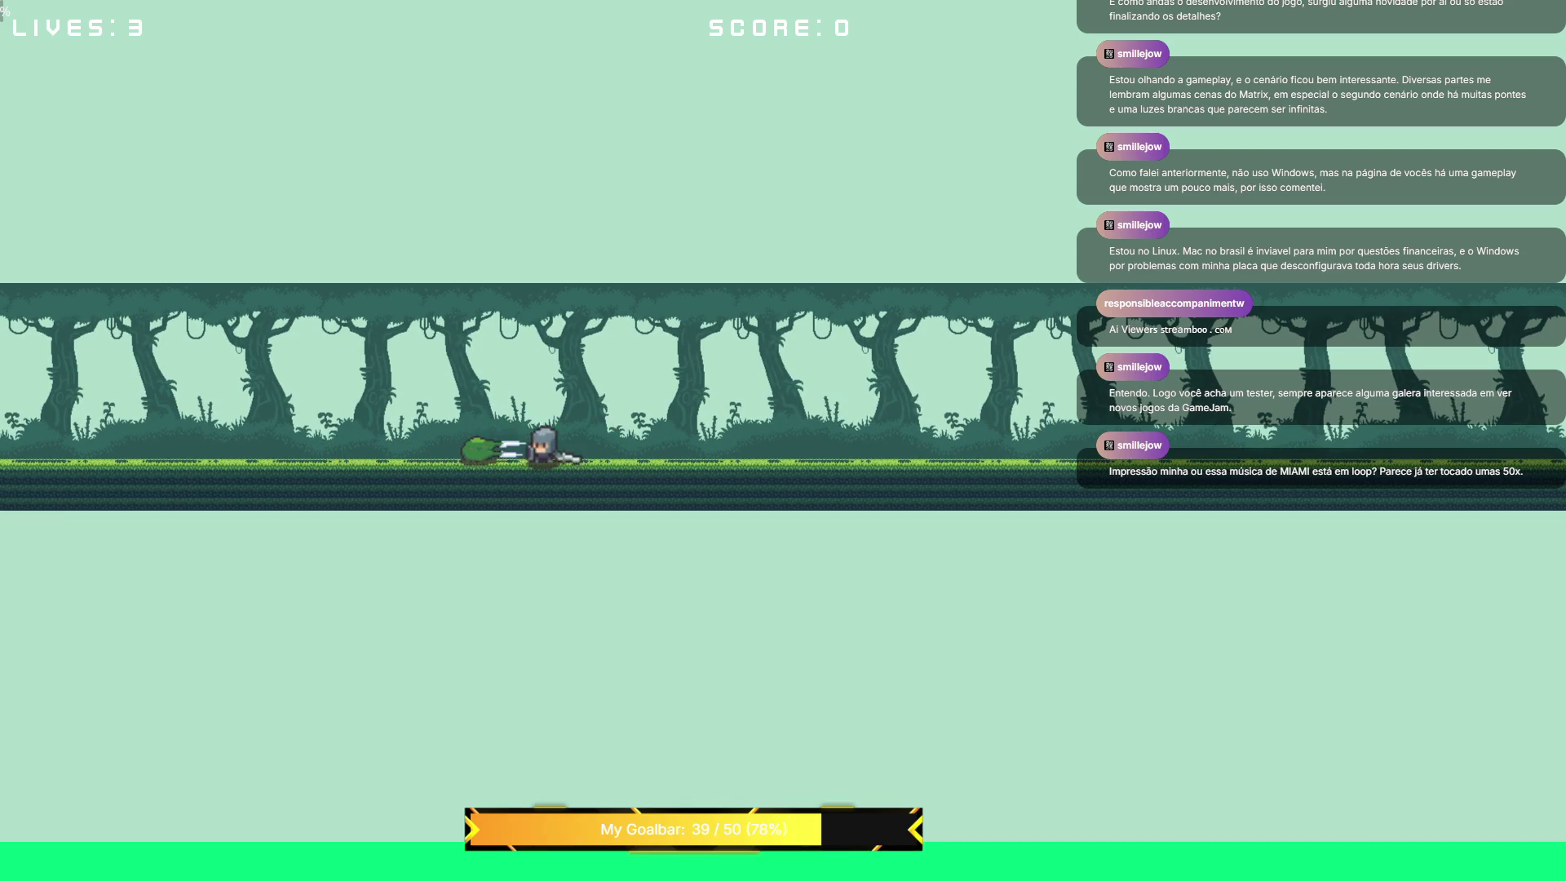
{"action": "key", "text": "x"}
{"action": "key", "text": "Right"}
{"action": "key", "text": "Left"}
{"action": "key", "text": "x"}
{"action": "key", "text": "Right"}
{"action": "key", "text": "Right"}
{"action": "key", "text": "Left"}
{"action": "key", "text": "space"}
Push and jump the knight against the left screen edge, then run right so the forest scrolls
{"action": "key", "text": "Left"}
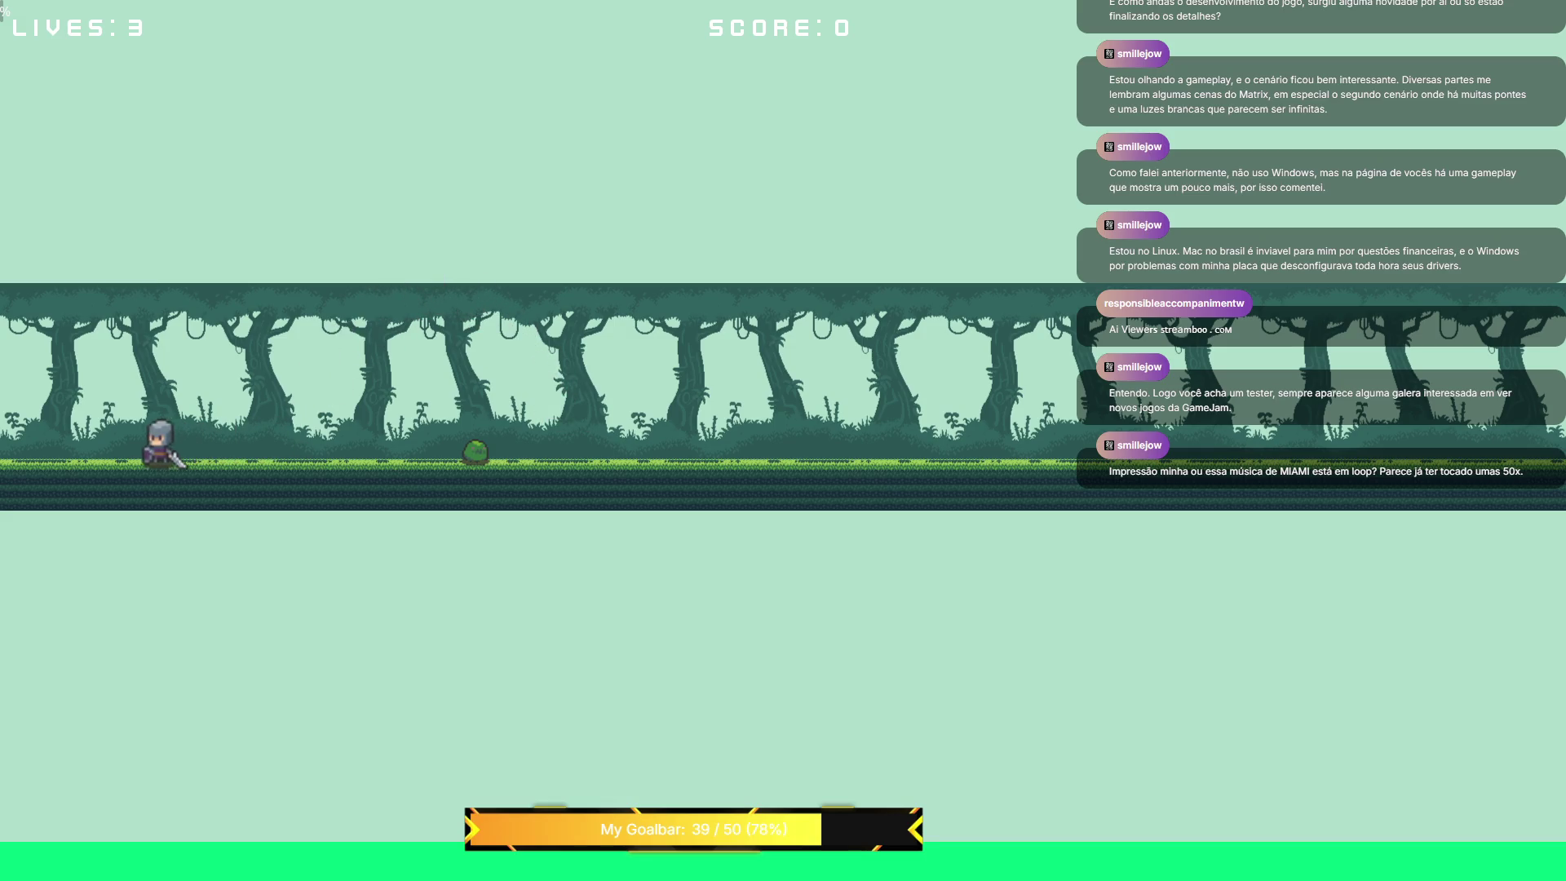
{"action": "key", "text": "space"}
{"action": "key", "text": "Right"}
{"action": "key", "text": "Left"}
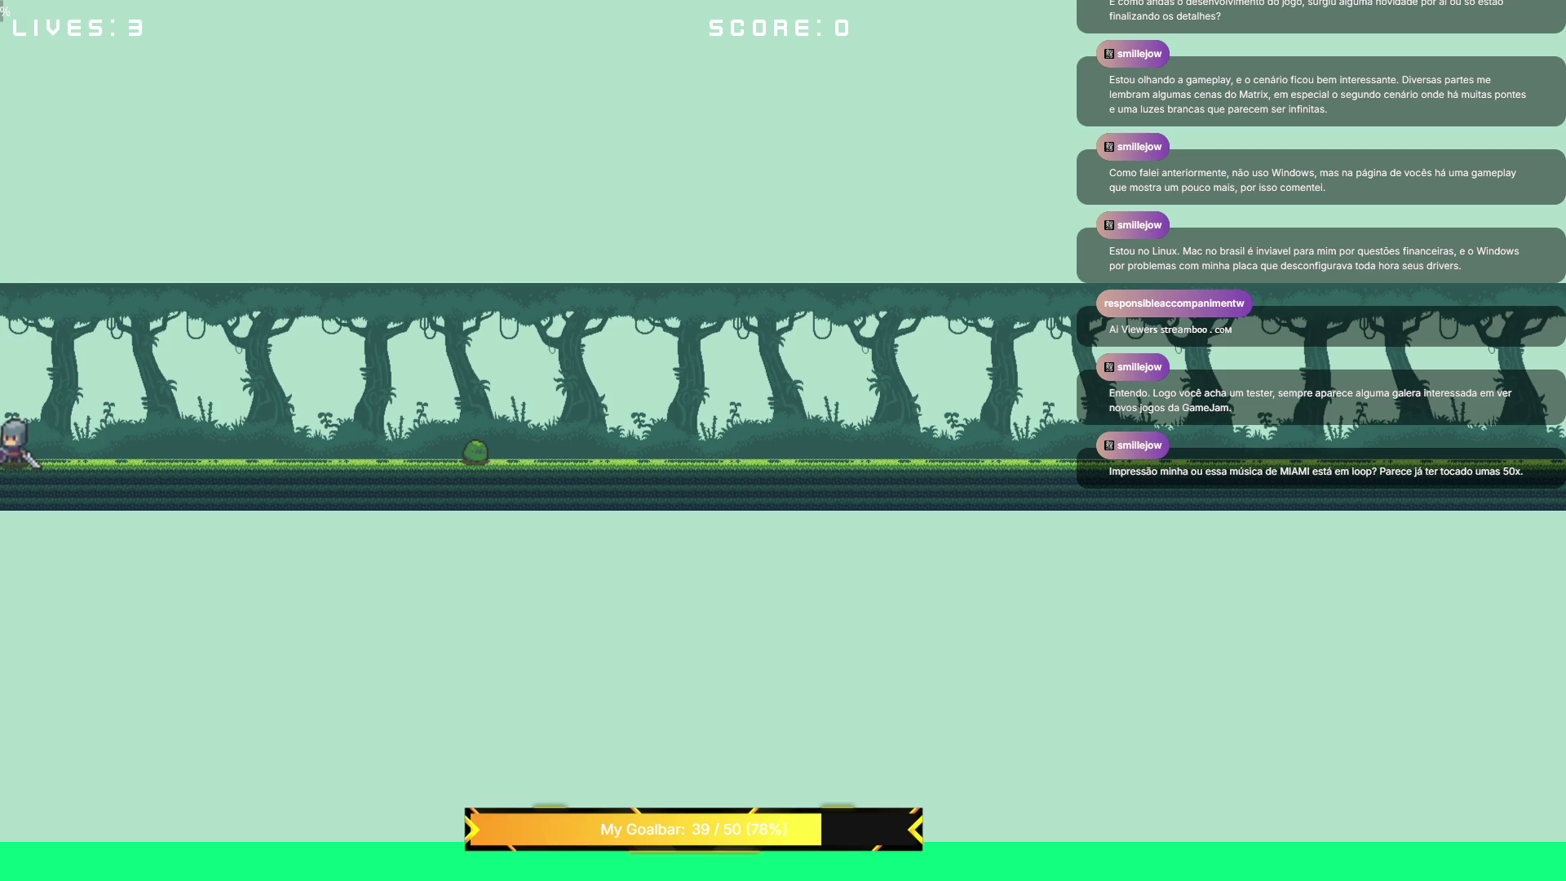
{"action": "key", "text": "Right"}
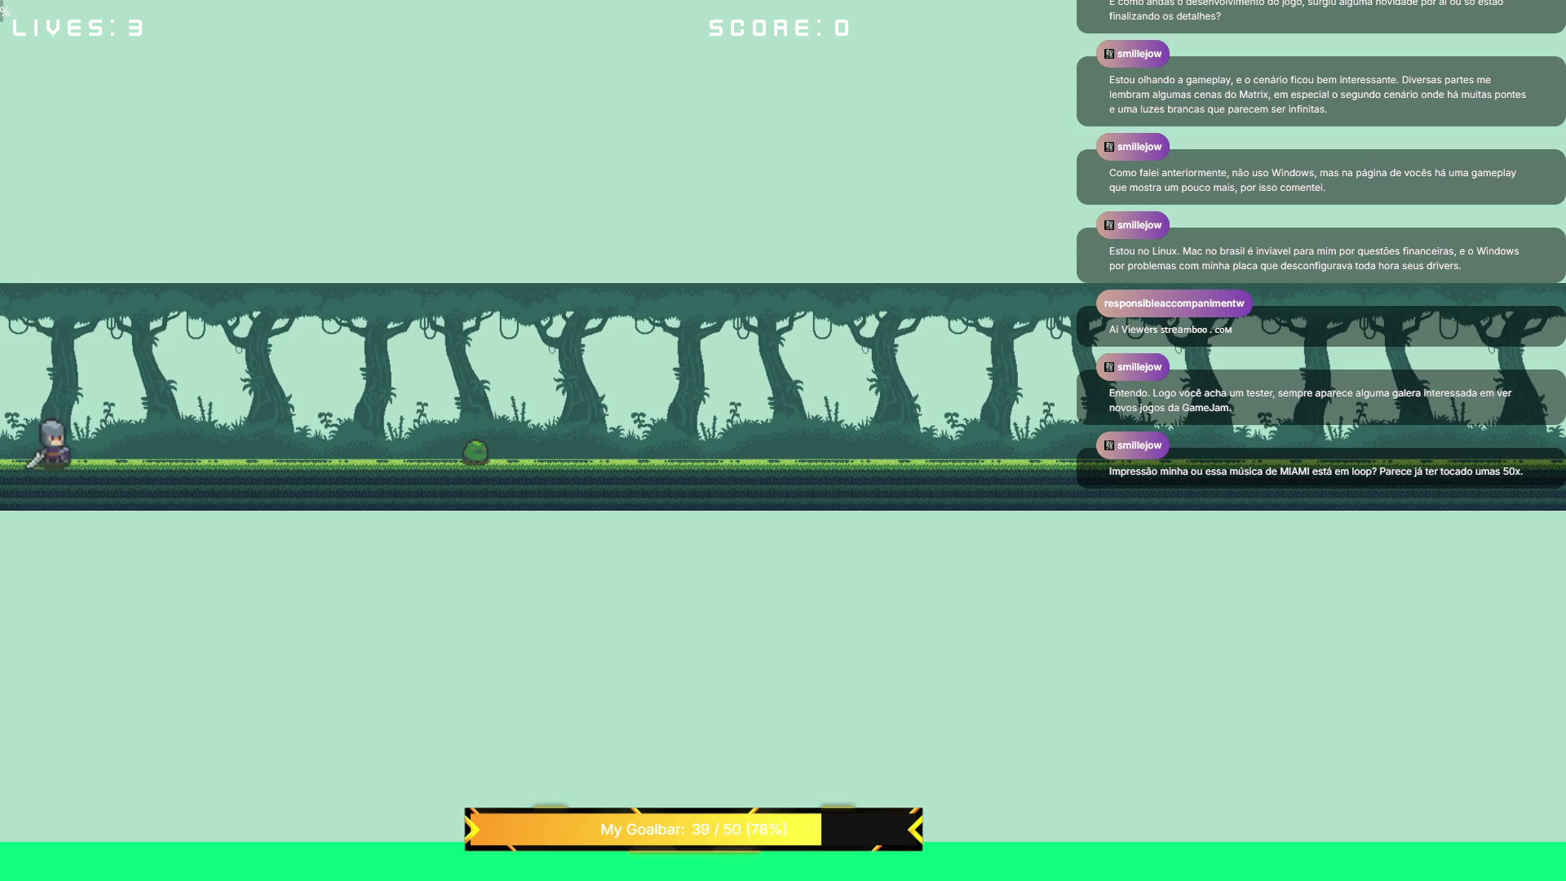
{"action": "key", "text": "Left"}
{"action": "key", "text": "space"}
{"action": "key", "text": "Right"}
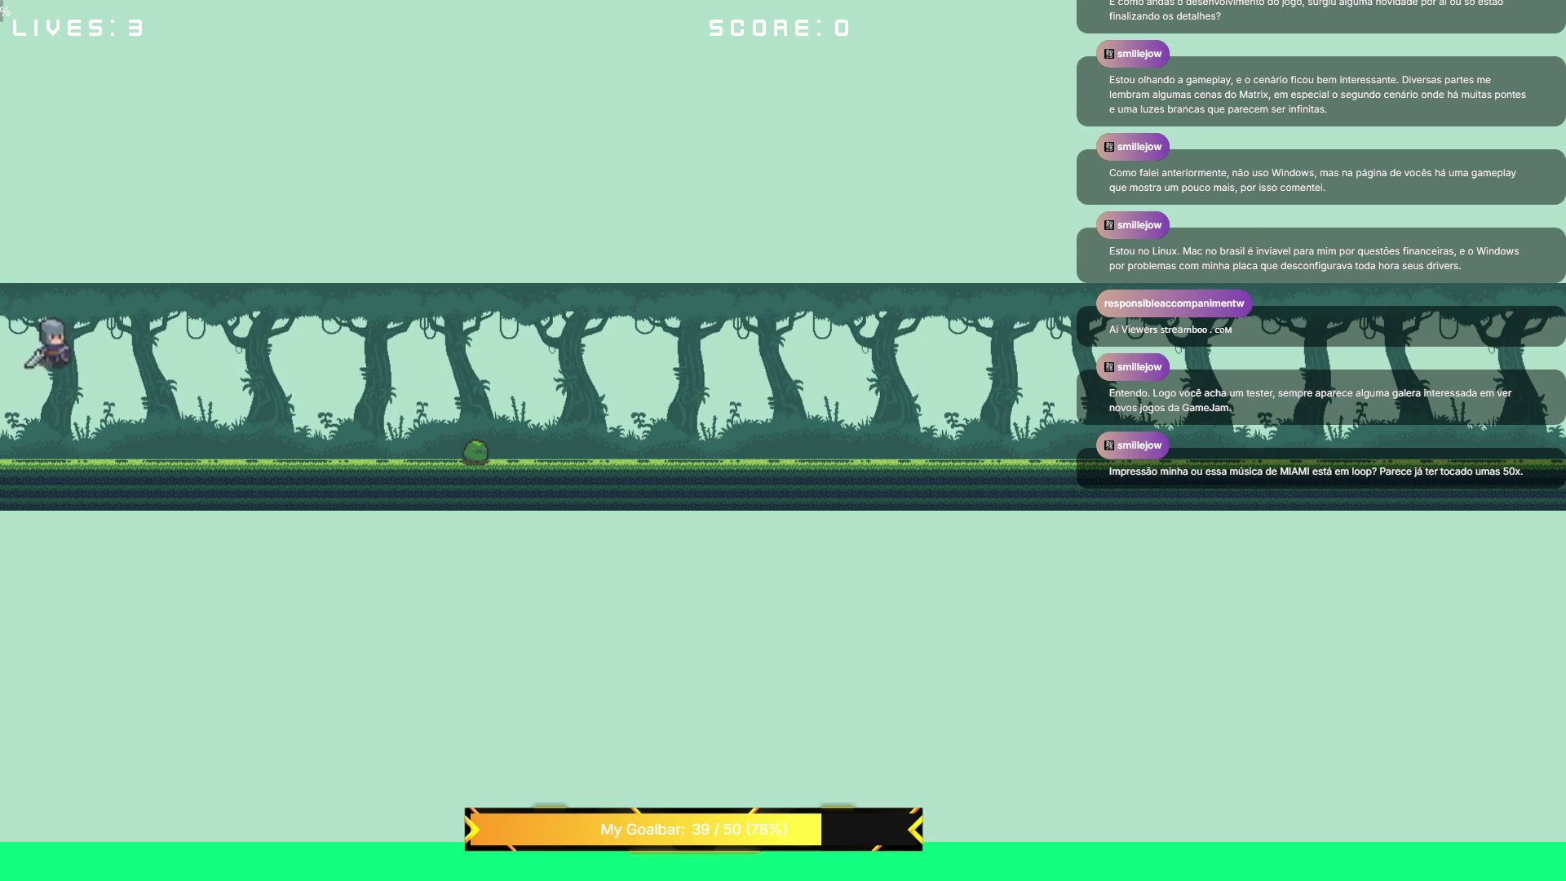
{"action": "key", "text": "space"}
{"action": "key", "text": "Right"}
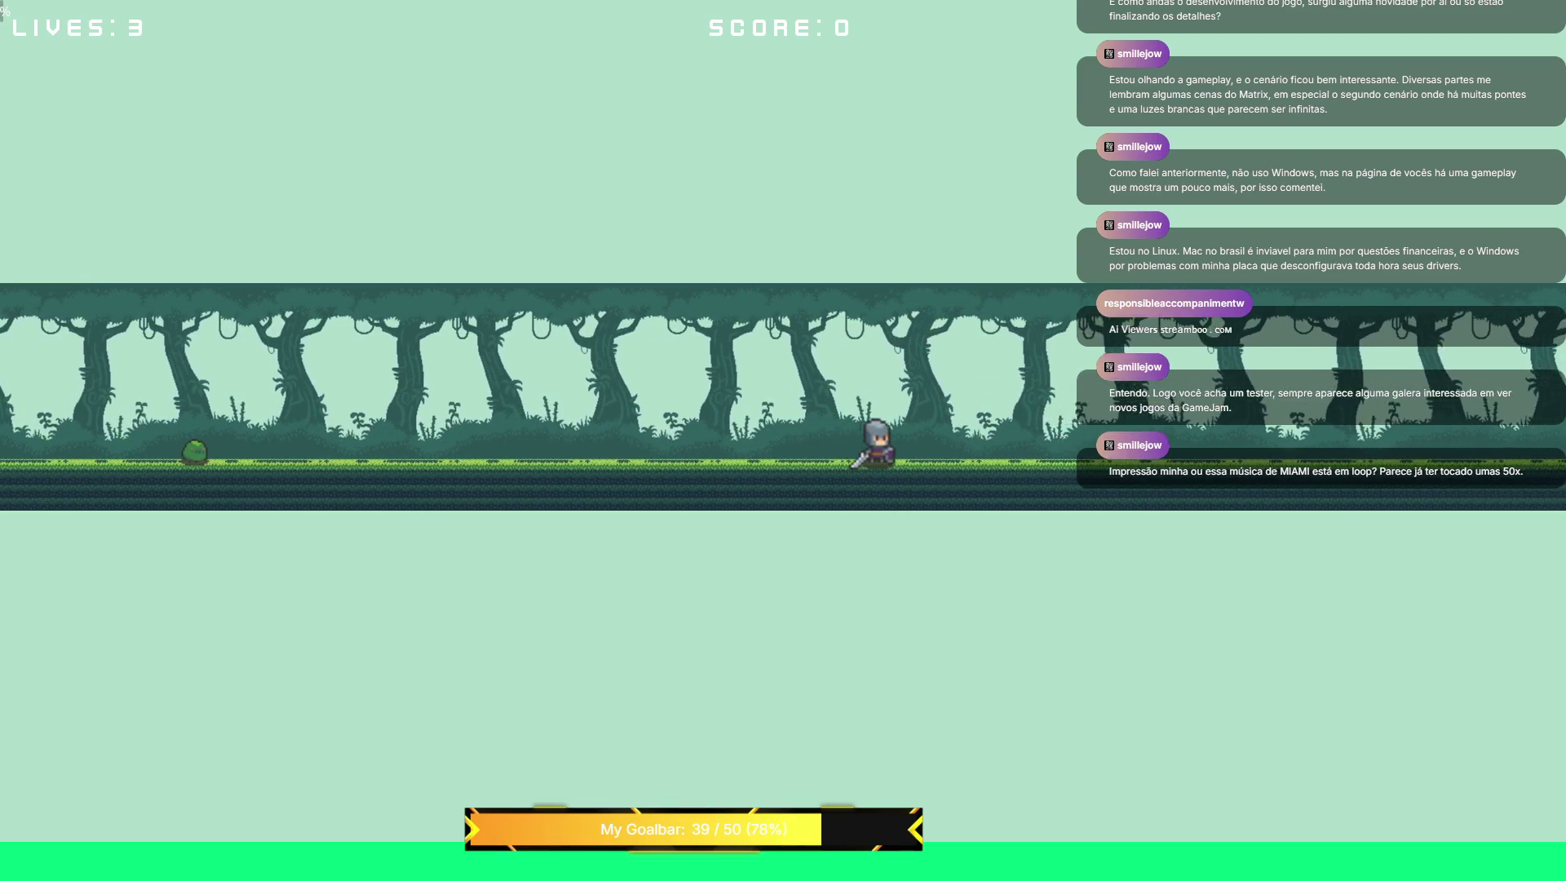
Run and jump the knight back and forth, then close the game with Alt+F4
{"action": "key", "text": "Right"}
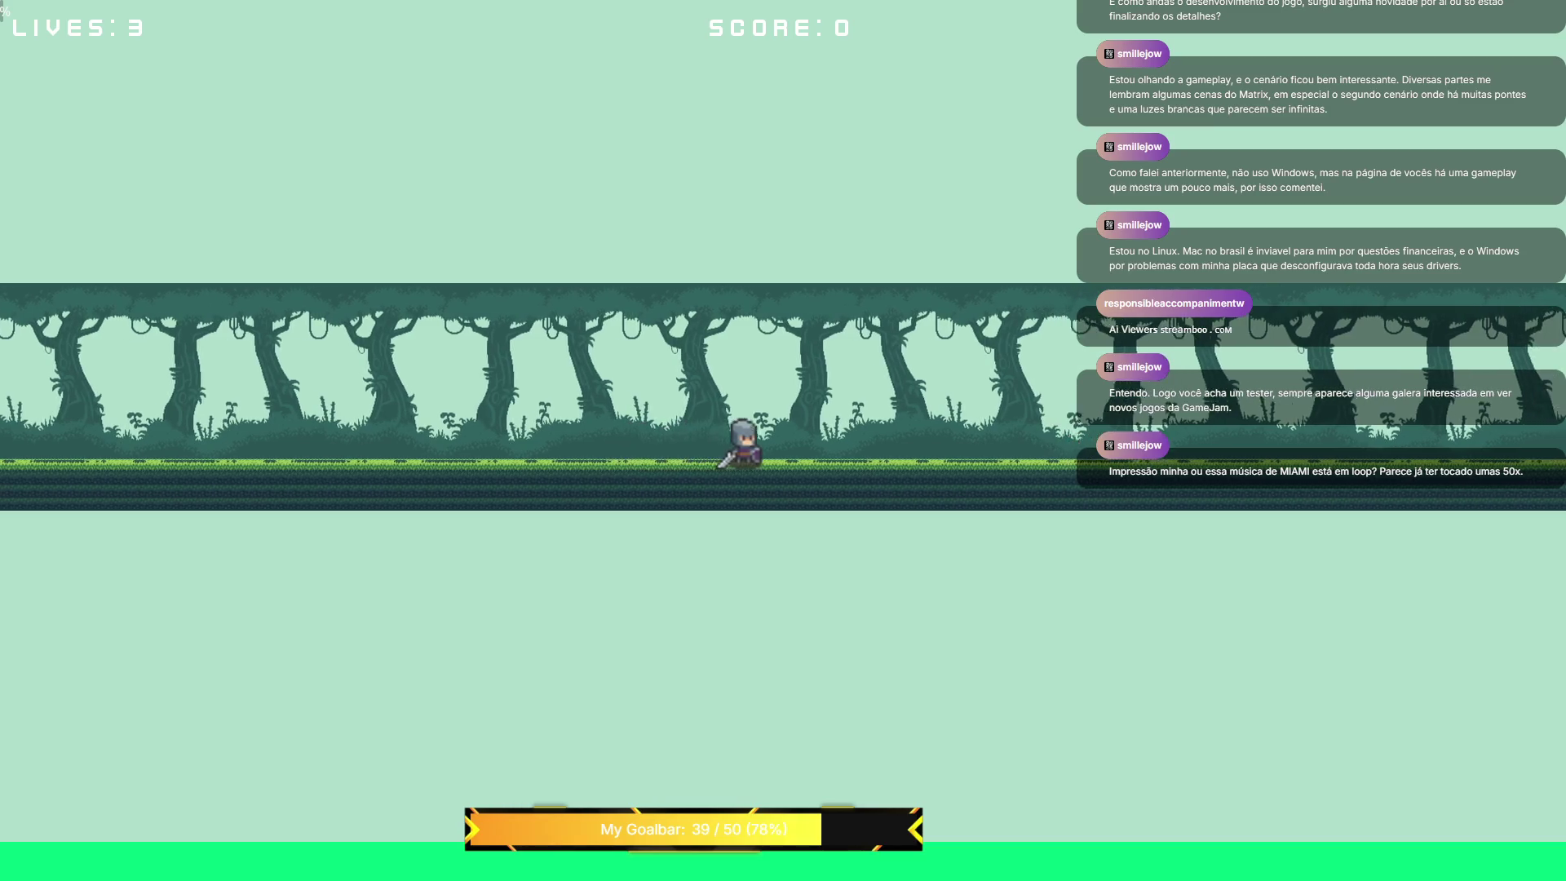
{"action": "key", "text": "Left"}
{"action": "key", "text": "Up"}
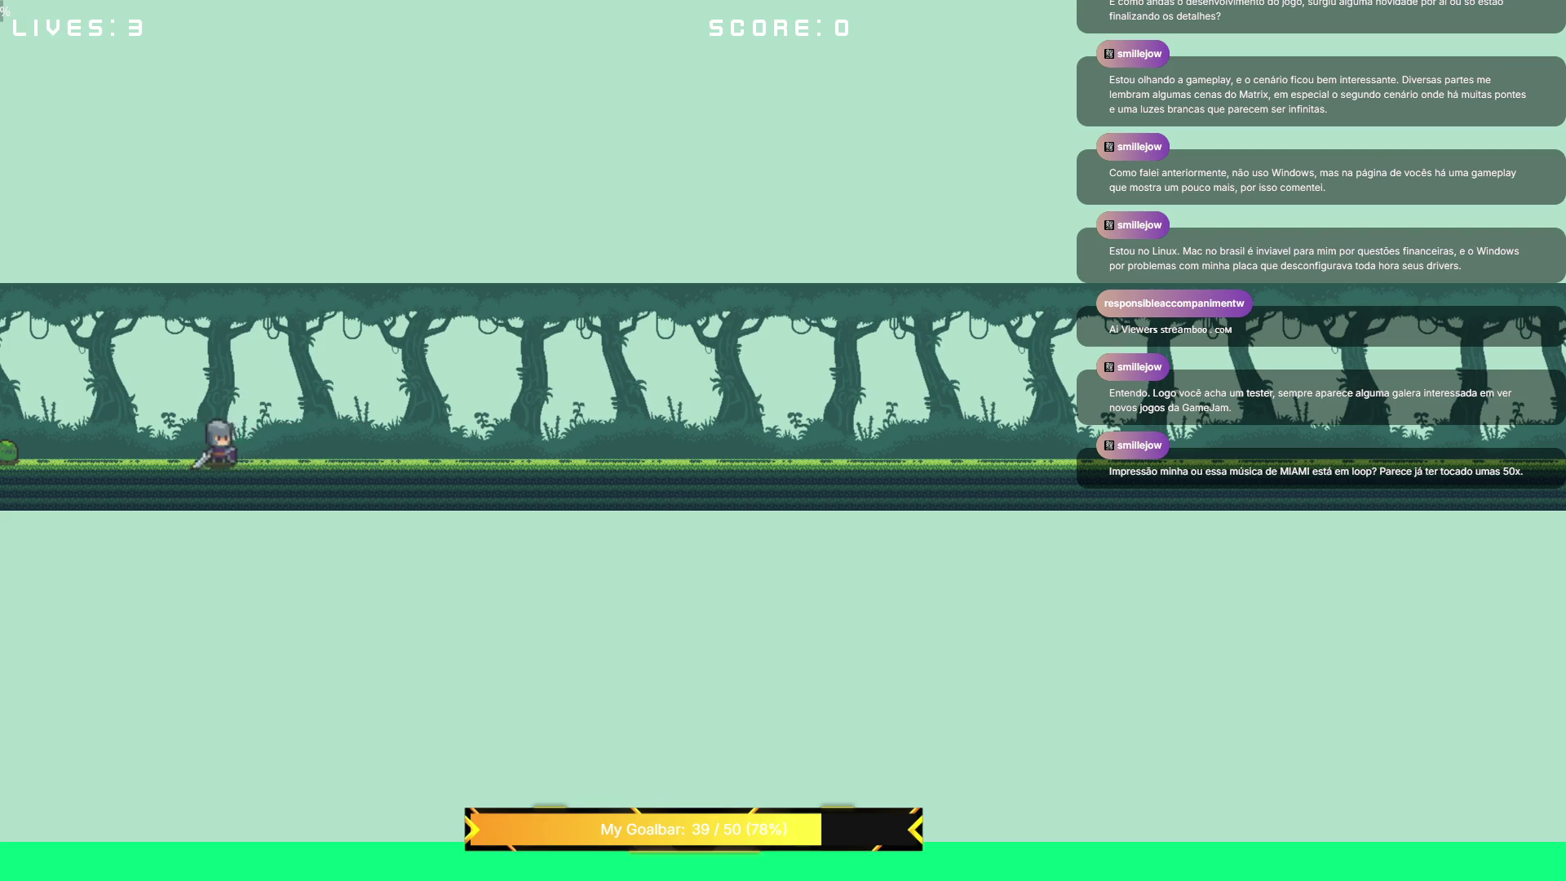
{"action": "key", "text": "Up"}
{"action": "key", "text": "Right"}
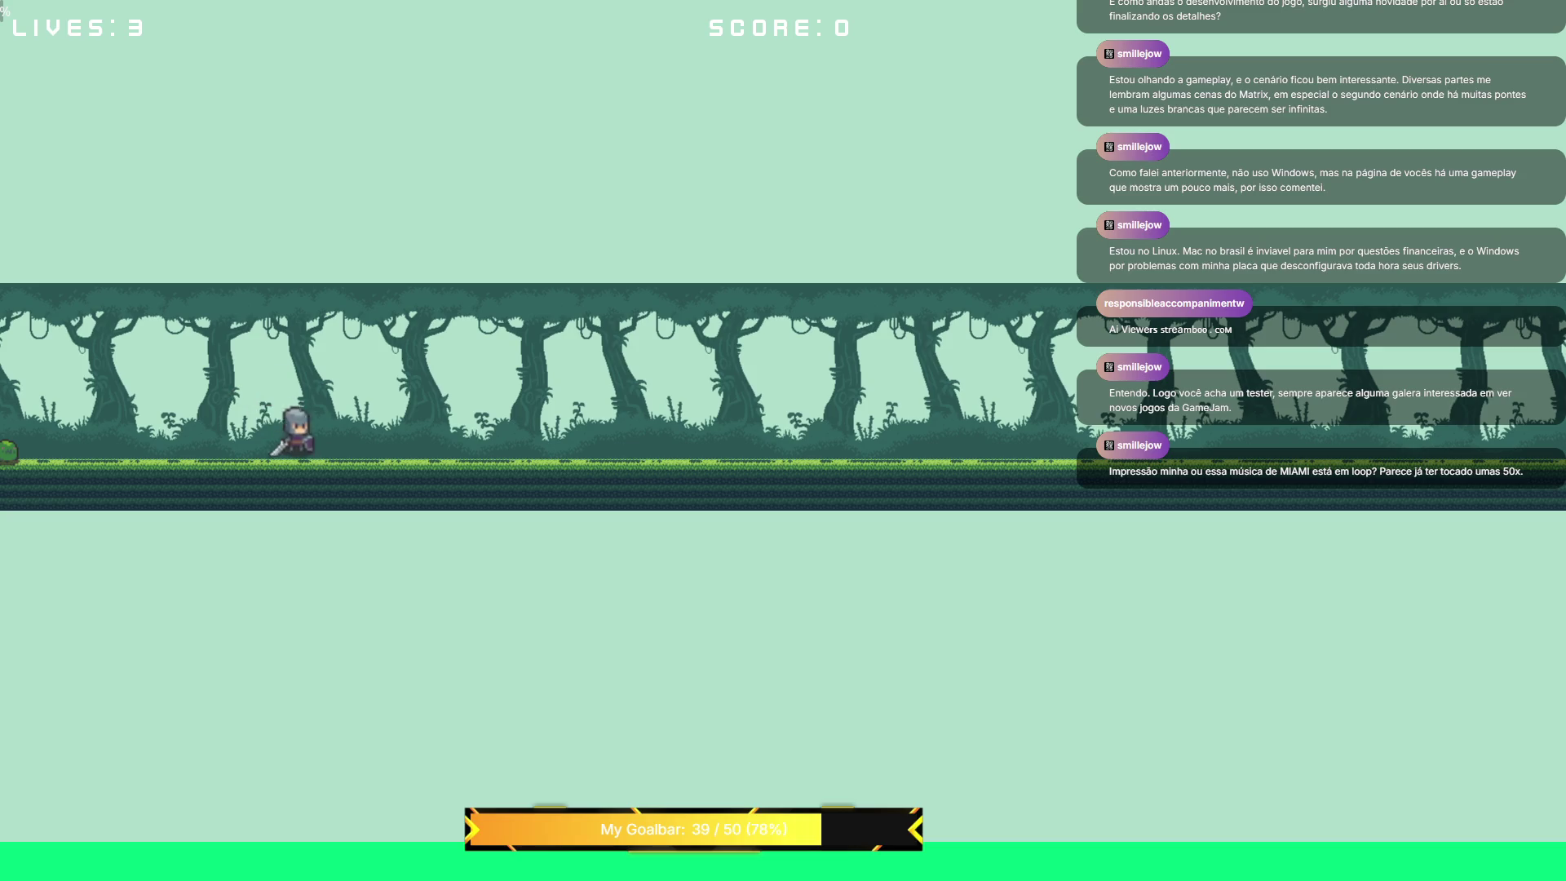
{"action": "key", "text": "Right"}
{"action": "key", "text": "Left"}
{"action": "key", "text": "Right"}
{"action": "key", "text": "Left"}
{"action": "key", "text": "Left"}
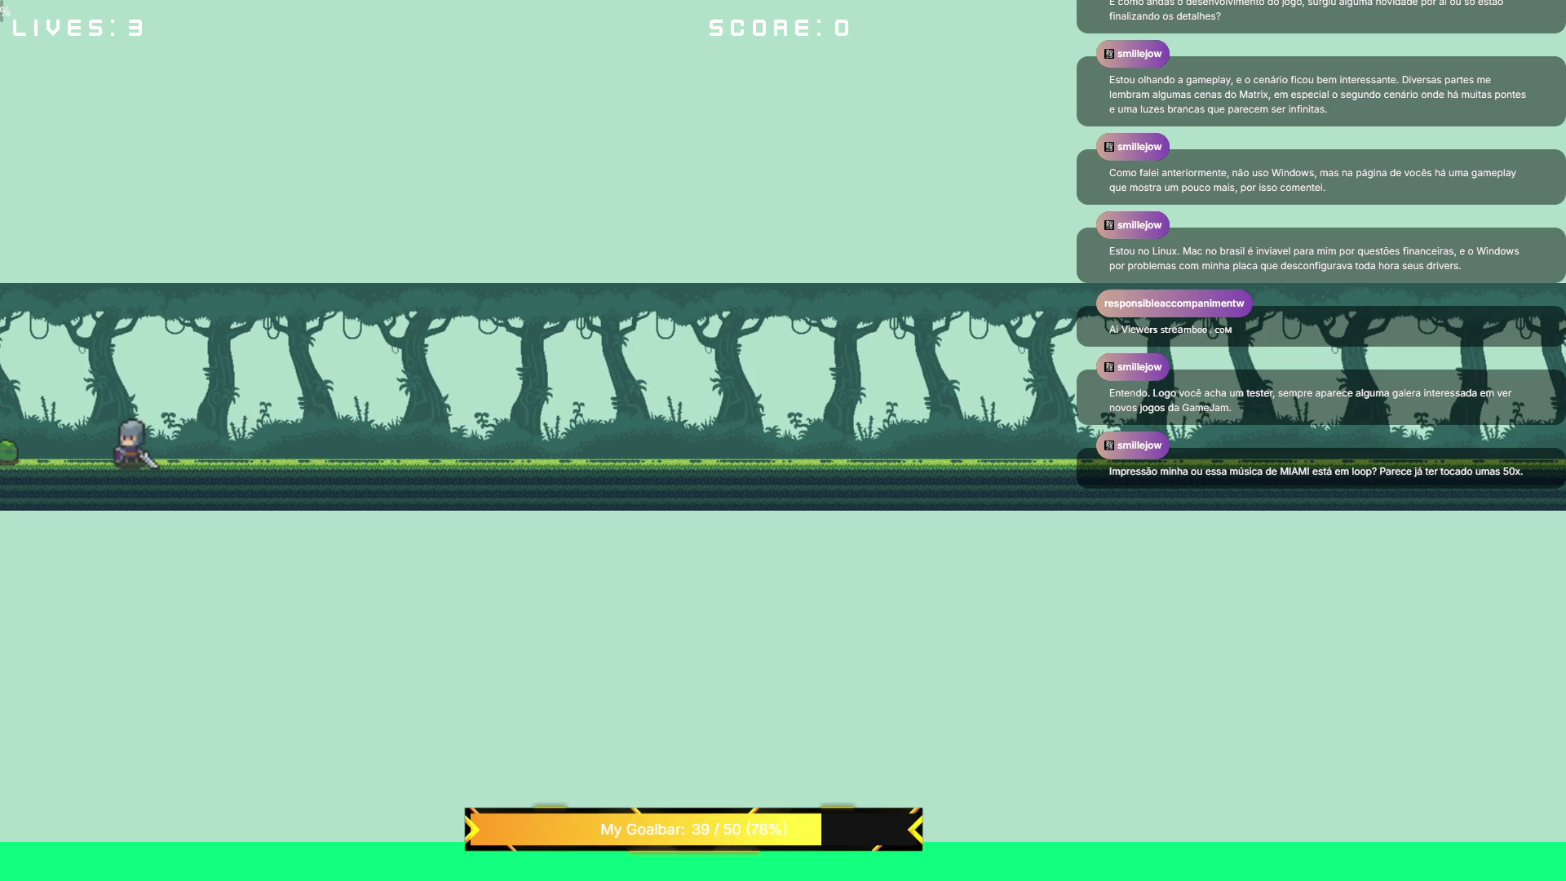
{"action": "key", "text": "Right"}
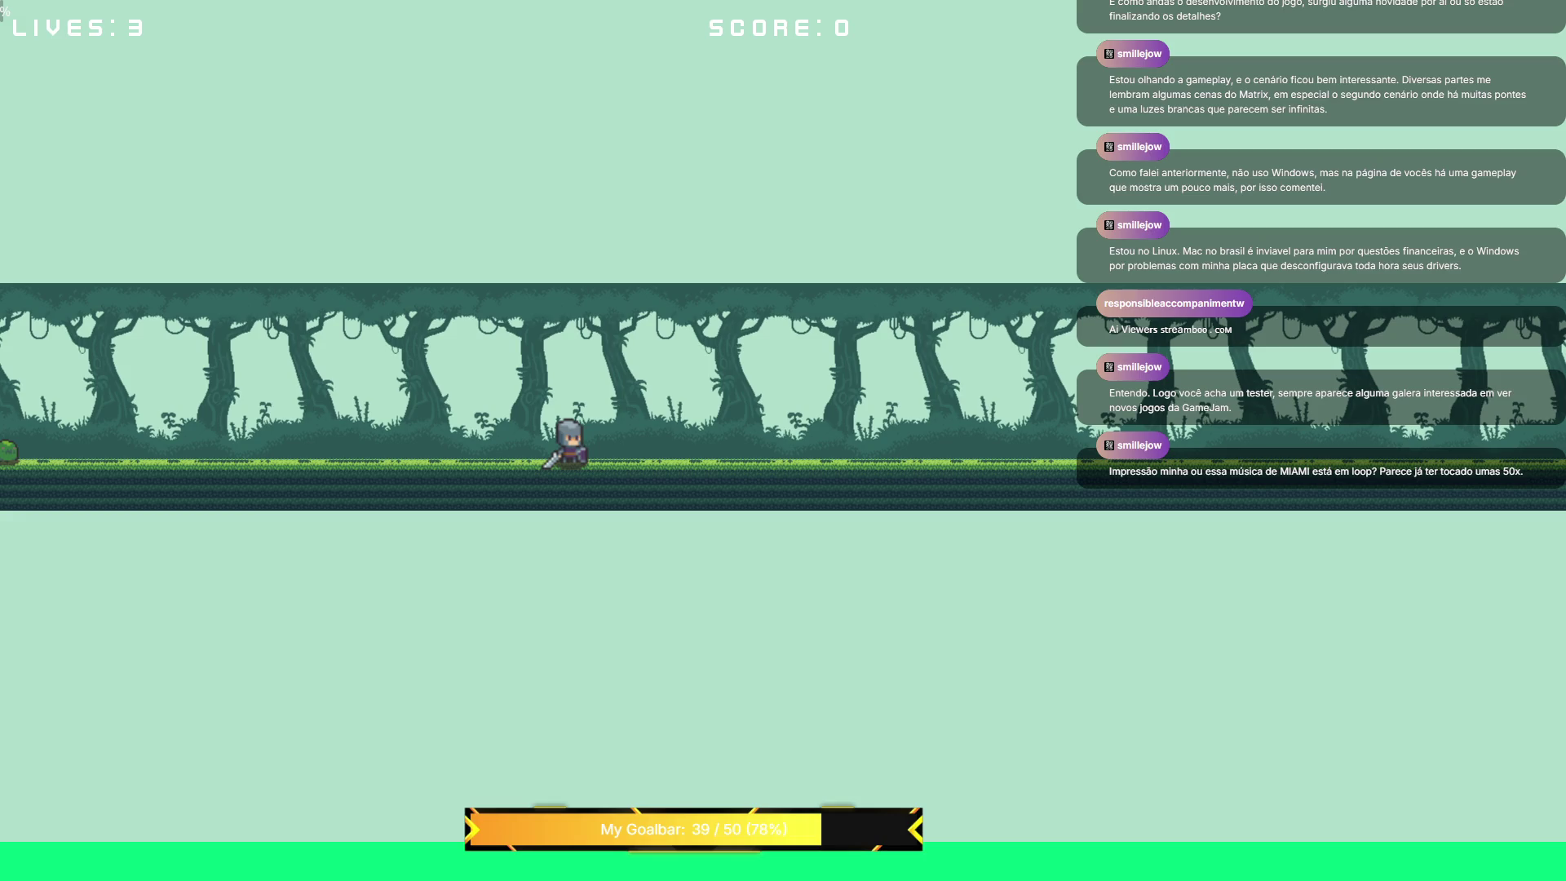
{"action": "key", "text": "alt+F4"}
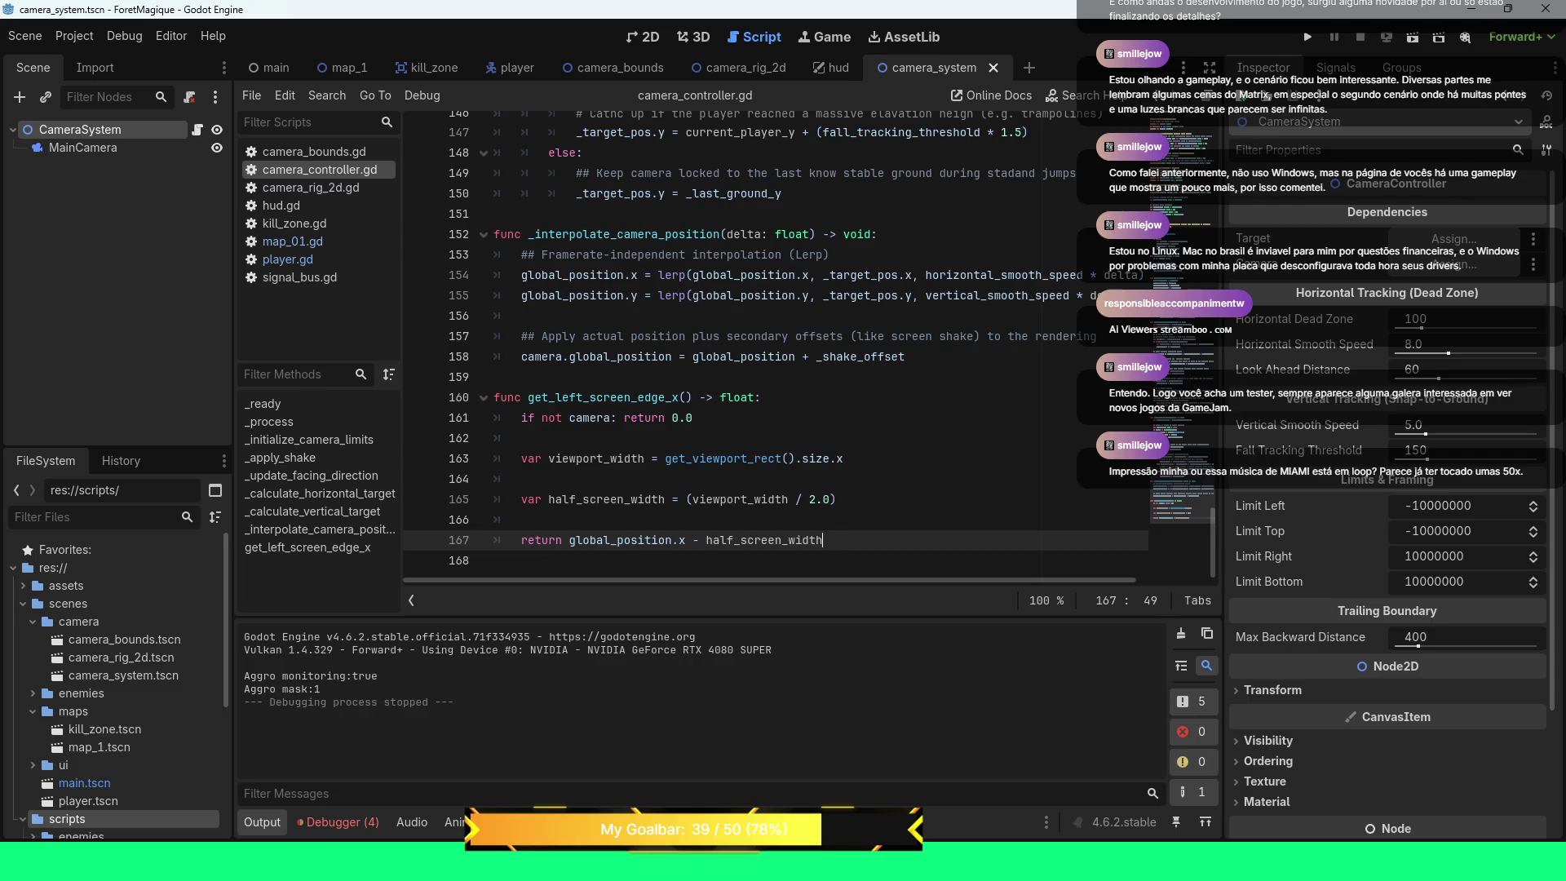
Add '## Get the resolution width of the game window' above the viewport width line
{"action": "left_click", "coordinate": [522, 438]}
{"action": "key", "text": "Return"}
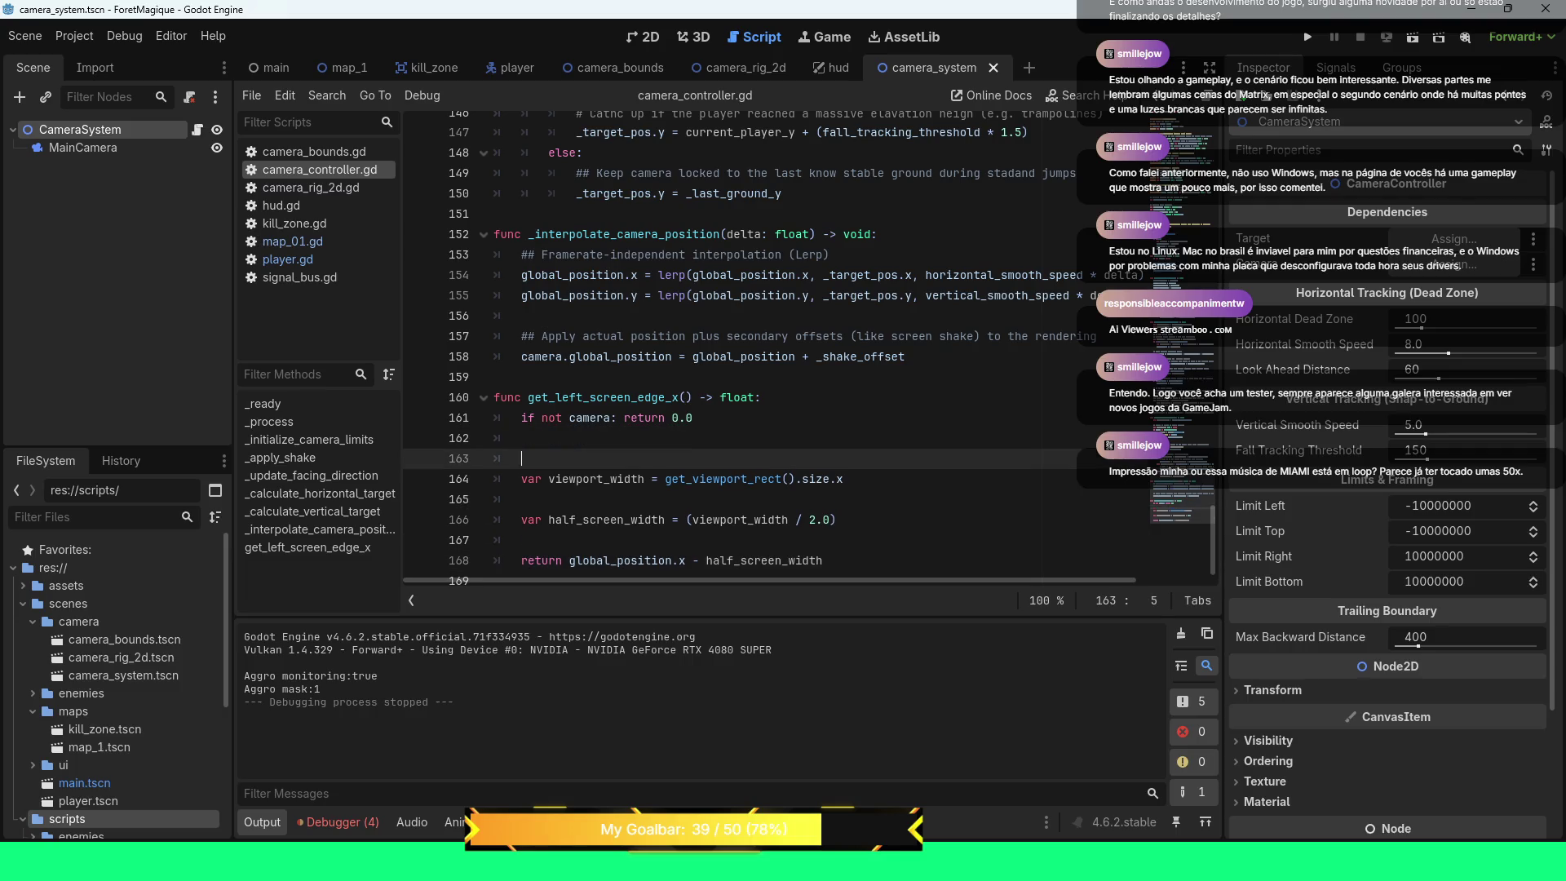
{"action": "type", "text": "## Get "}
{"action": "type", "text": "the resolution "}
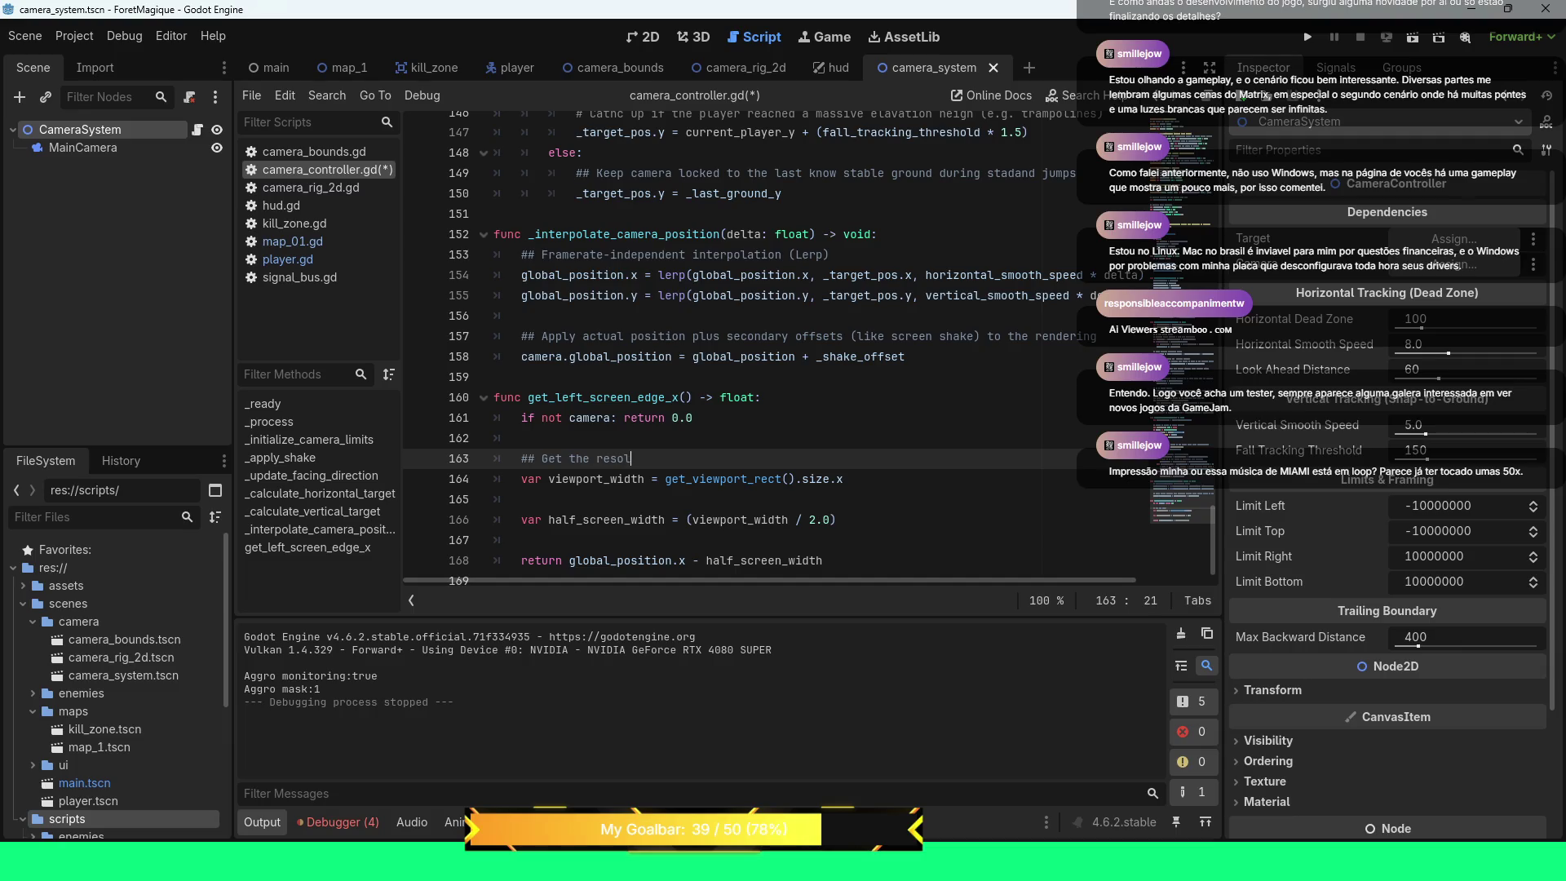
{"action": "type", "text": "width "}
{"action": "type", "text": "of "}
{"action": "type", "text": "the game winow"}
{"action": "key", "text": "BackSpace"}
{"action": "key", "text": "BackSpace"}
{"action": "type", "text": "dow"}
Add ## comments explaining the camera zoom halving and the left edge calculation above the last two lines
{"action": "key", "text": "Down"}
{"action": "key", "text": "Down"}
{"action": "key", "text": "Return"}
{"action": "type", "text": "## Ac"}
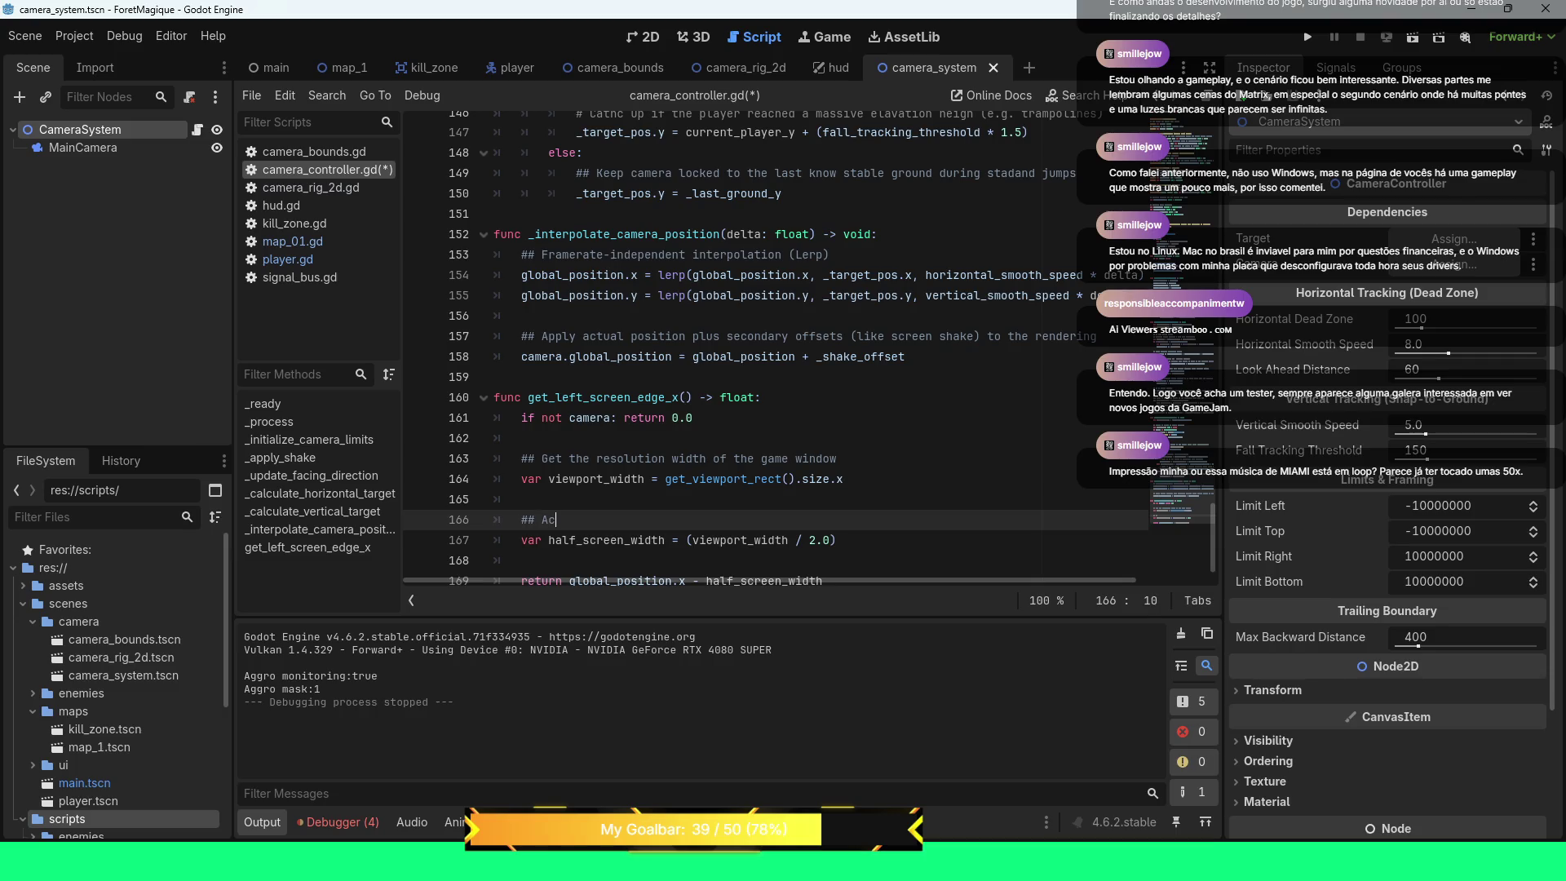
{"action": "type", "text": "count for ca"}
{"action": "type", "text": "mera "}
{"action": "type", "text": "zoom "}
{"action": "type", "text": "(e."}
{"action": "type", "text": "g."}
{"action": "type", "text": ", "}
{"action": "type", "text": "if zoom"}
{"action": "type", "text": " is "}
{"action": "type", "text": "2x"}
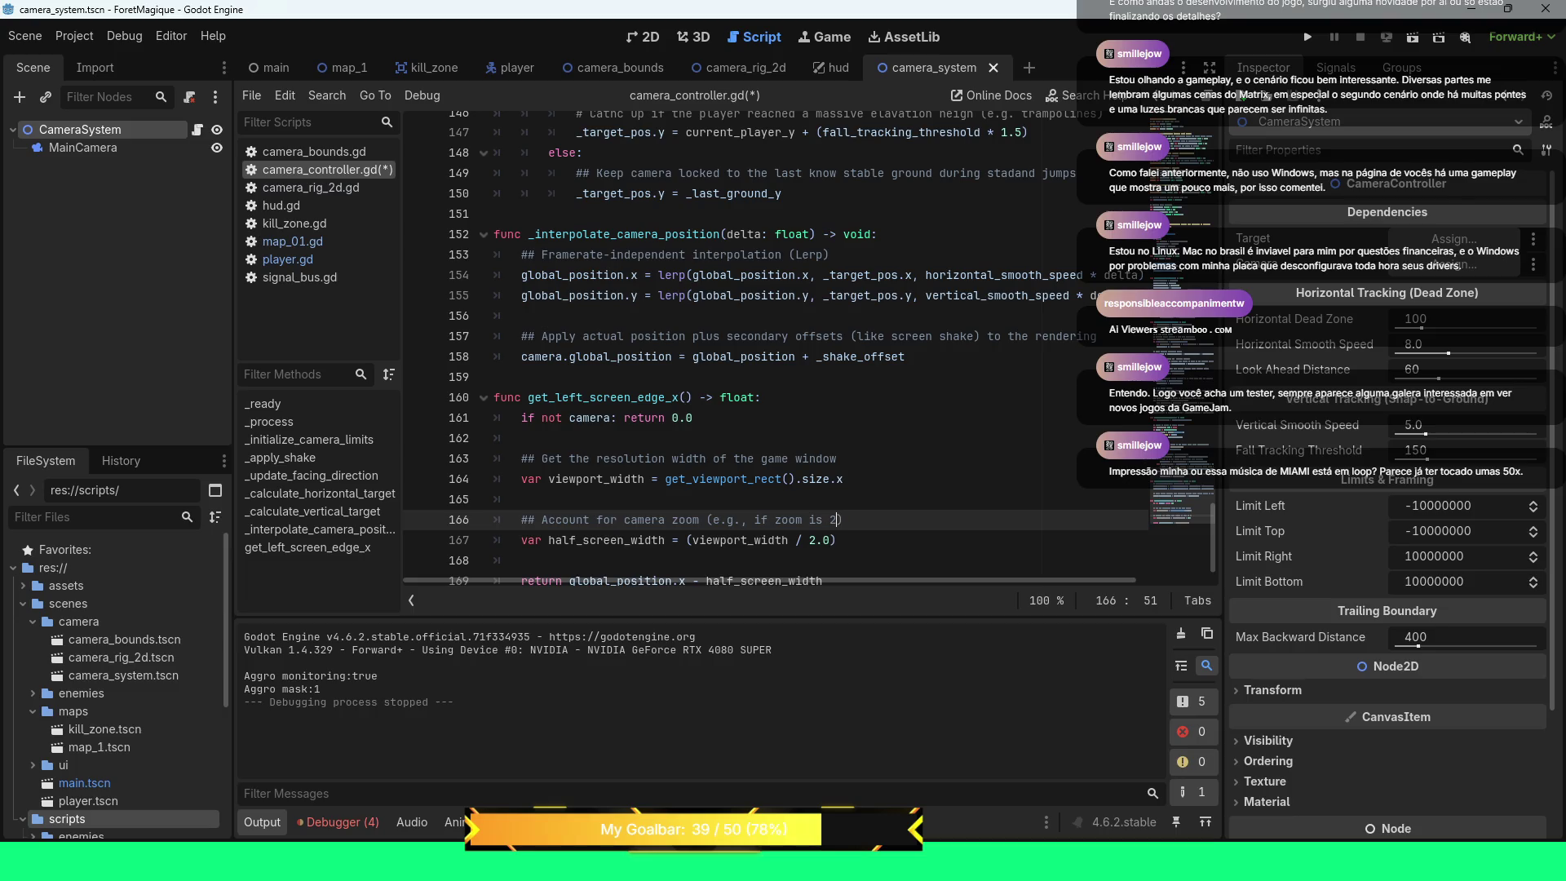
{"action": "type", "text": " the visib"}
{"action": "type", "text": "le "}
{"action": "type", "text": "are is cu"}
{"action": "type", "text": "t in half"}
{"action": "key", "text": "Down"}
{"action": "key", "text": "Down"}
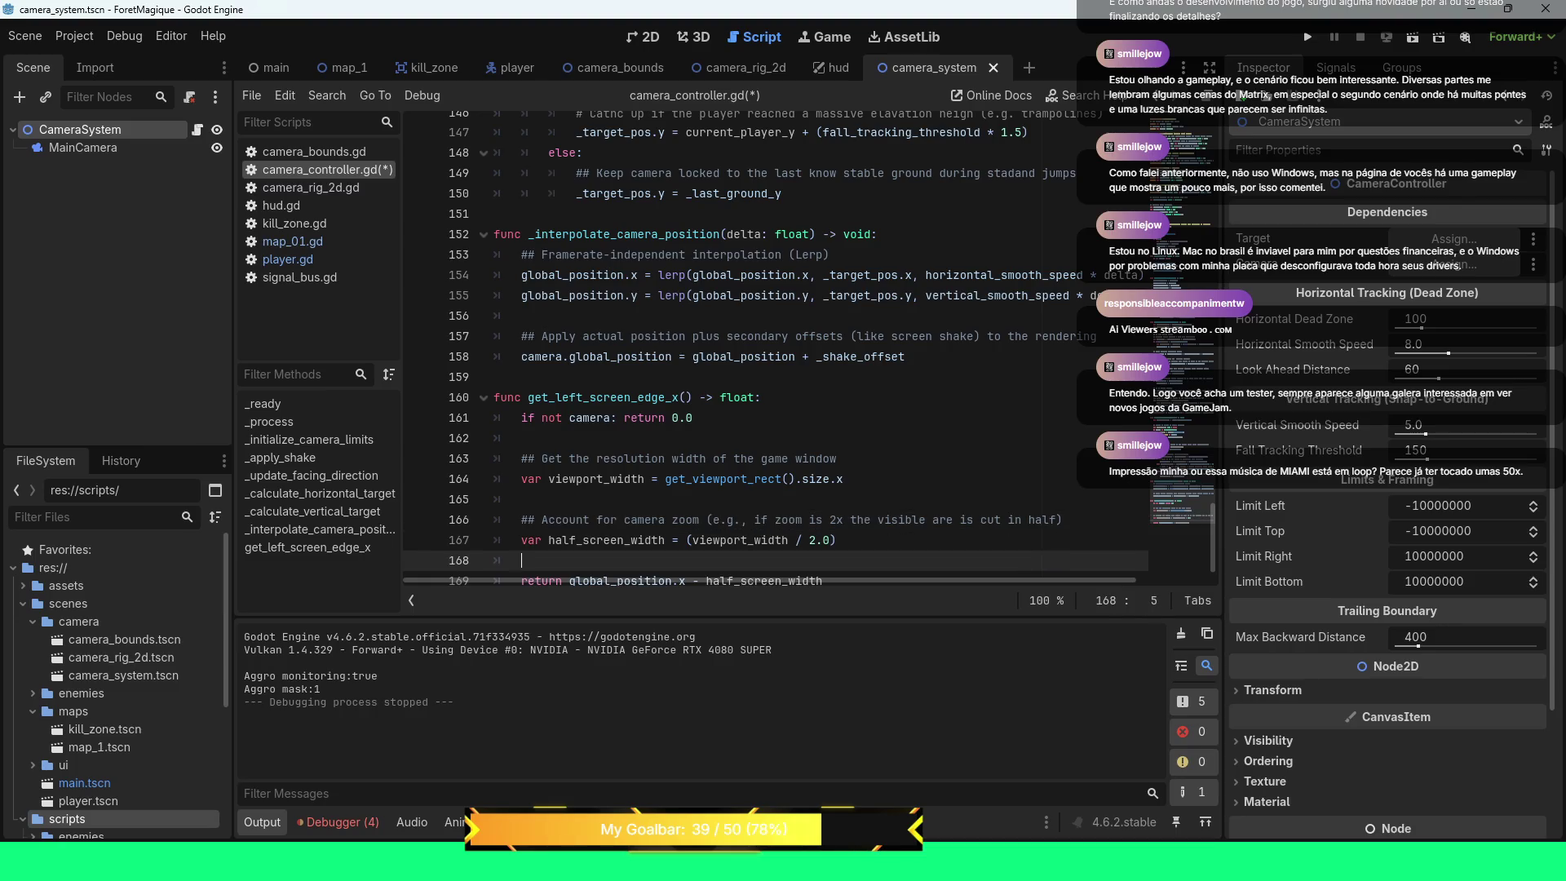
{"action": "key", "text": "Return"}
{"action": "type", "text": "## "}
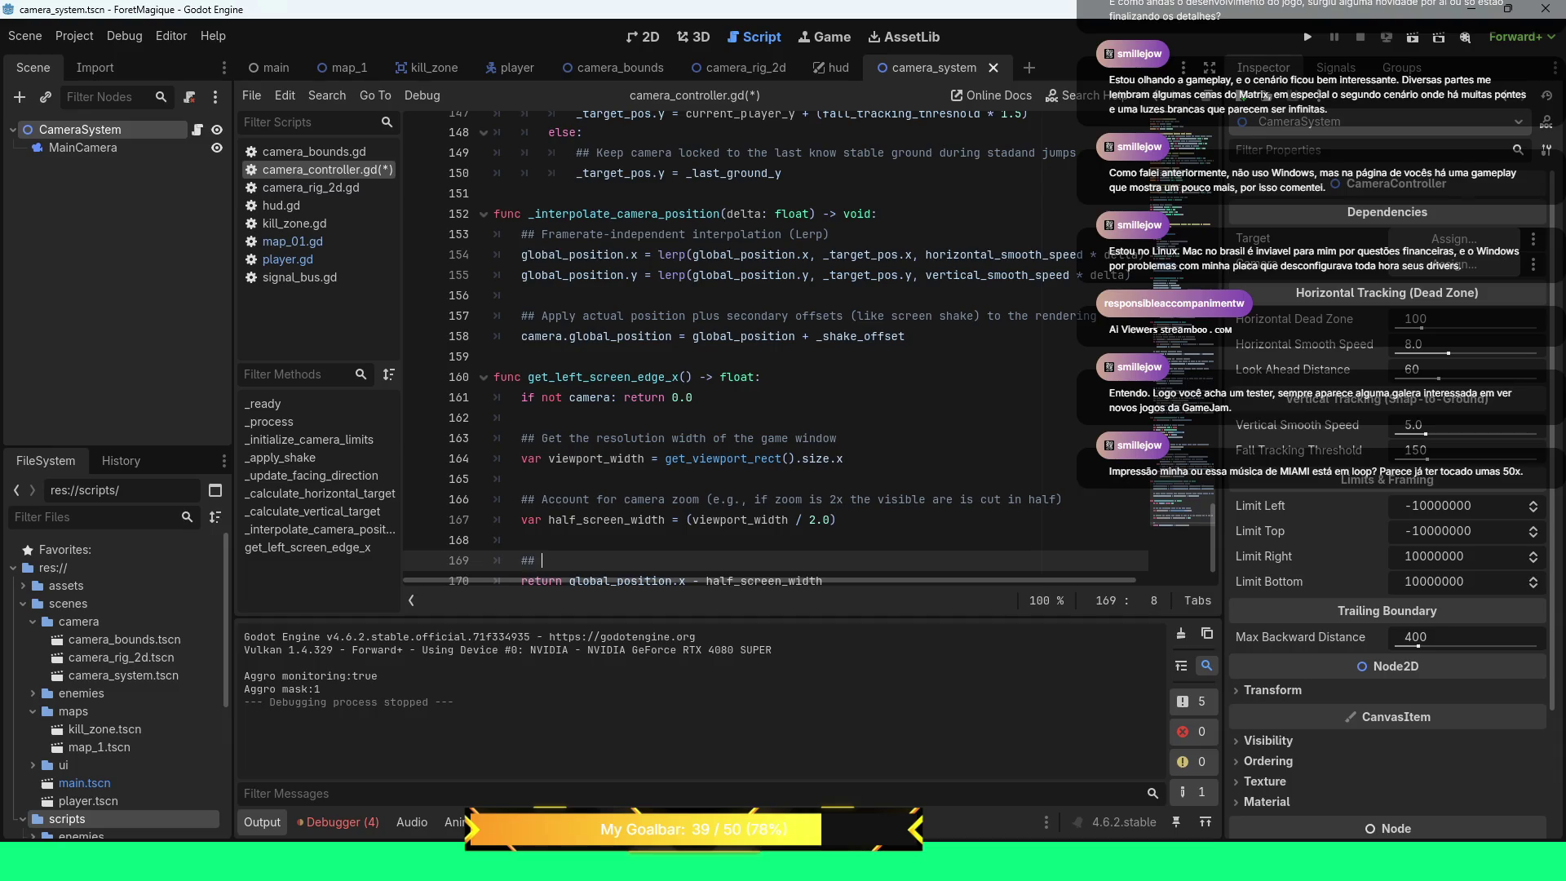
{"action": "type", "text": "Left edge "}
{"action": "type", "text": "is the camera's "}
{"action": "type", "text": "center postition"}
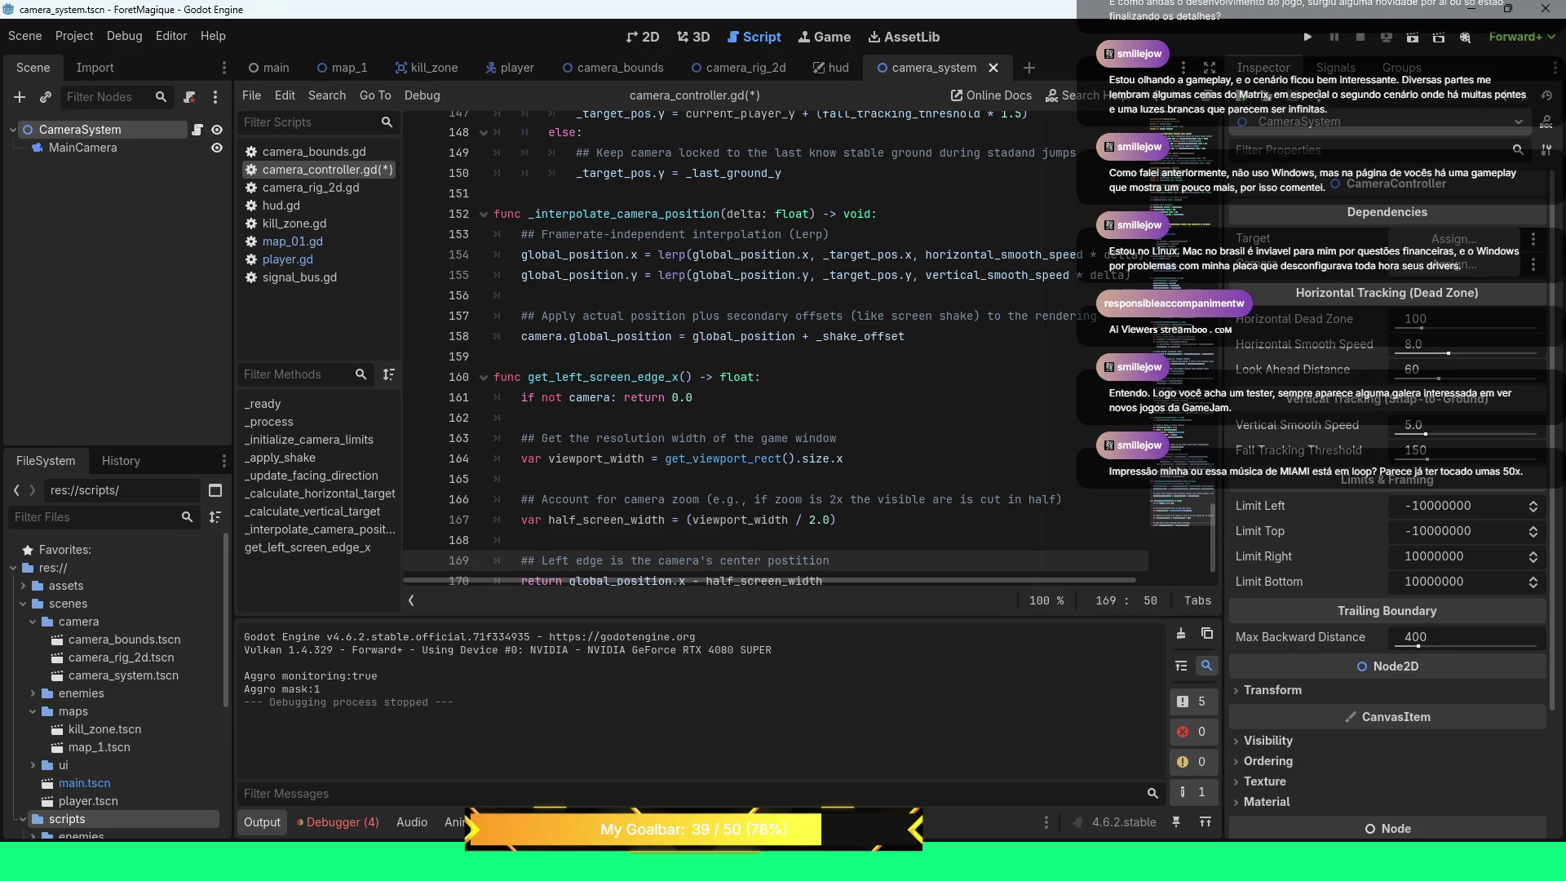
{"action": "type", "text": " minus half "}
{"action": "type", "text": "the screen "}
{"action": "type", "text": "width"}
Delete the commented-out V1 no-offset code, lines 114–124, from camera_controller.gd
{"action": "scroll", "coordinate": [775, 343], "scroll_direction": "up", "scroll_amount": 14}
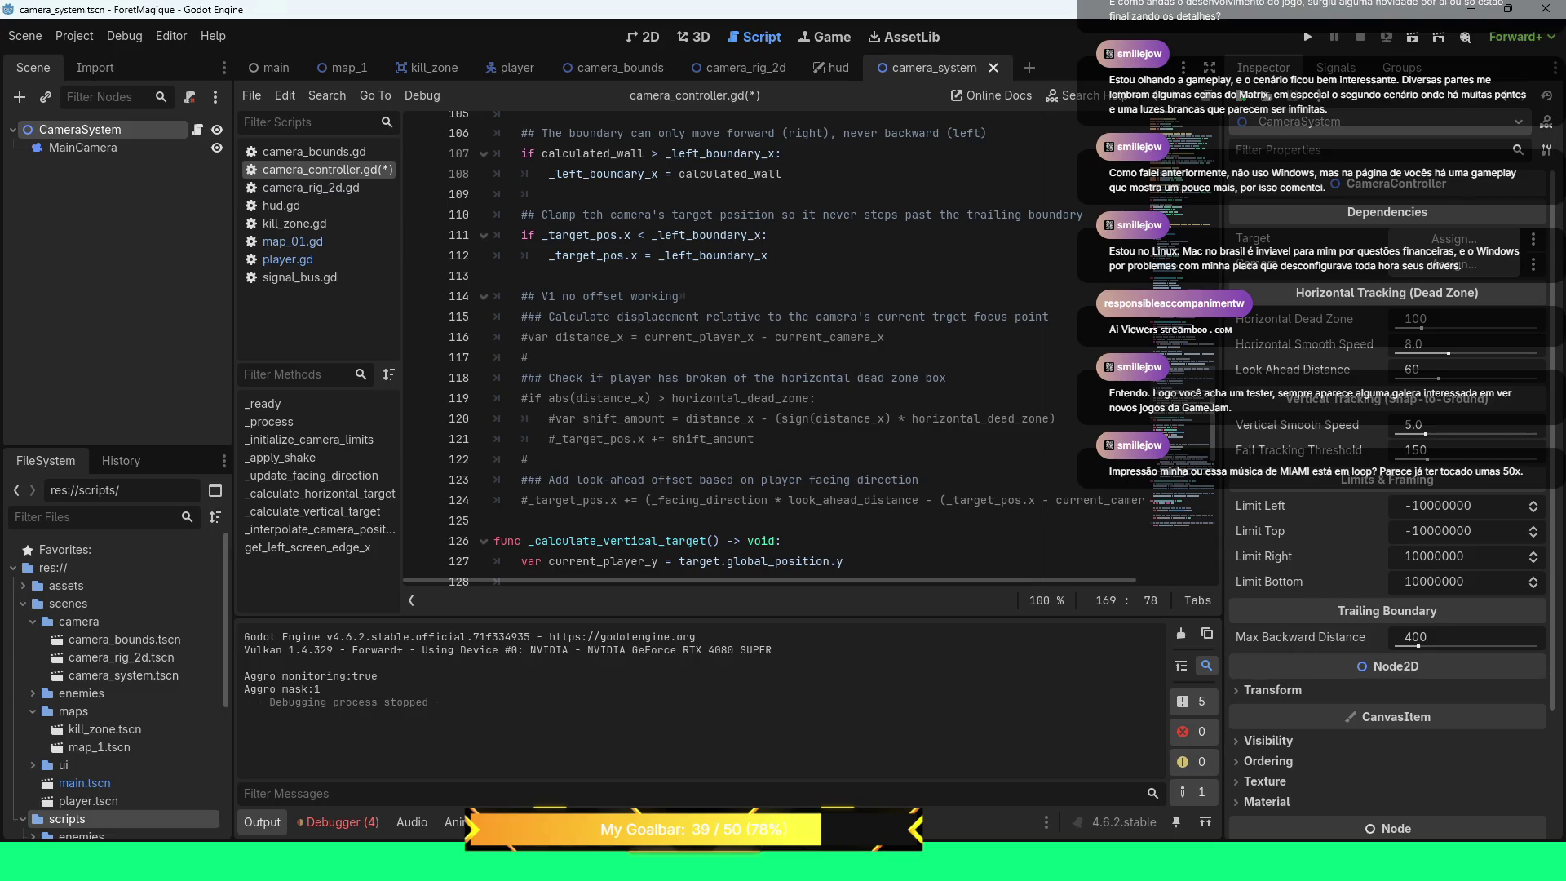
{"action": "scroll", "coordinate": [767, 580], "scroll_direction": "right", "scroll_amount": 3}
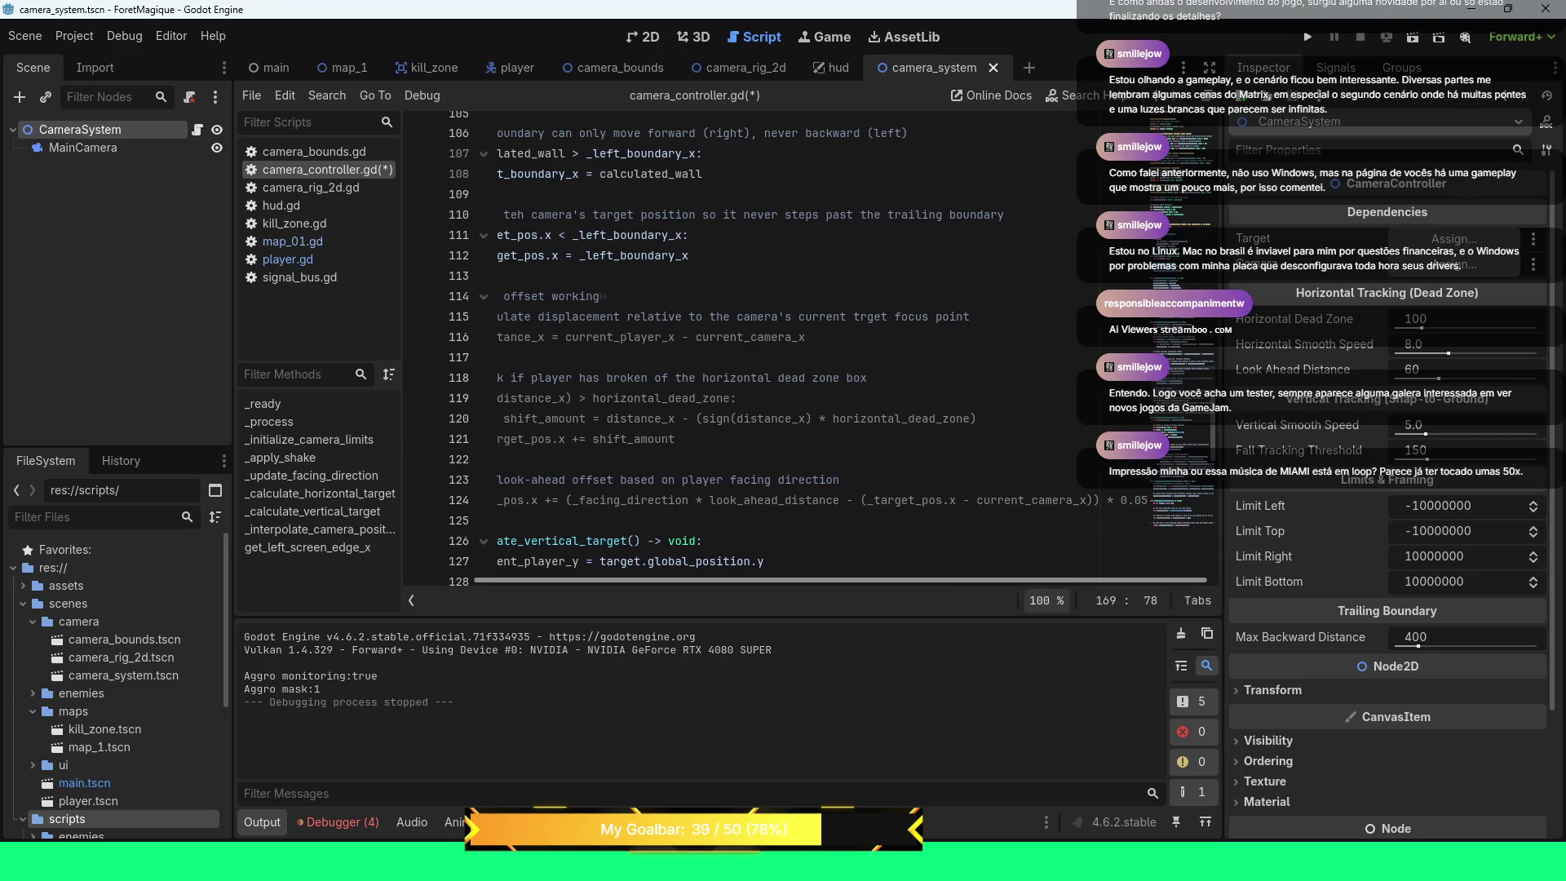
{"action": "mouse_move", "coordinate": [1148, 500]}
{"action": "left_mouse_down"}
{"action": "mouse_move", "coordinate": [506, 500]}
{"action": "mouse_move", "coordinate": [494, 318]}
{"action": "left_mouse_up"}
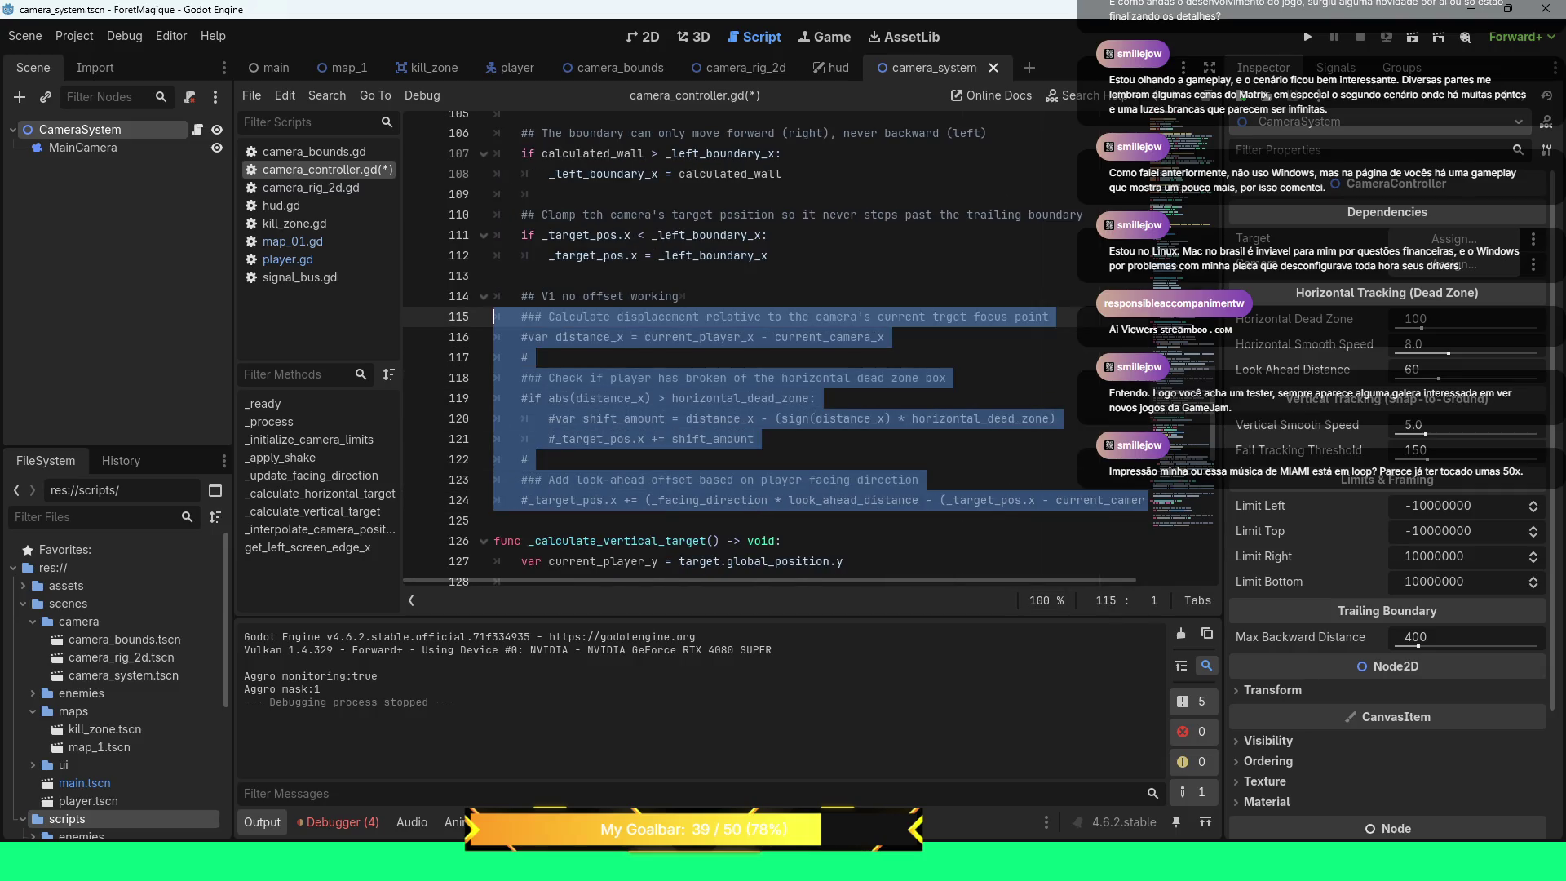
{"action": "key", "text": "shift+Up"}
{"action": "key", "text": "BackSpace"}
{"action": "key", "text": "BackSpace"}
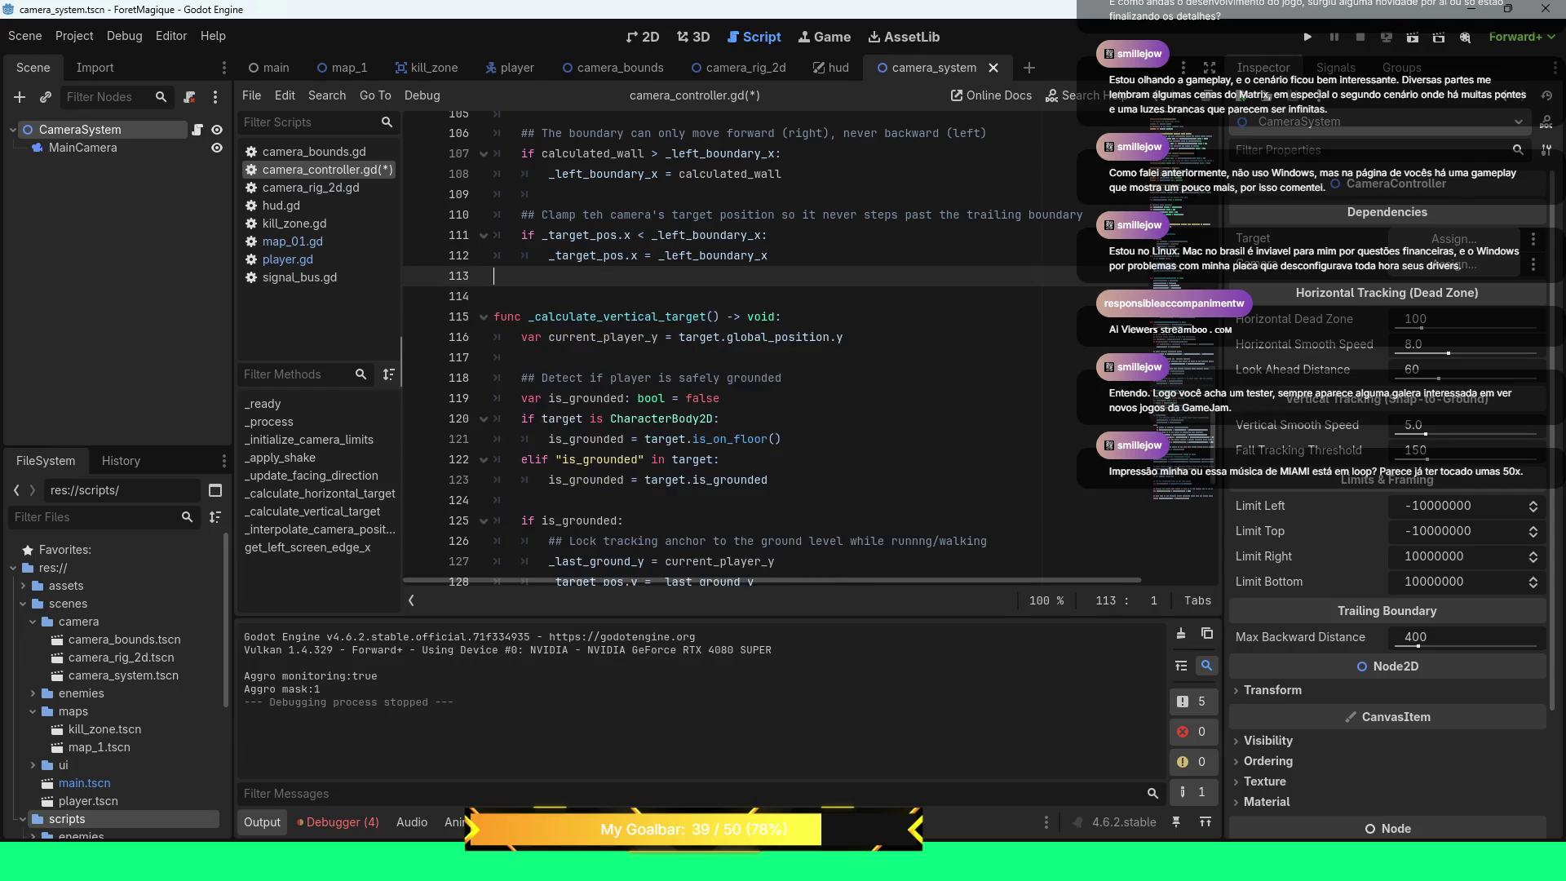
{"action": "key", "text": "Left"}
Save camera_controller.gd with Ctrl+S and switch to the player scene's script
{"action": "scroll", "coordinate": [775, 343], "scroll_direction": "up", "scroll_amount": 10}
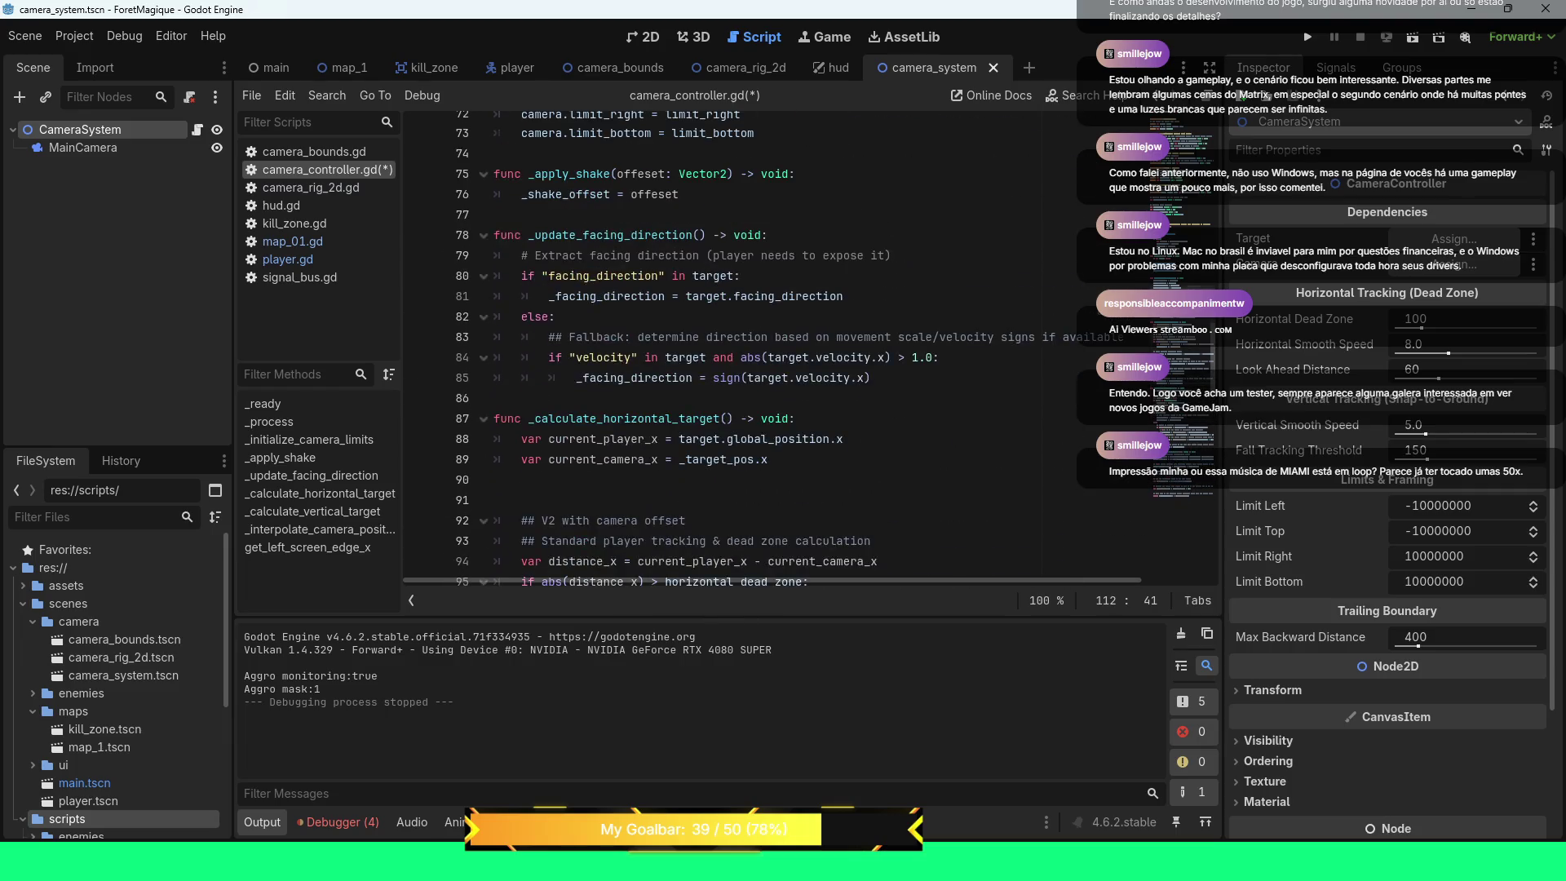
{"action": "scroll", "coordinate": [775, 343], "scroll_direction": "up", "scroll_amount": 11}
{"action": "left_click", "coordinate": [707, 357]}
{"action": "key", "text": "ctrl+s"}
{"action": "left_click", "coordinate": [509, 68]}
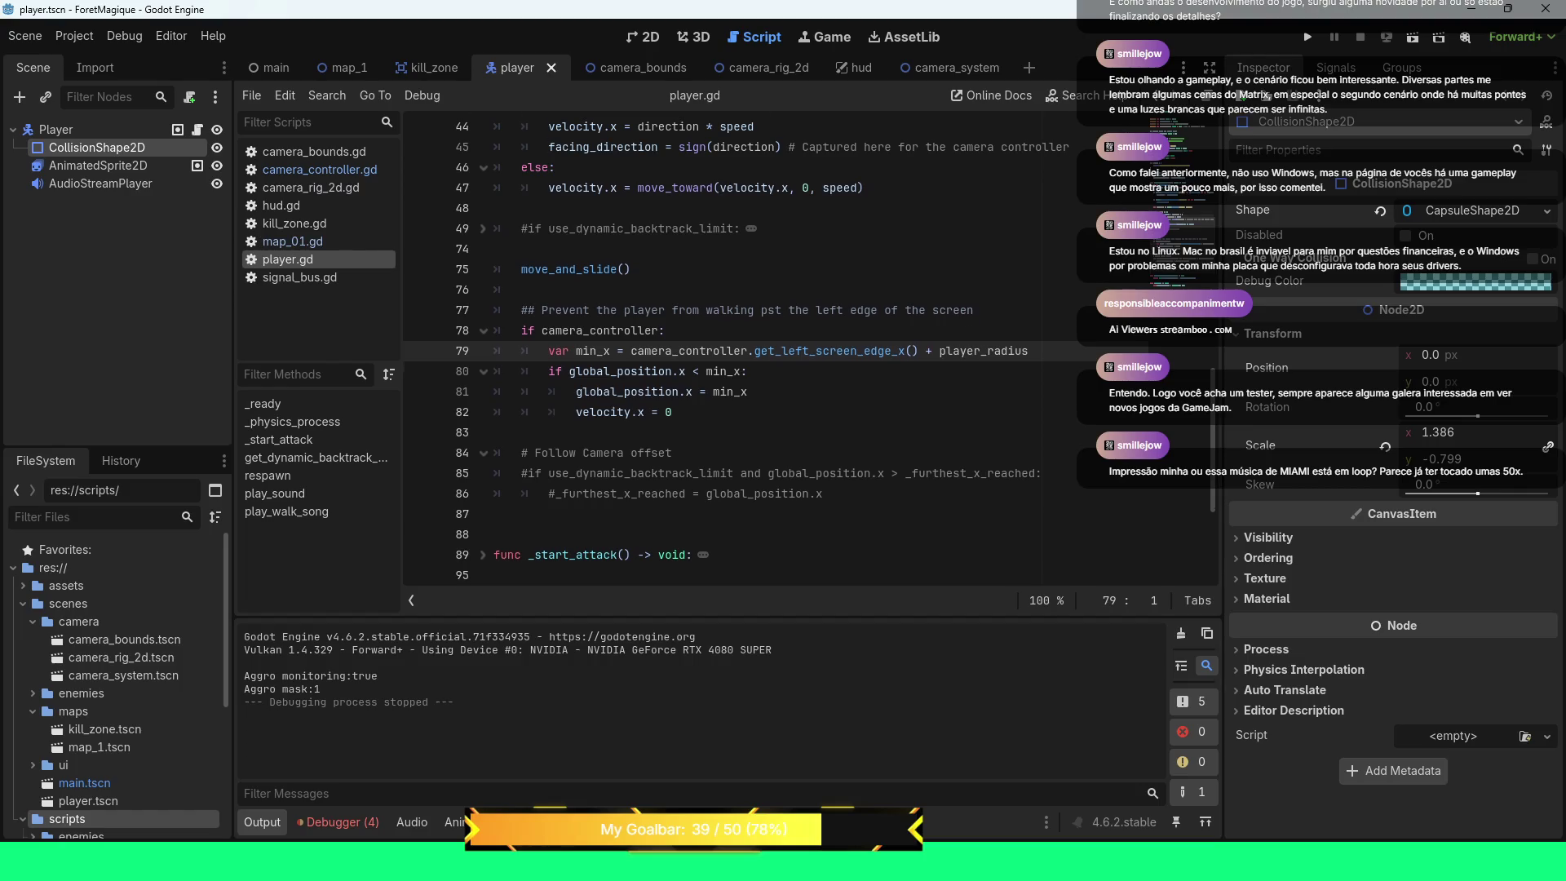
{"action": "scroll", "coordinate": [810, 350], "scroll_direction": "up", "scroll_amount": 3}
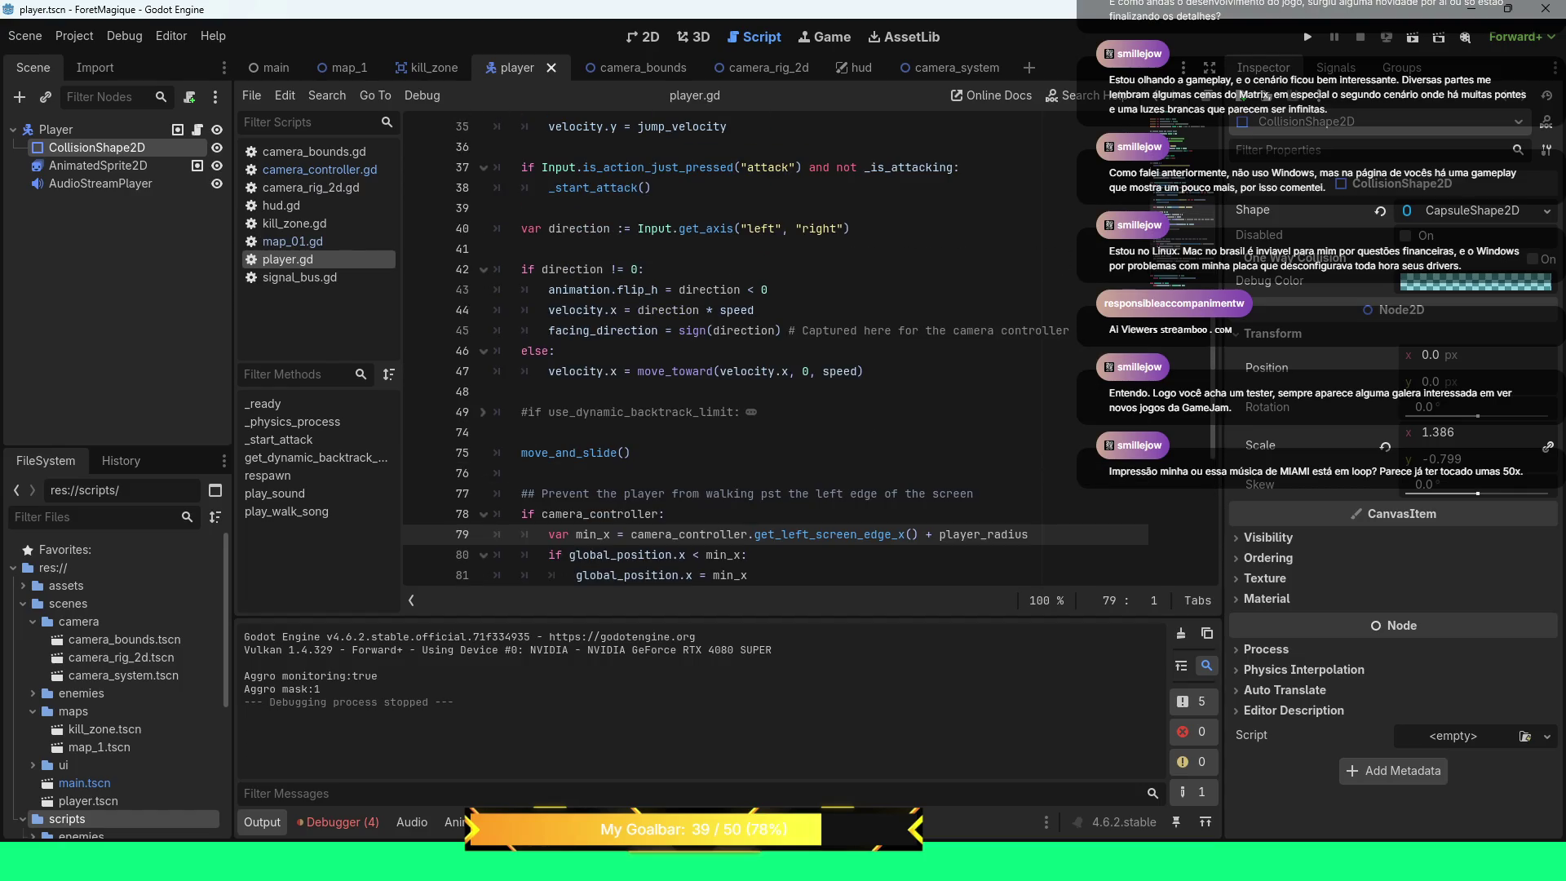
{"action": "scroll", "coordinate": [734, 351], "scroll_direction": "down", "scroll_amount": 3}
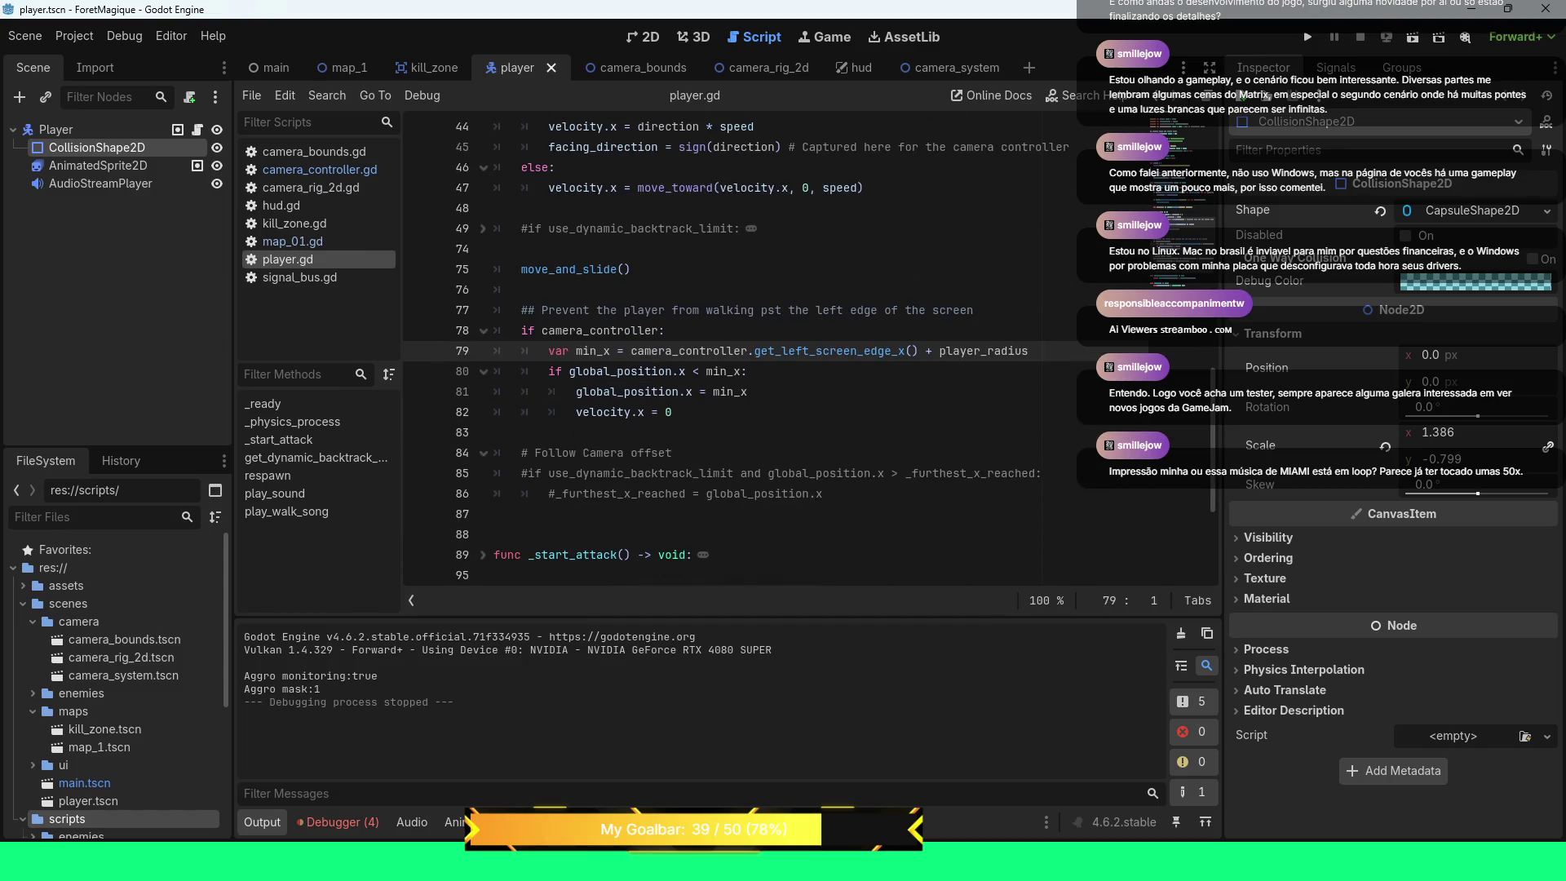
{"action": "scroll", "coordinate": [810, 350], "scroll_direction": "up", "scroll_amount": 2}
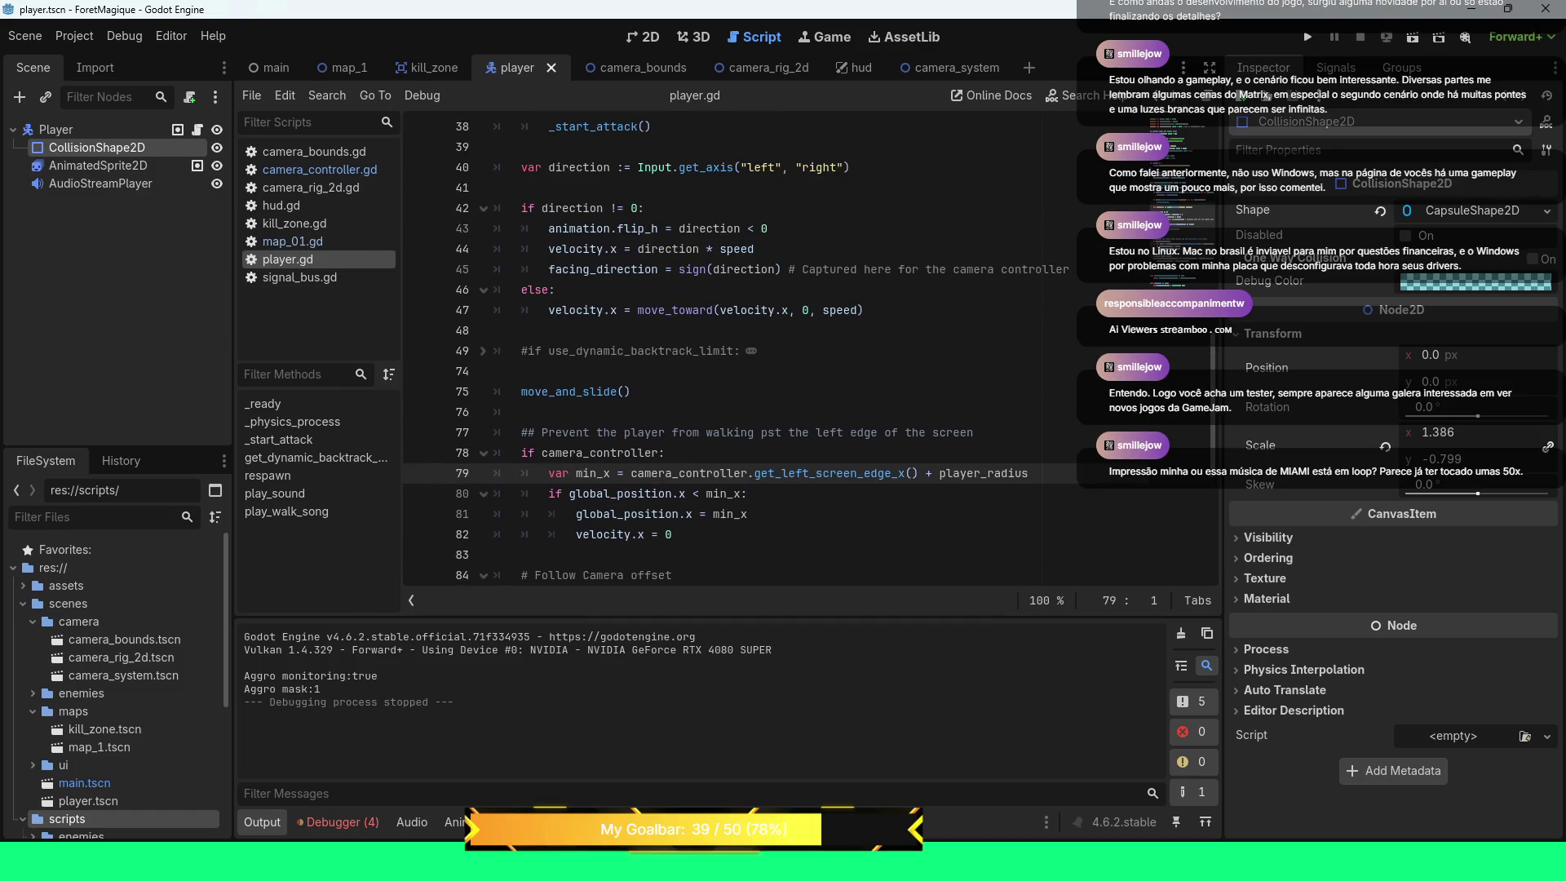
{"action": "scroll", "coordinate": [810, 351], "scroll_direction": "up", "scroll_amount": 4}
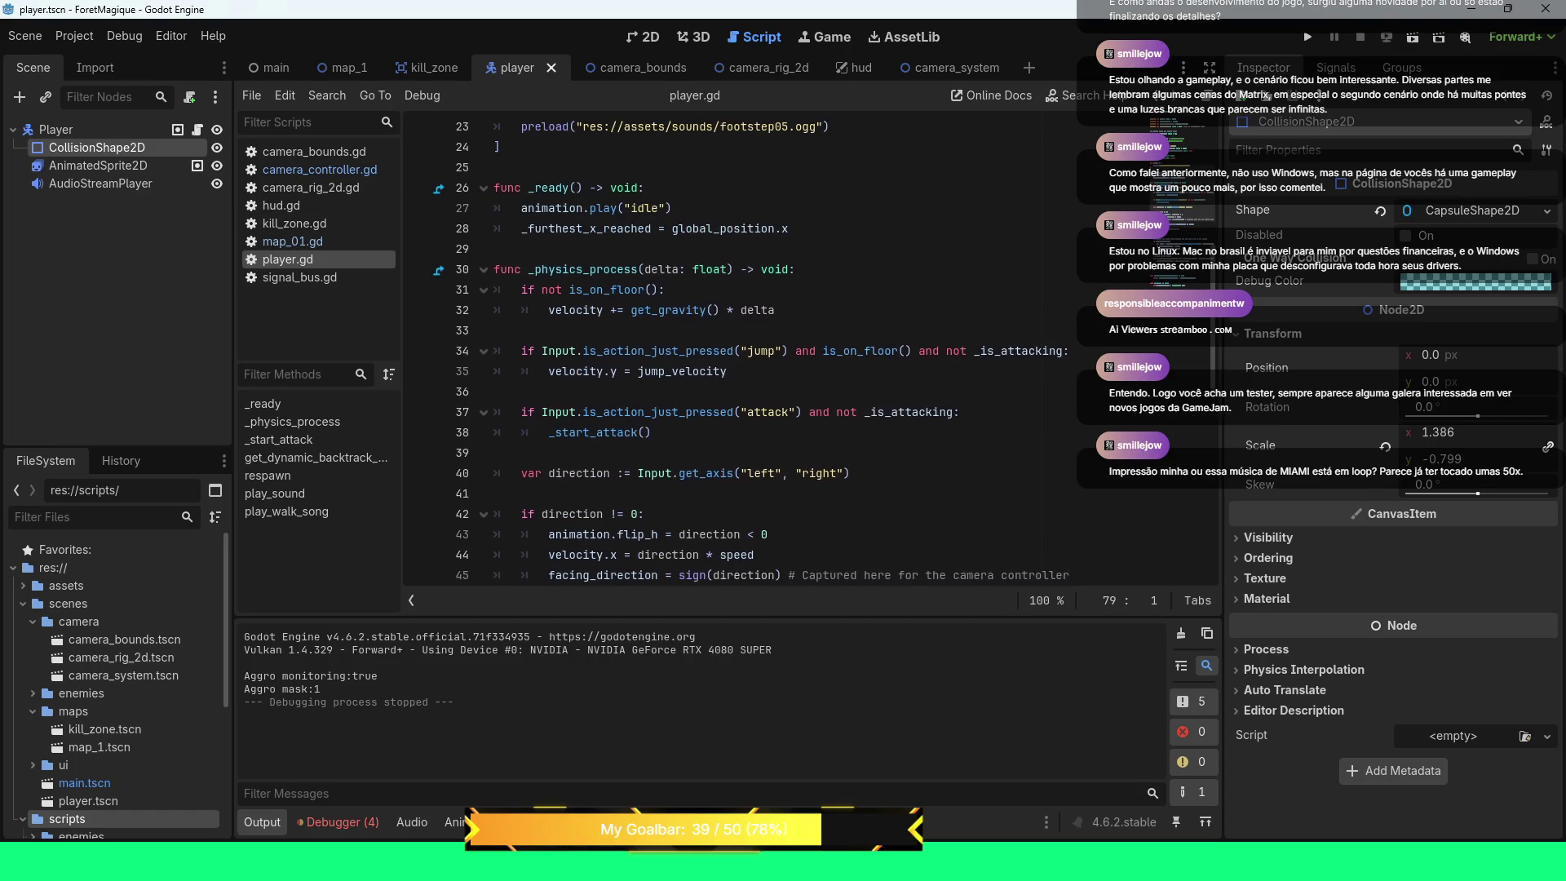
{"action": "scroll", "coordinate": [734, 350], "scroll_direction": "down", "scroll_amount": 2}
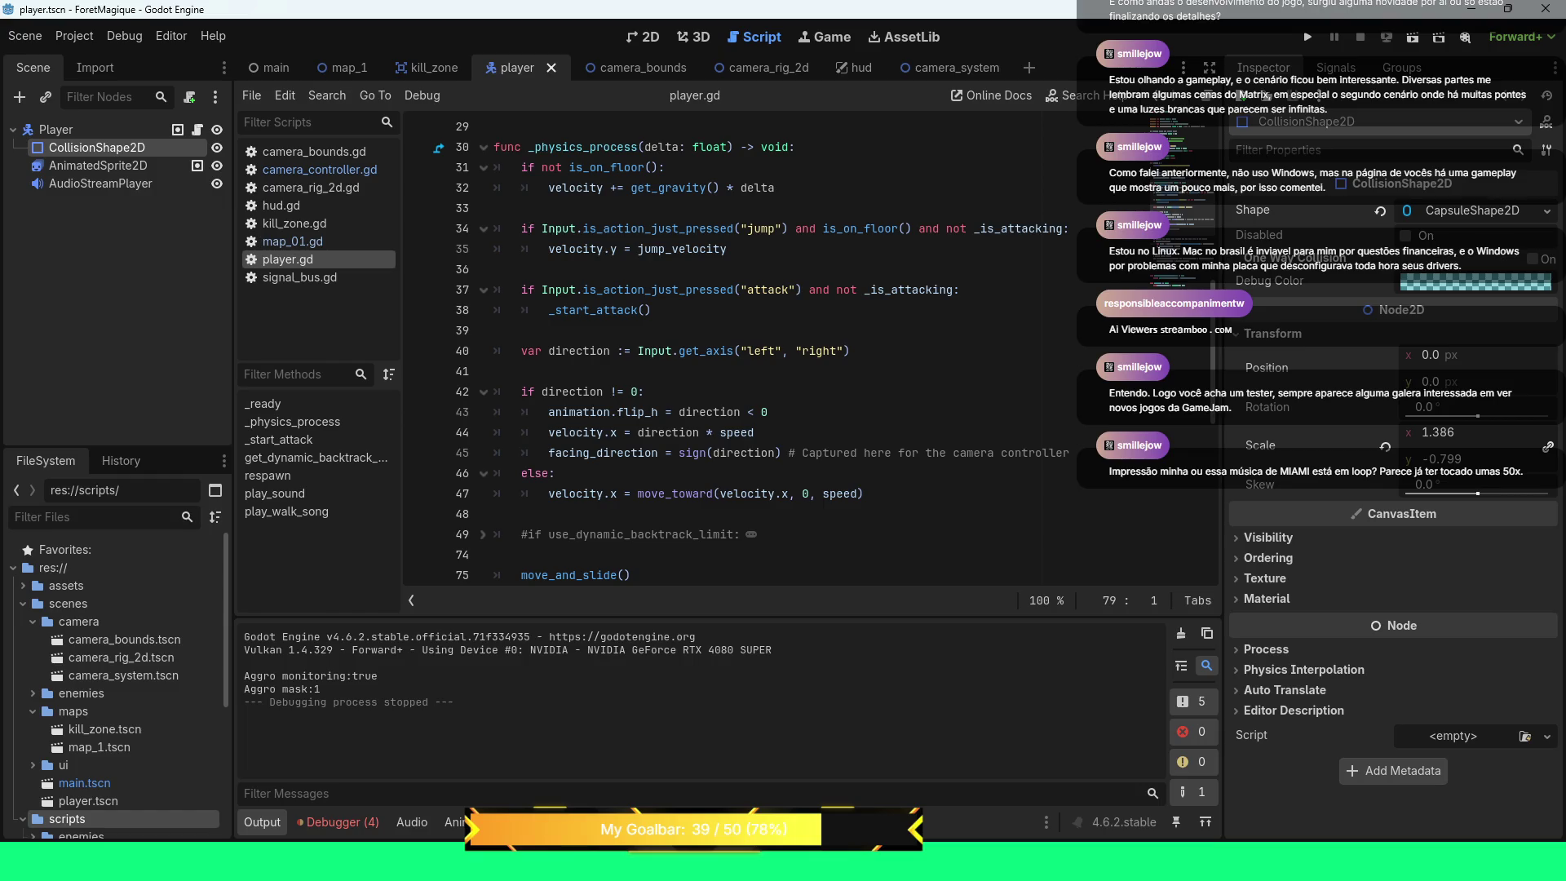
{"action": "scroll", "coordinate": [734, 351], "scroll_direction": "down", "scroll_amount": 4}
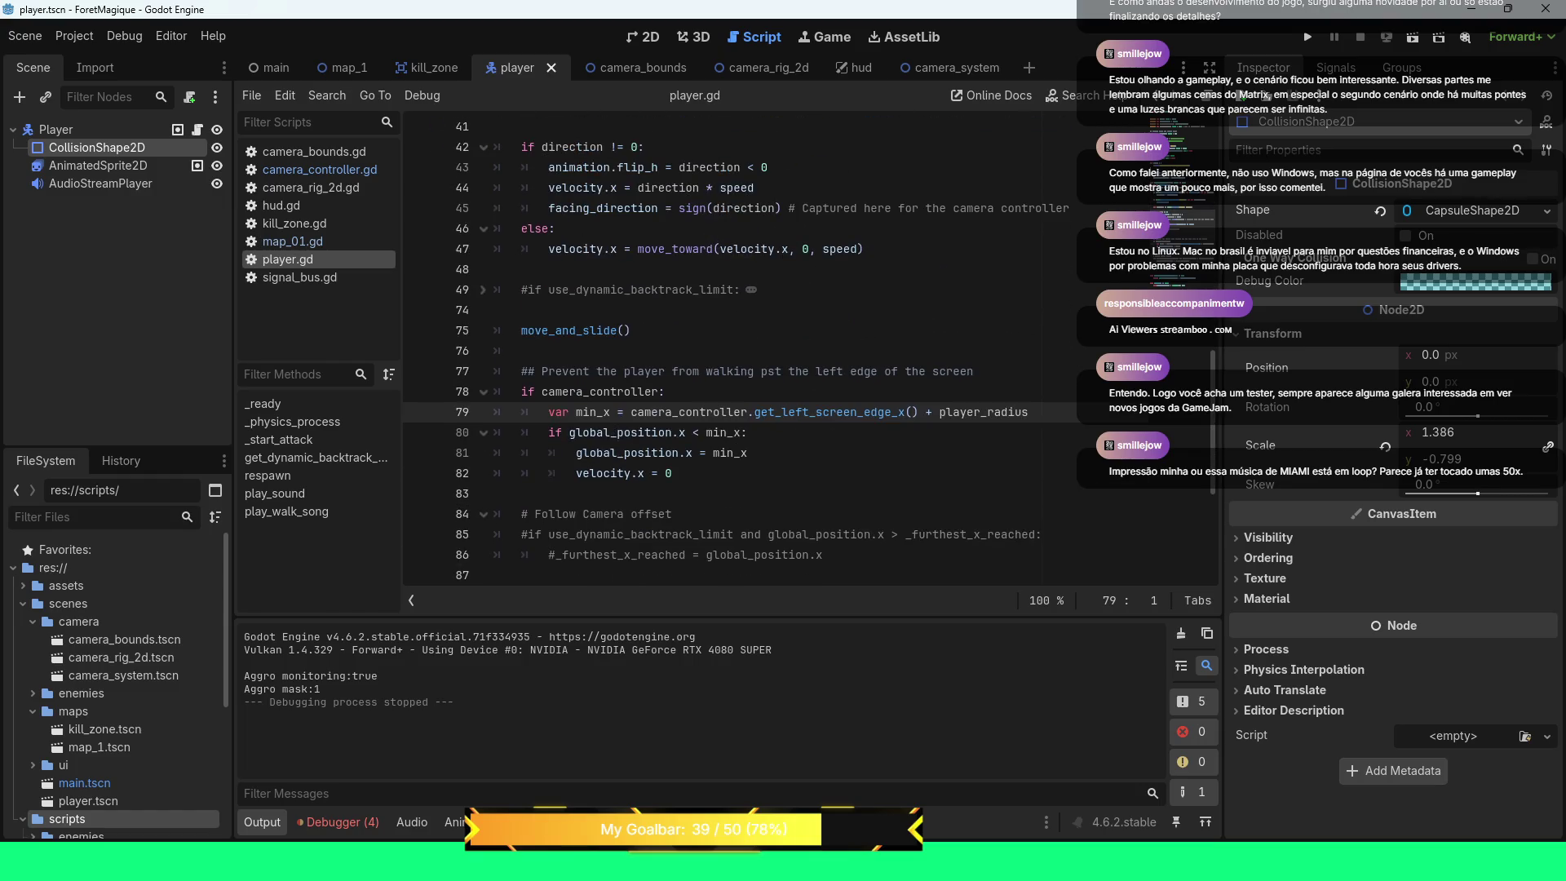
{"action": "scroll", "coordinate": [734, 351], "scroll_direction": "down", "scroll_amount": 4}
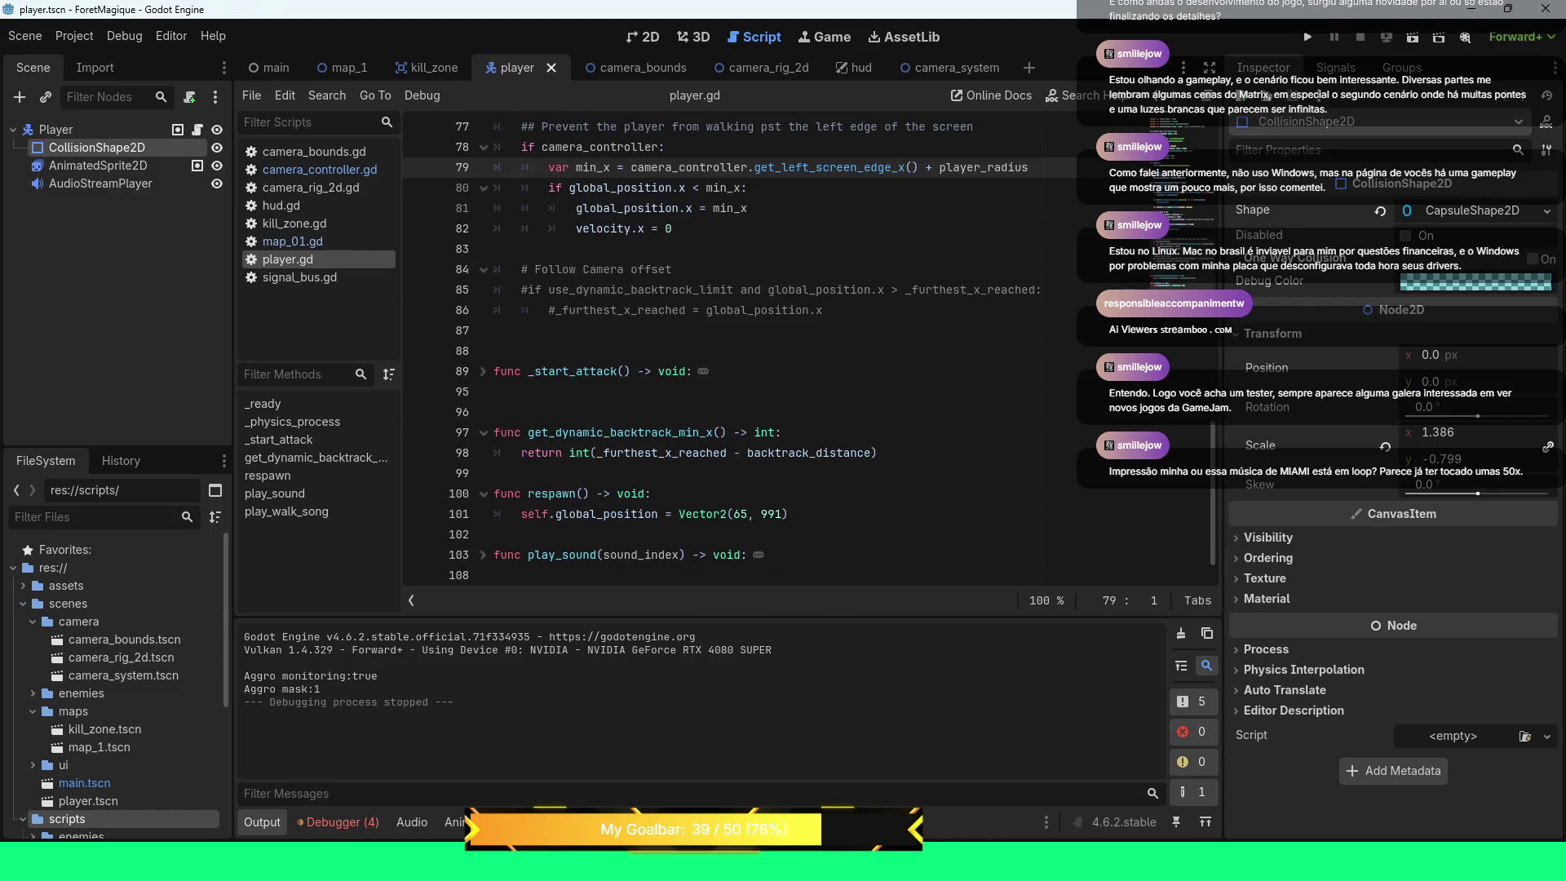
{"action": "scroll", "coordinate": [808, 351], "scroll_direction": "down", "scroll_amount": 1}
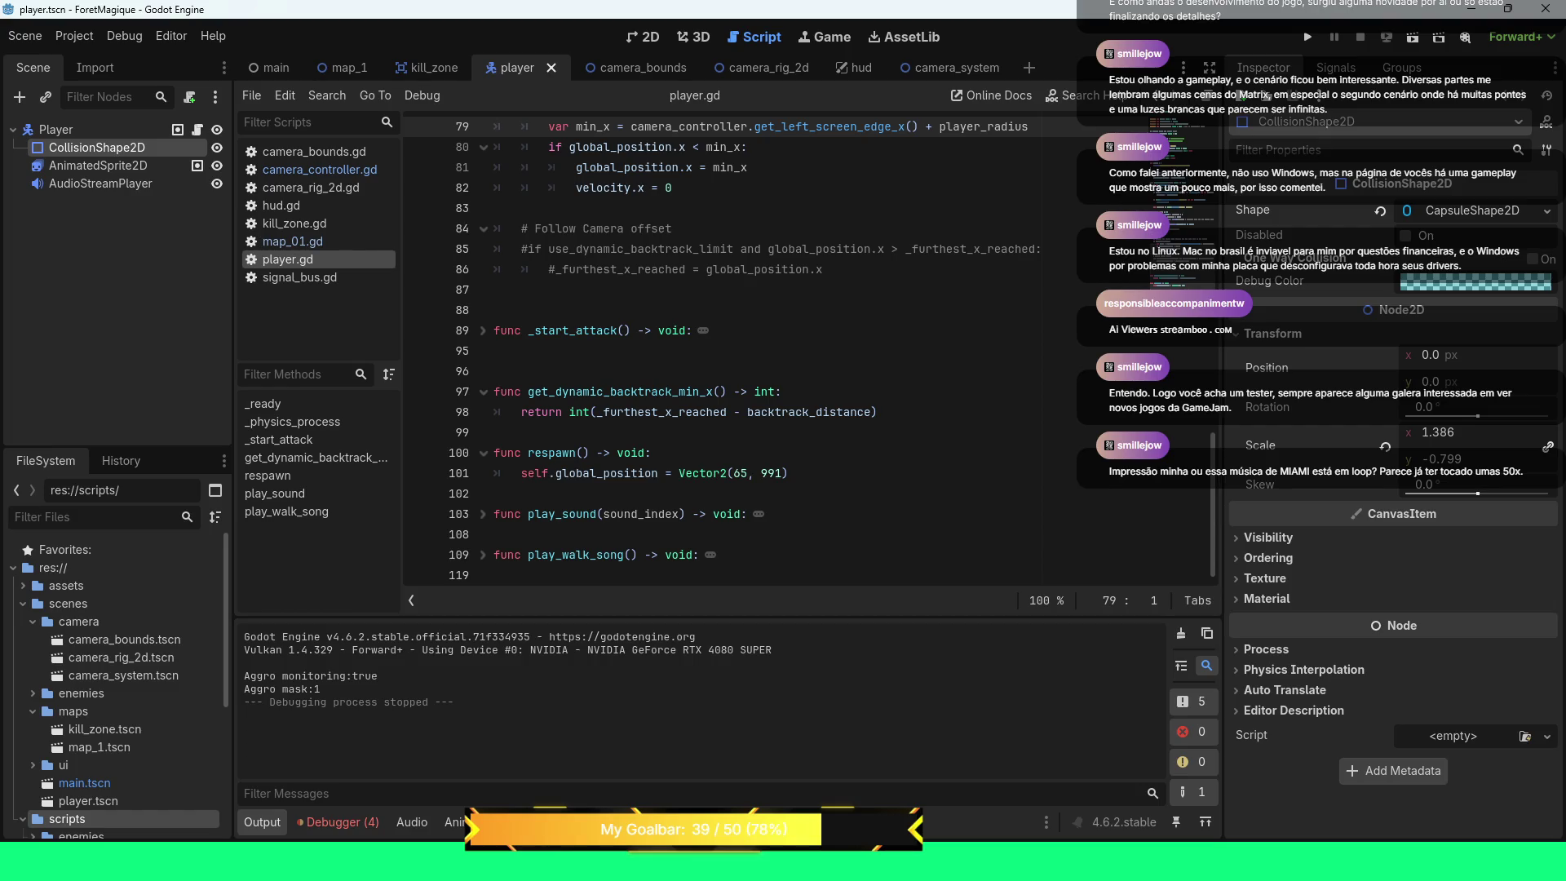
Check the idle animation frames on the player's AnimatedSprite2D
{"action": "left_click", "coordinate": [98, 165]}
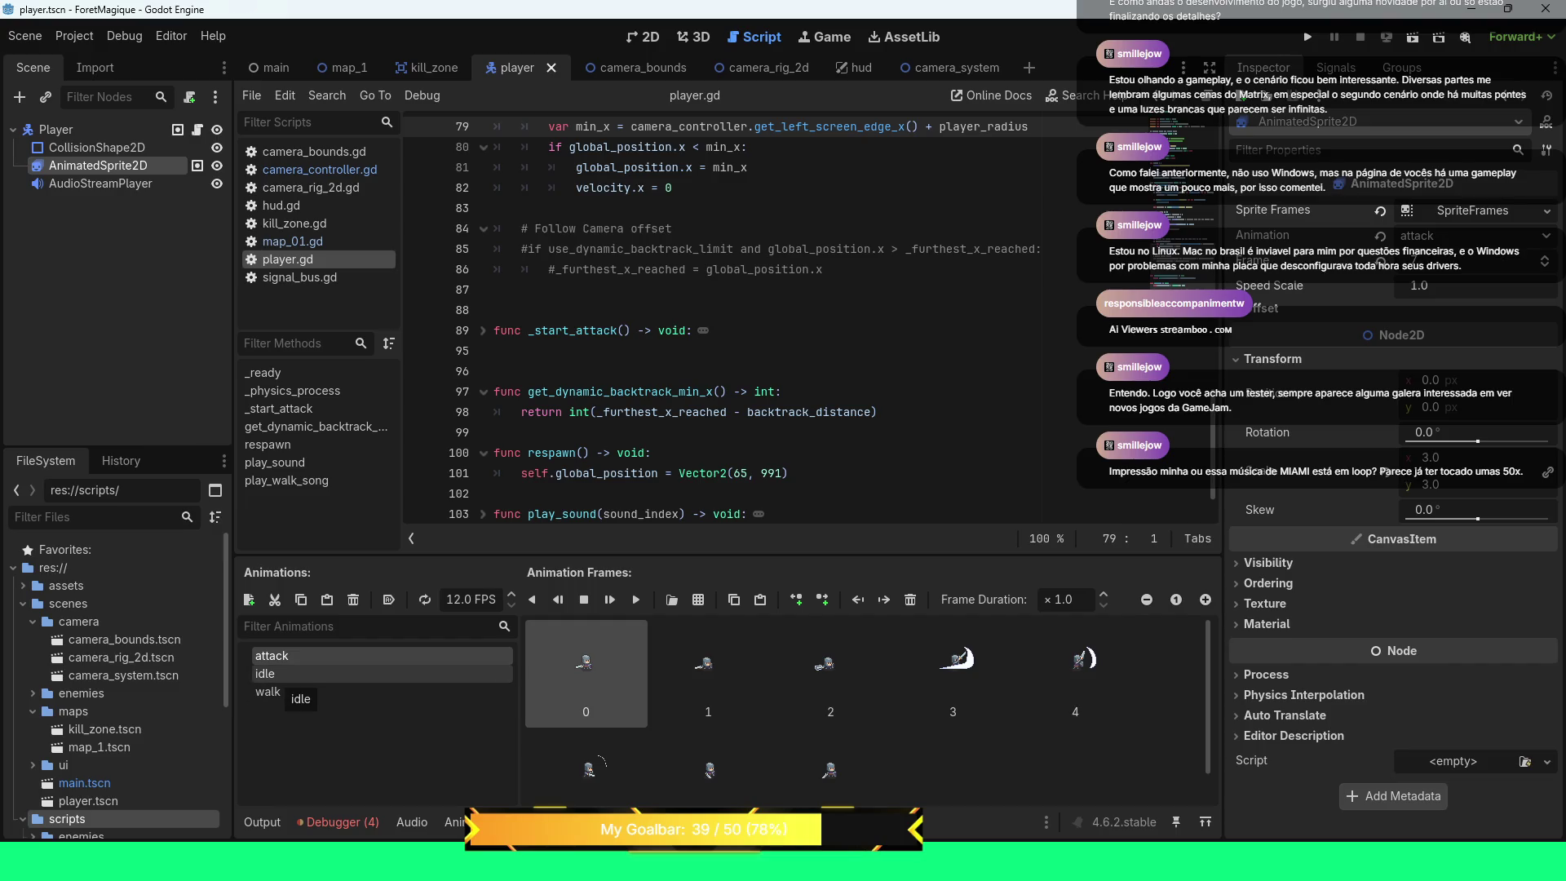
{"action": "left_click", "coordinate": [276, 673]}
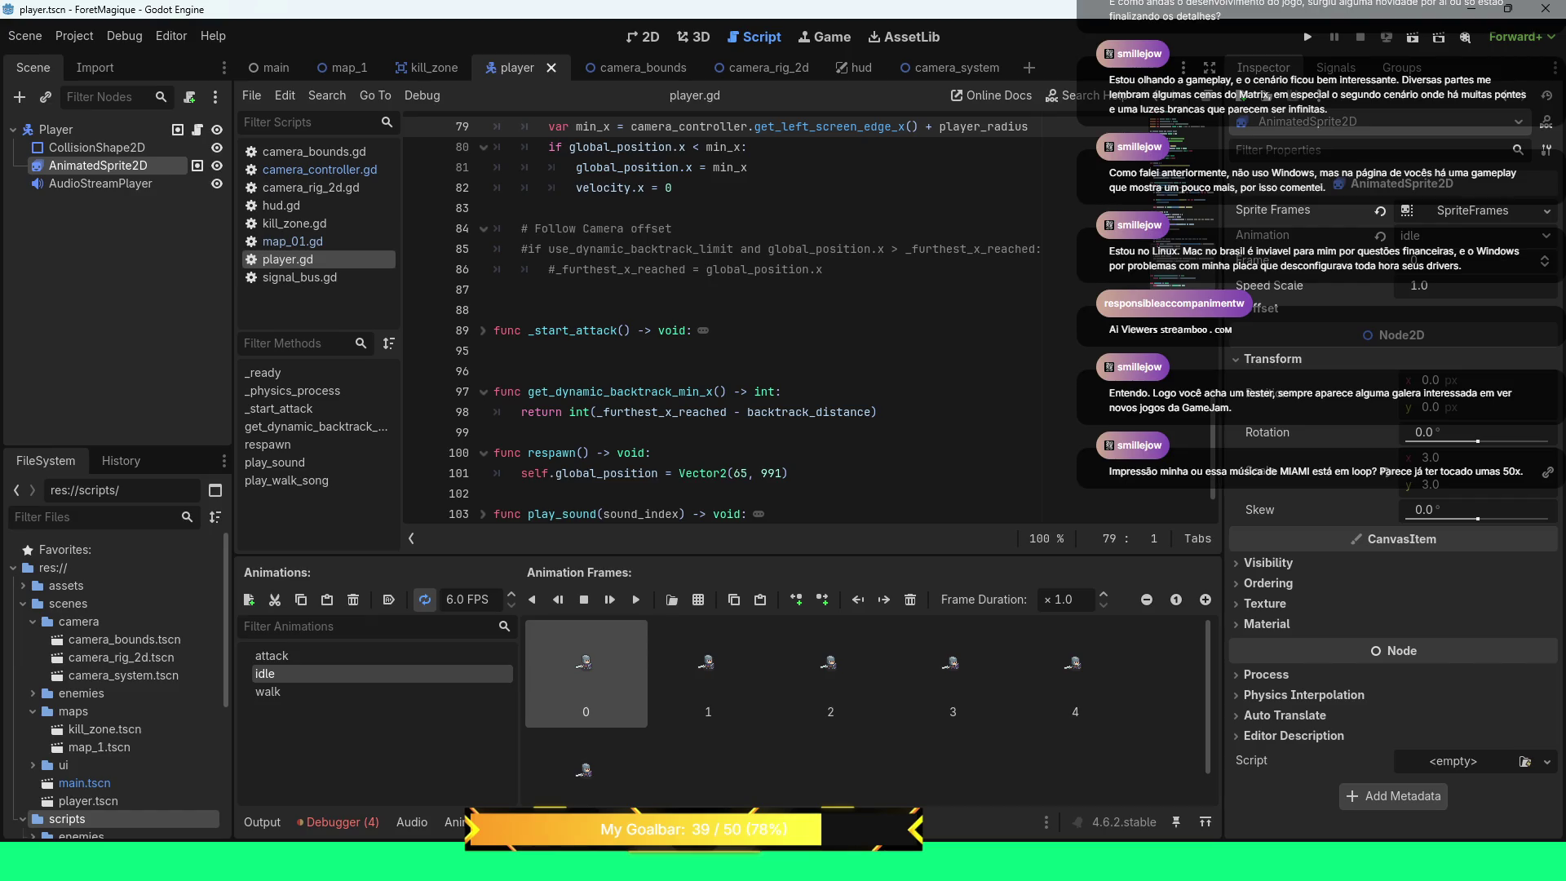
{"action": "left_click", "coordinate": [498, 310]}
Add animation.play("idle") under the else branch after line 47, then run with F5
{"action": "scroll", "coordinate": [808, 318], "scroll_direction": "up", "scroll_amount": 4}
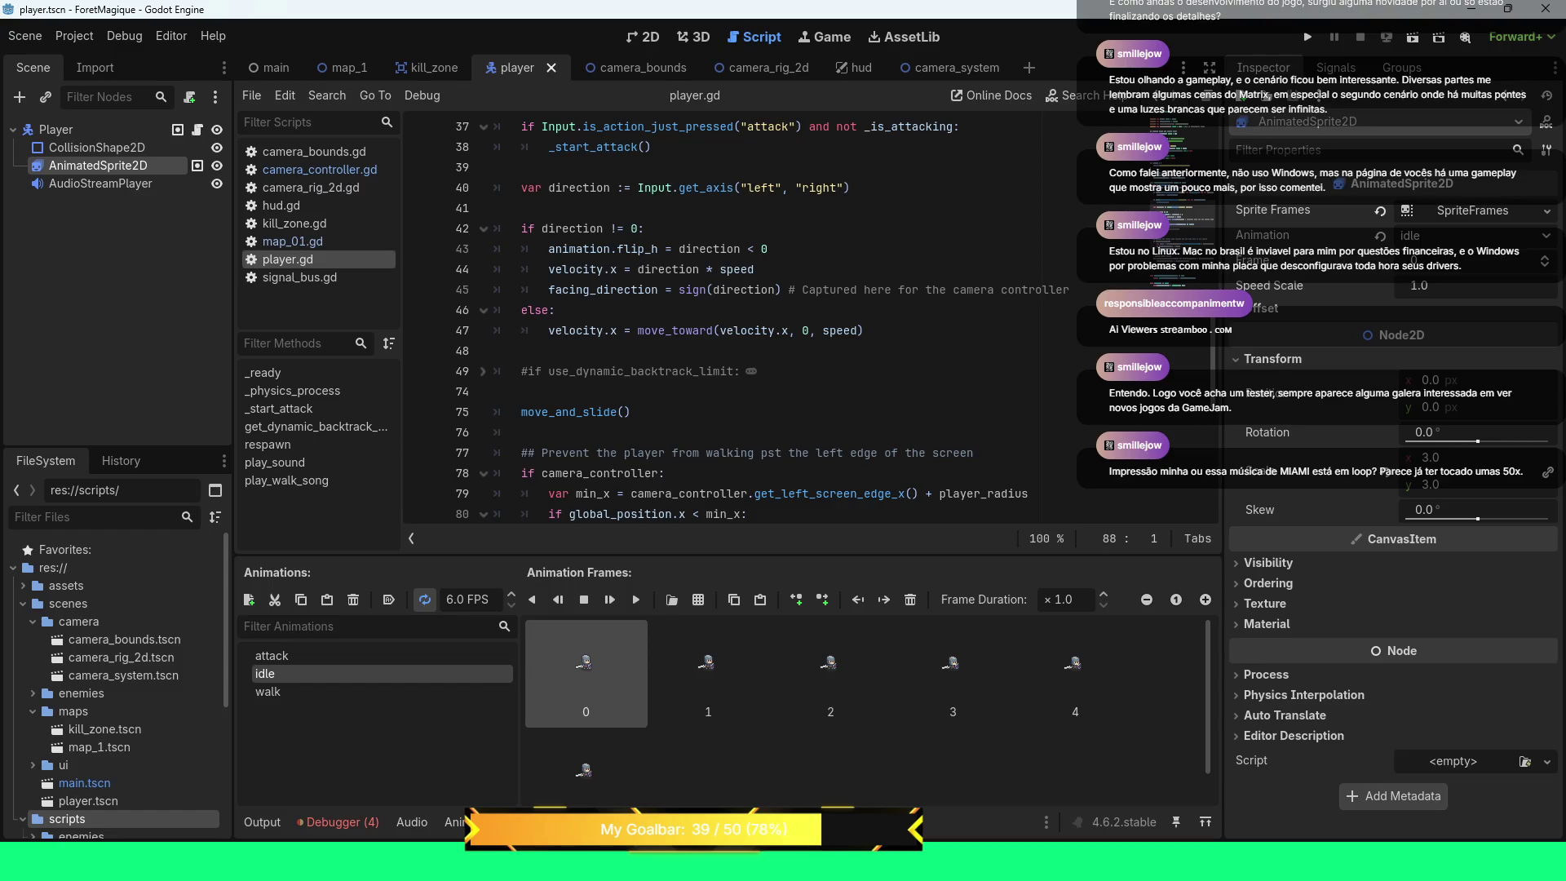
{"action": "left_click", "coordinate": [864, 331]}
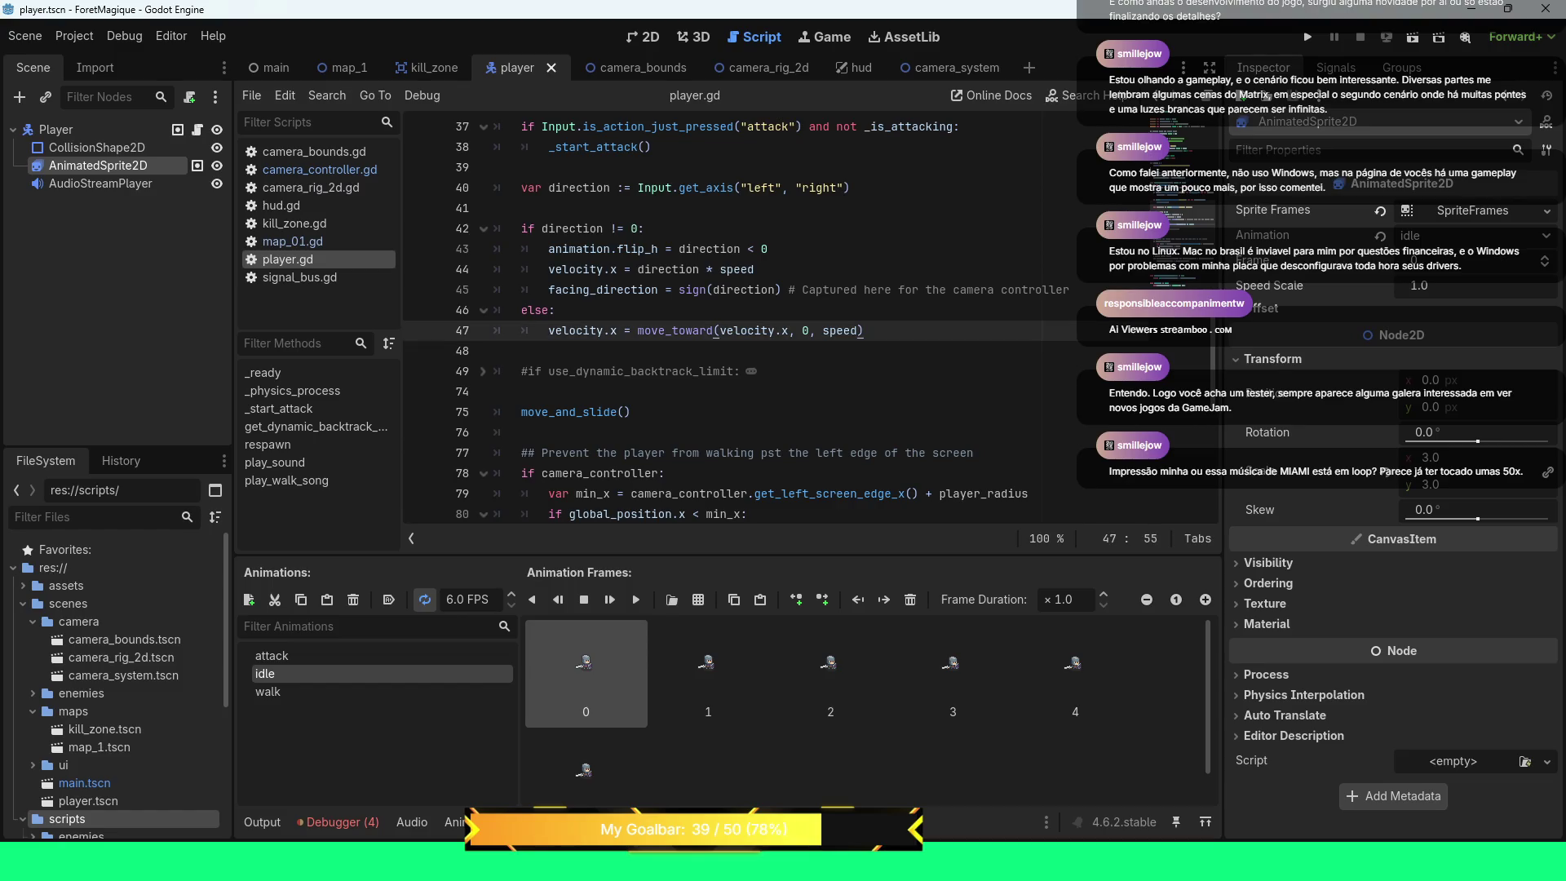
{"action": "key", "text": "Return"}
{"action": "type", "text": "animation.pl"}
{"action": "key", "text": "Return"}
{"action": "key", "text": "Down"}
{"action": "key", "text": "Down"}
{"action": "key", "text": "Up"}
{"action": "key", "text": "Return"}
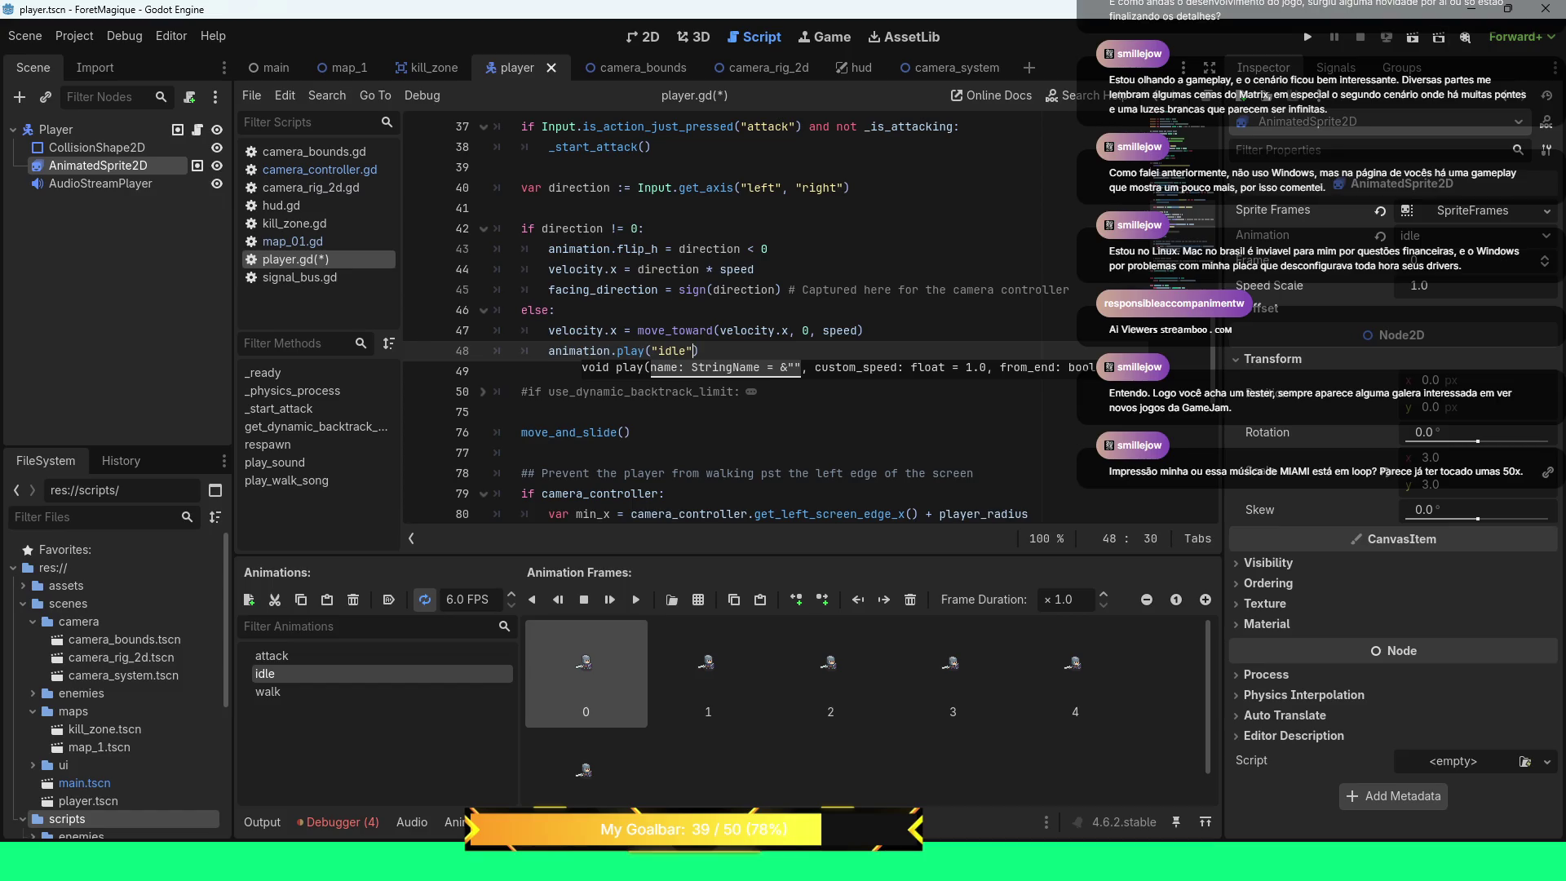
{"action": "key", "text": "F5"}
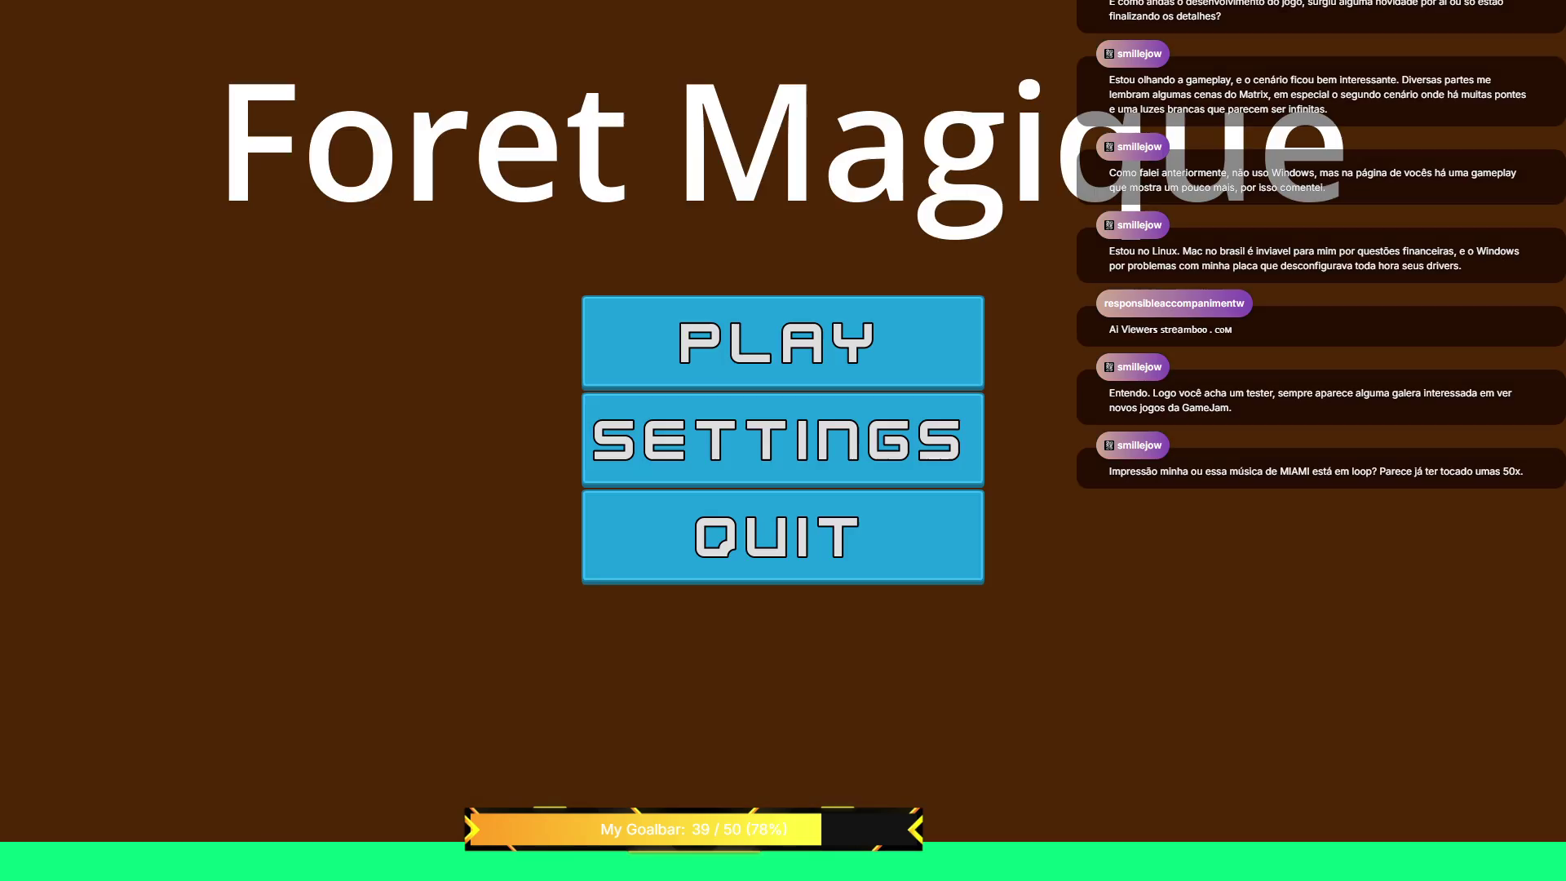
Start the game, walk the knight right and left, swing at the slime with x, then close it with Alt+F4
{"action": "key", "text": "Return"}
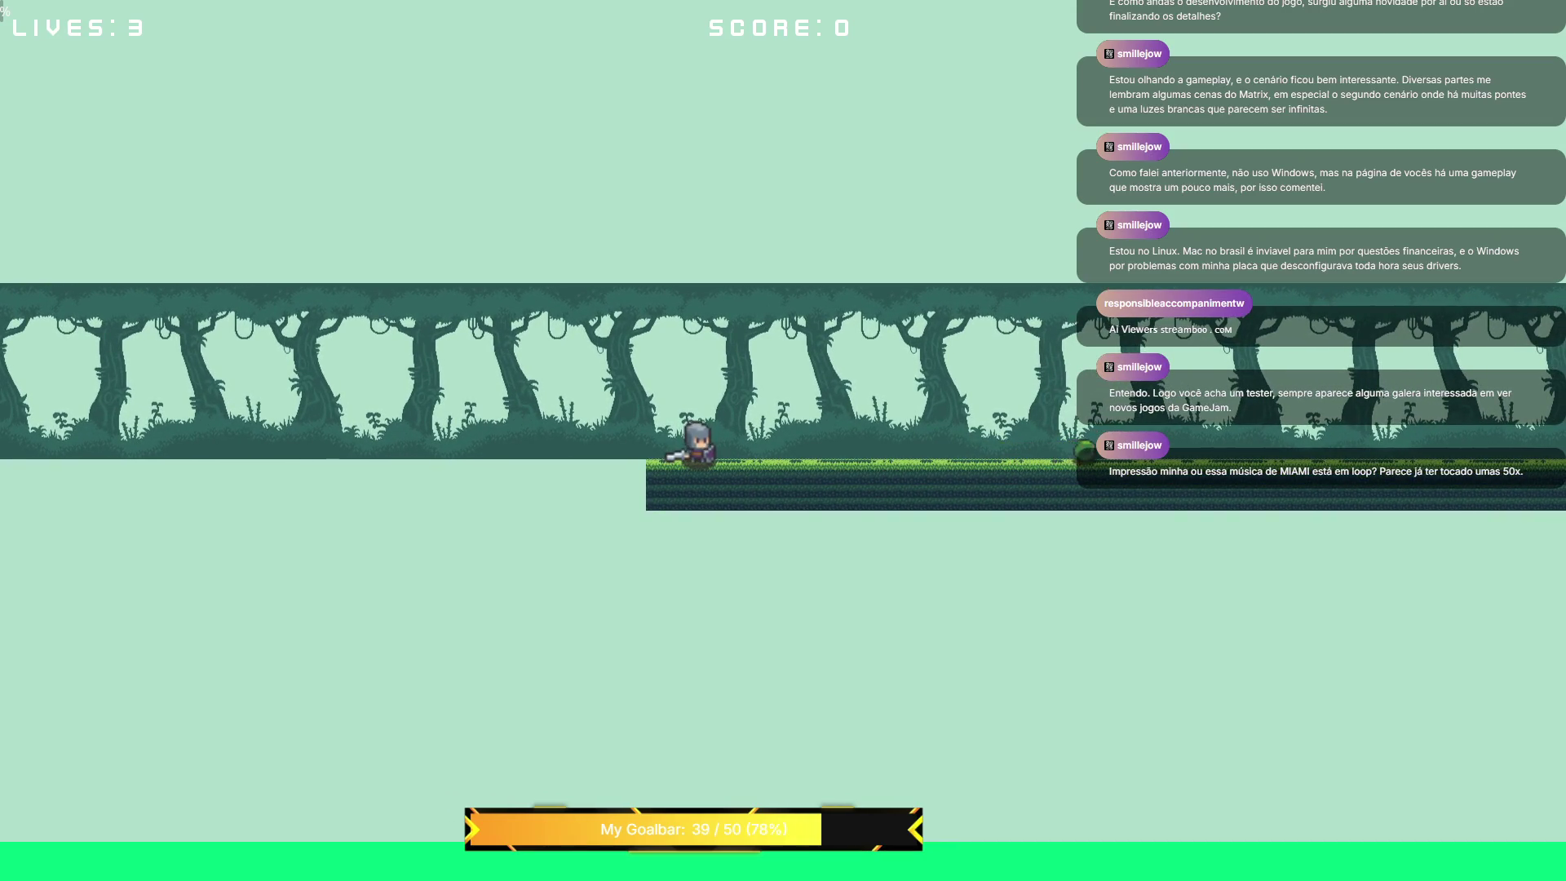
{"action": "key", "text": "Right"}
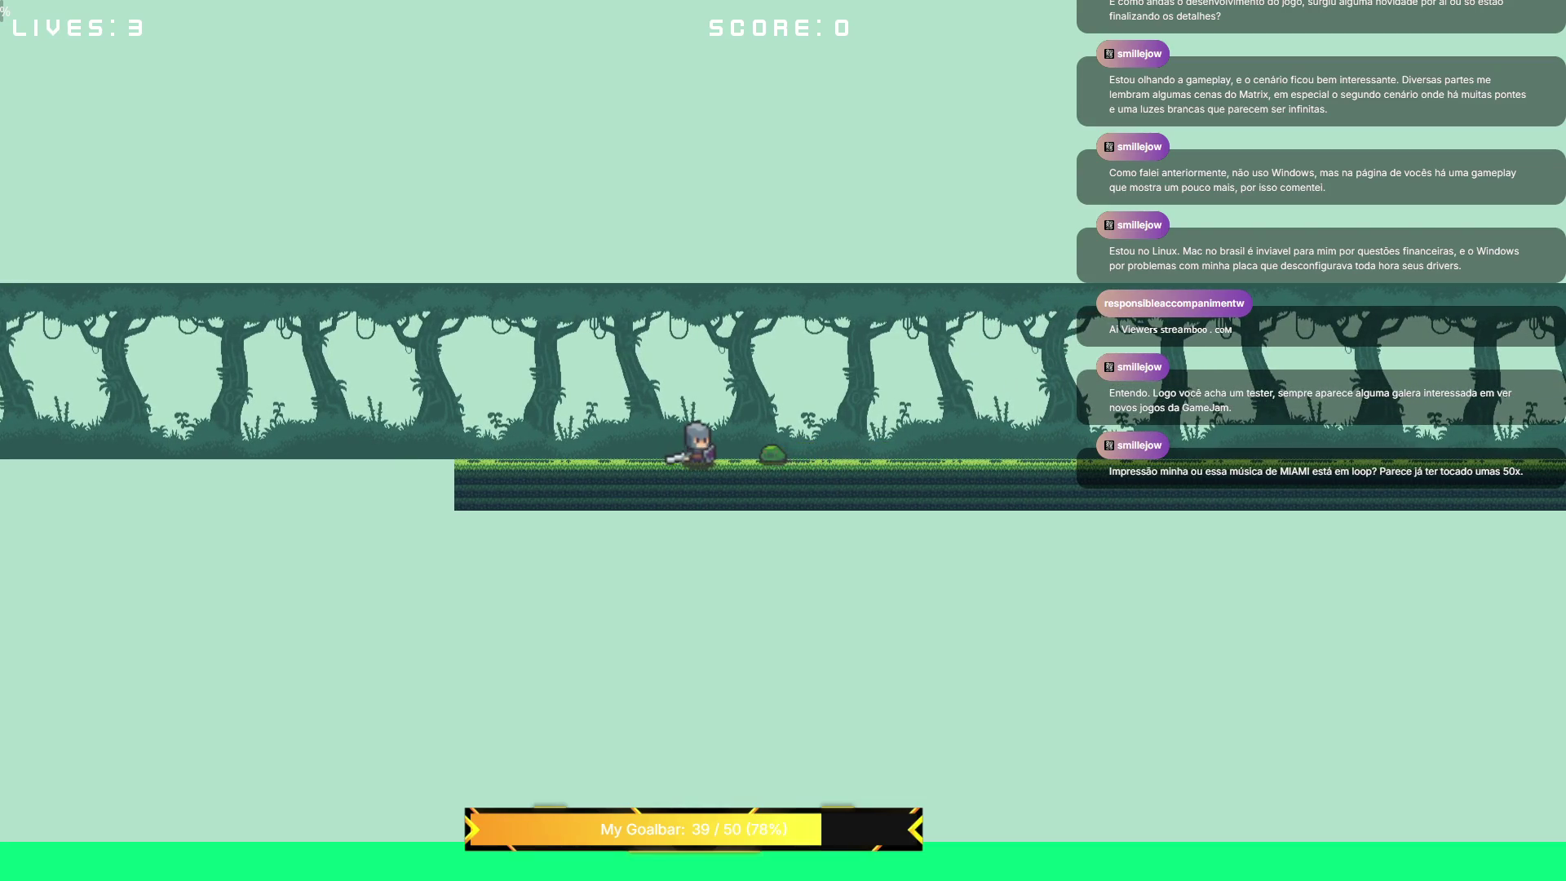
{"action": "key", "text": "Left"}
{"action": "key", "text": "Right"}
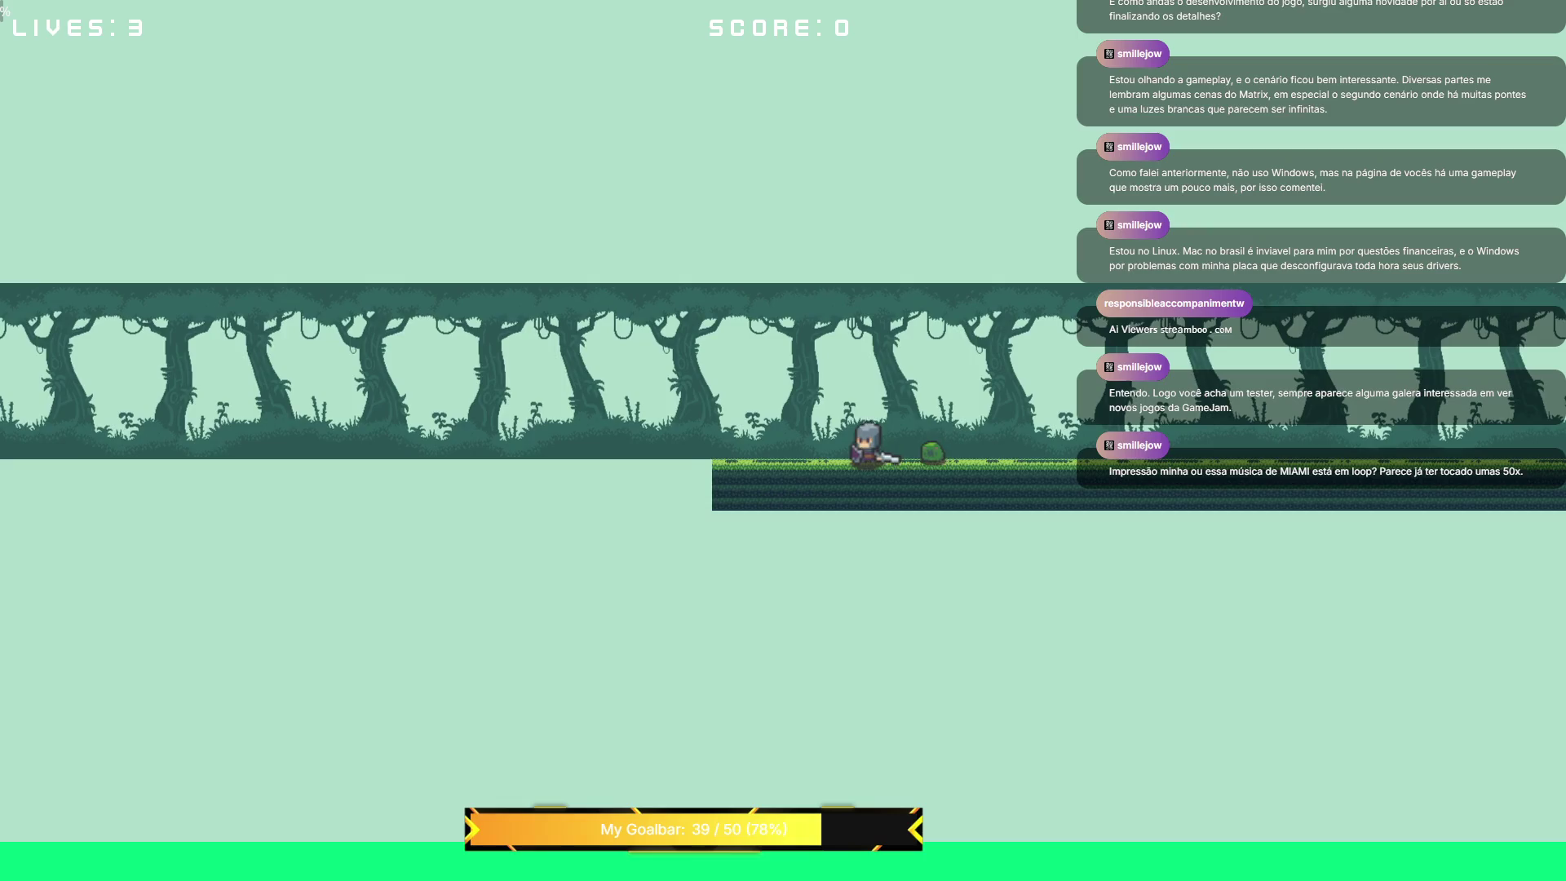
{"action": "key", "text": "Right"}
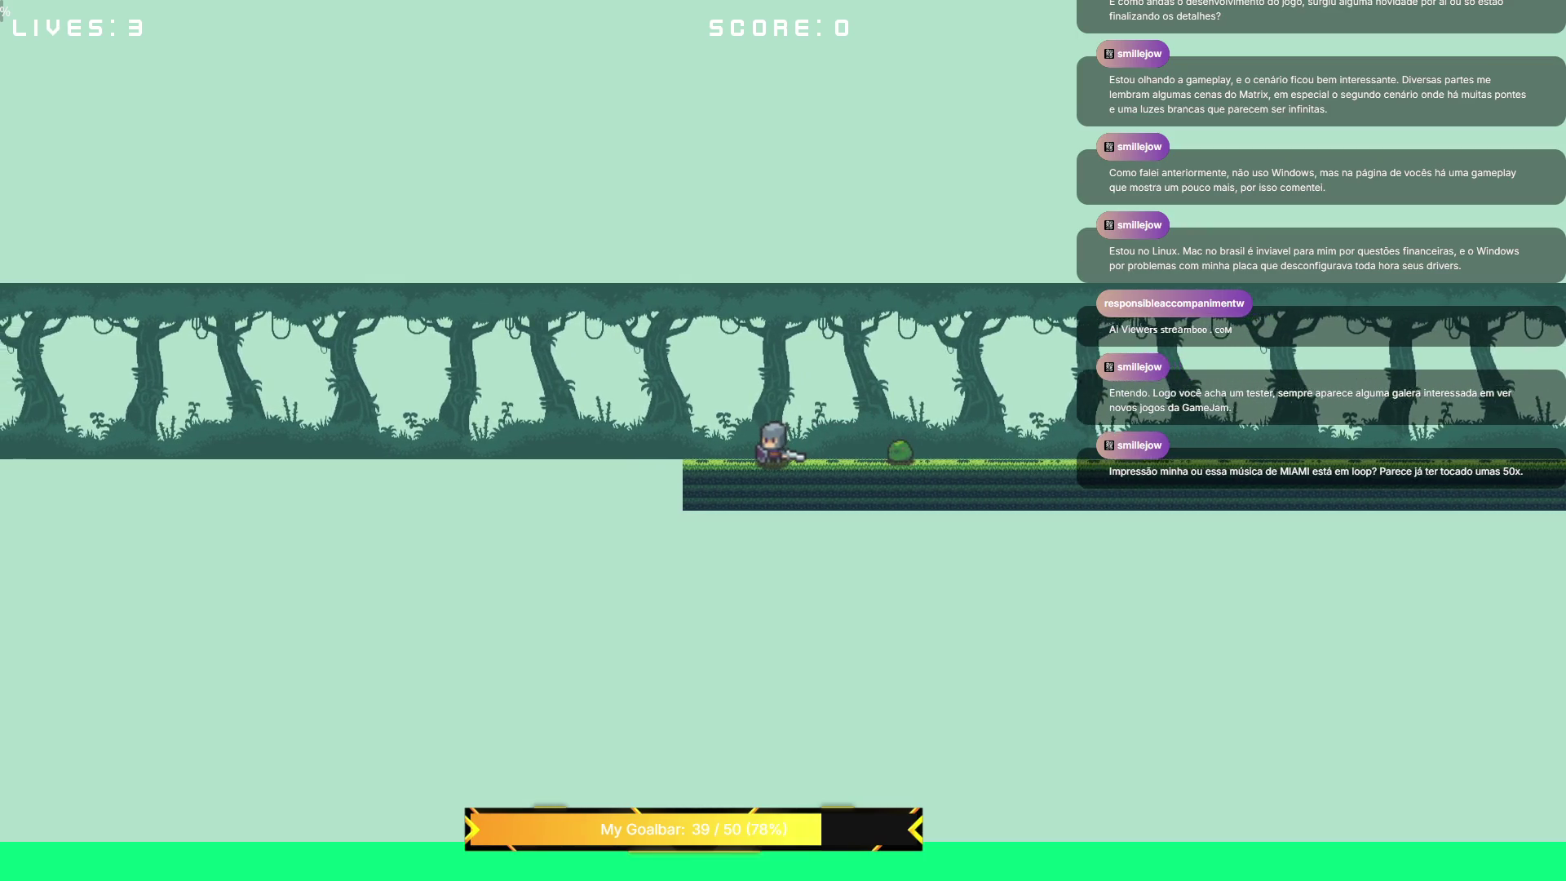
{"action": "key", "text": "Left"}
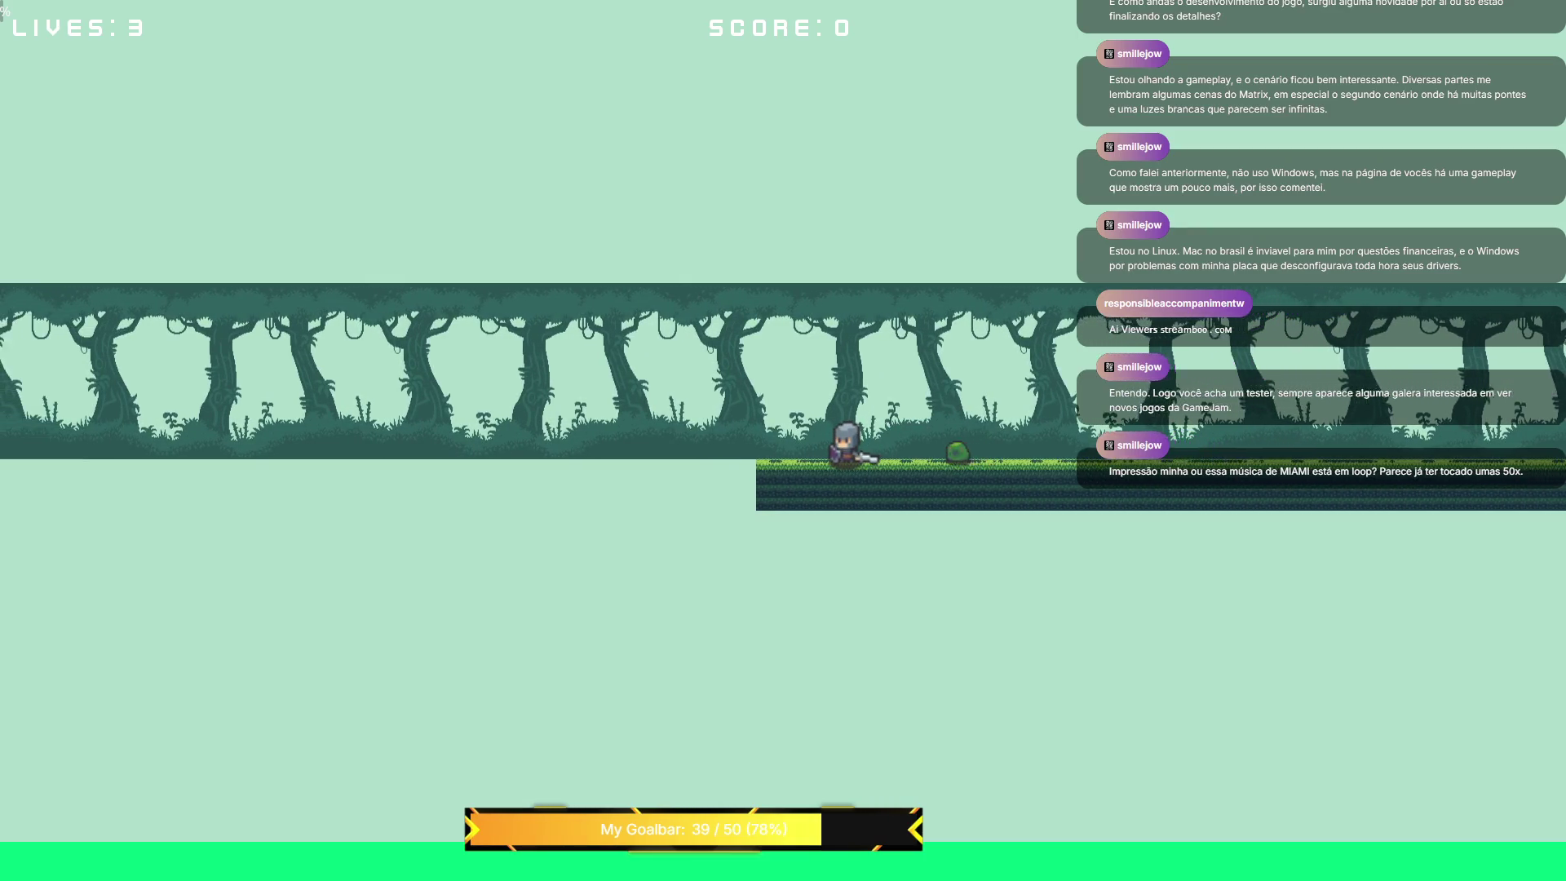
{"action": "key", "text": "Right"}
{"action": "key", "text": "x"}
{"action": "key", "text": "x"}
{"action": "key", "text": "x"}
{"action": "key", "text": "x"}
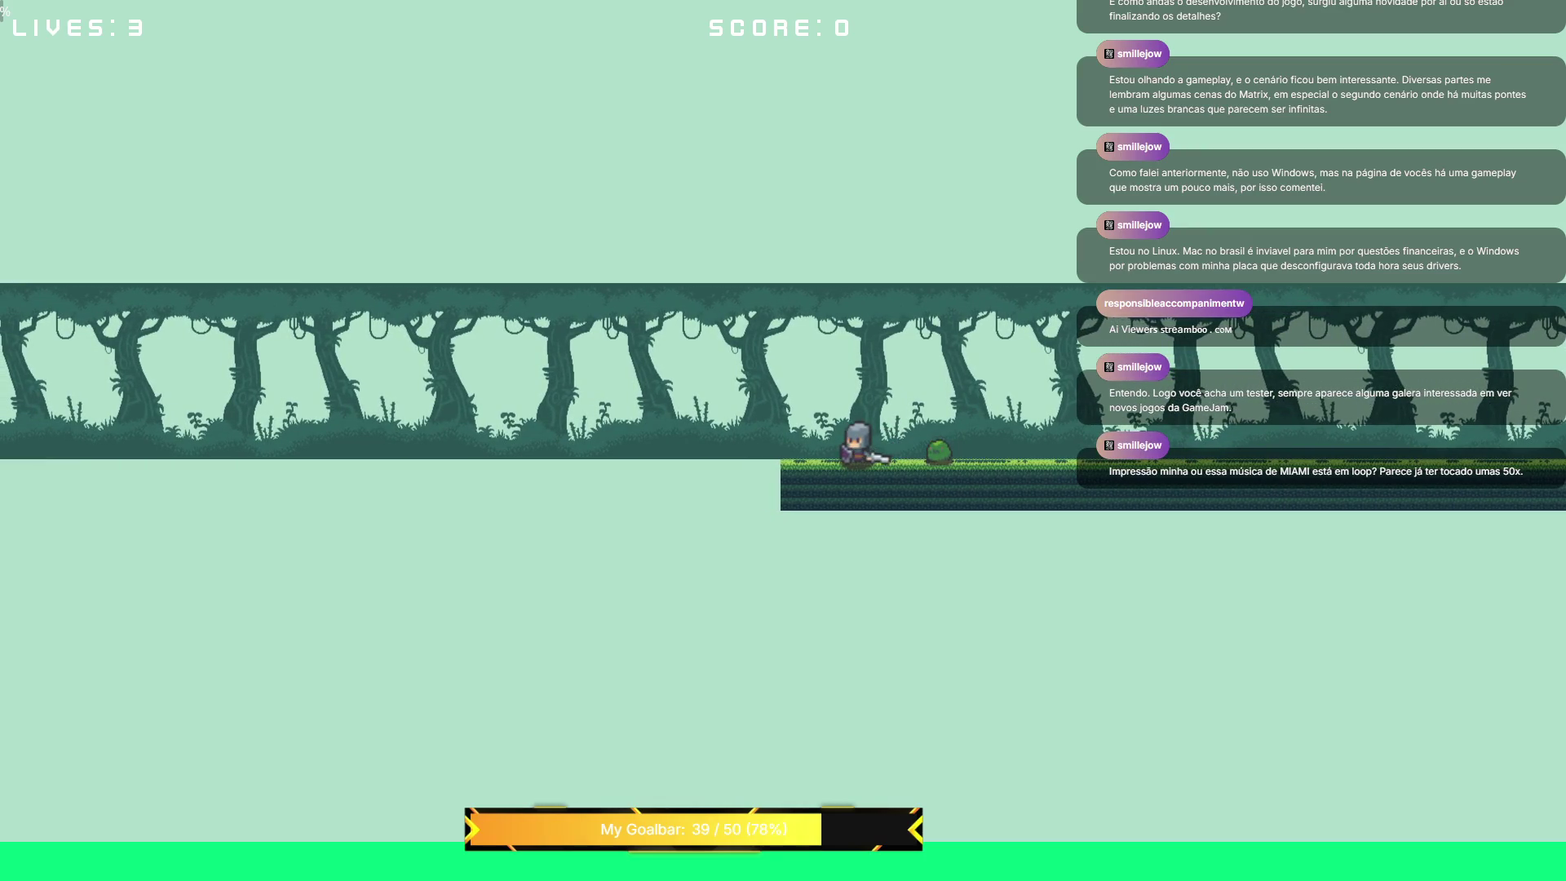
{"action": "key", "text": "alt+F4"}
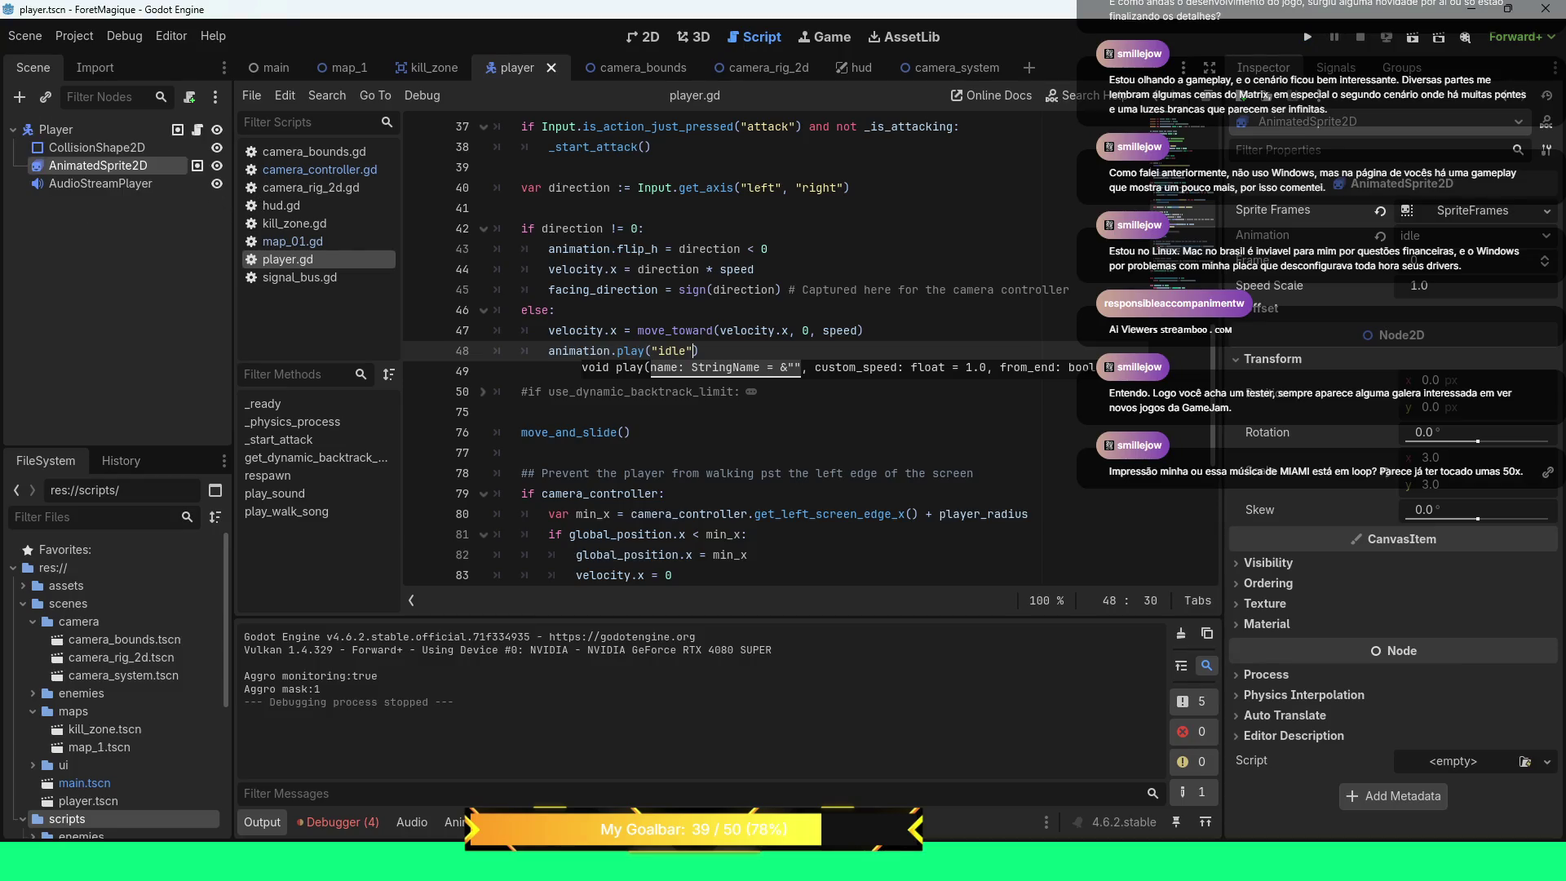
Delete the animation.play("idle") line from the else branch, leaving line 48 empty
{"action": "key", "text": "Right"}
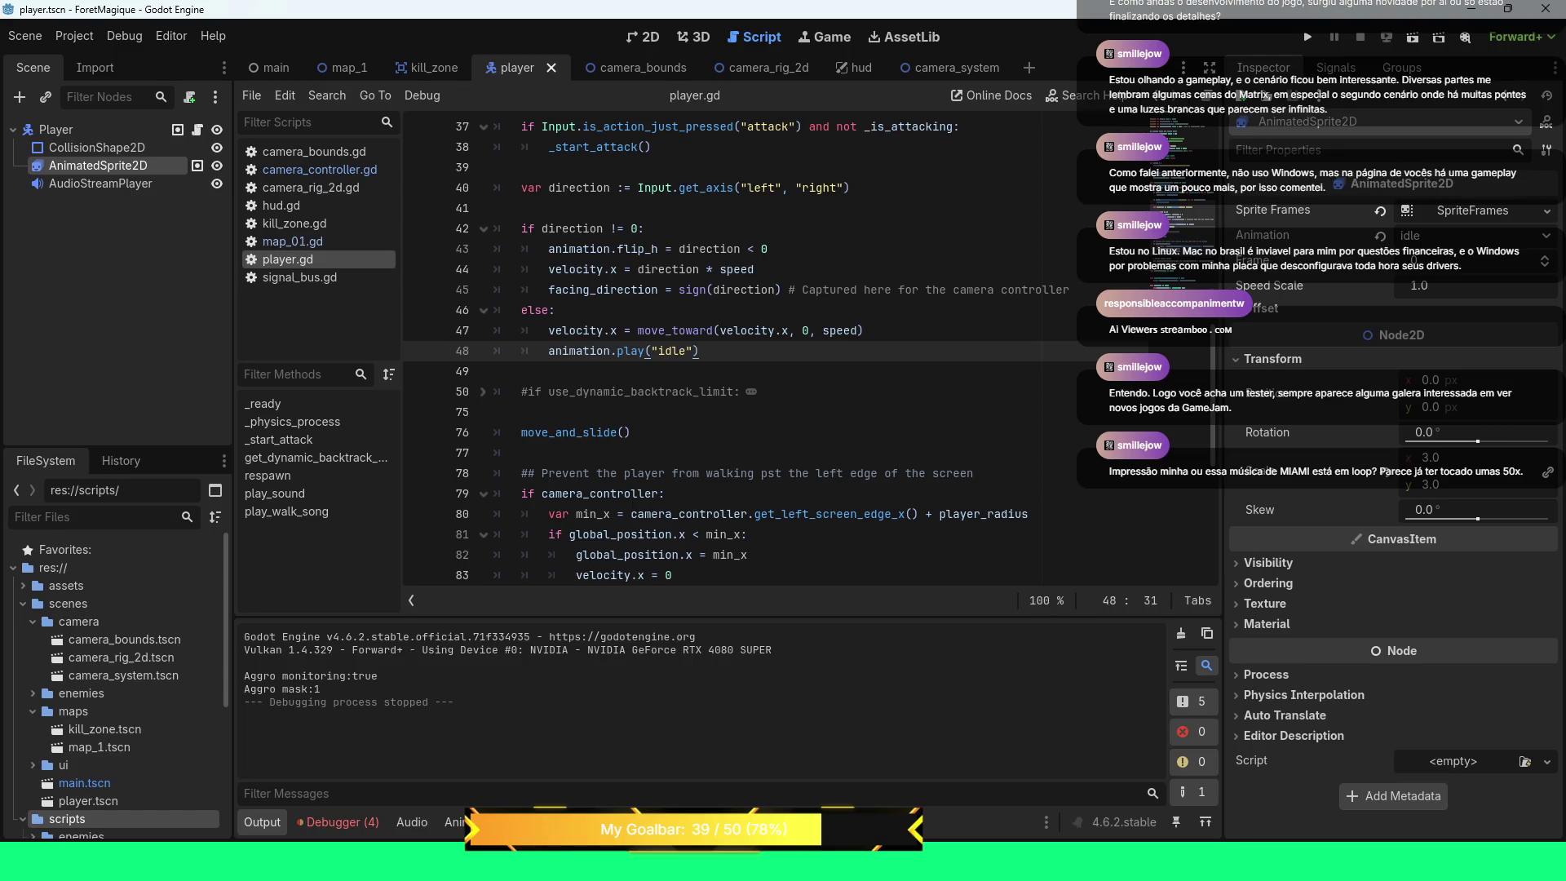
{"action": "scroll", "coordinate": [810, 351], "scroll_direction": "down", "scroll_amount": 4}
{"action": "scroll", "coordinate": [810, 350], "scroll_direction": "up", "scroll_amount": 6}
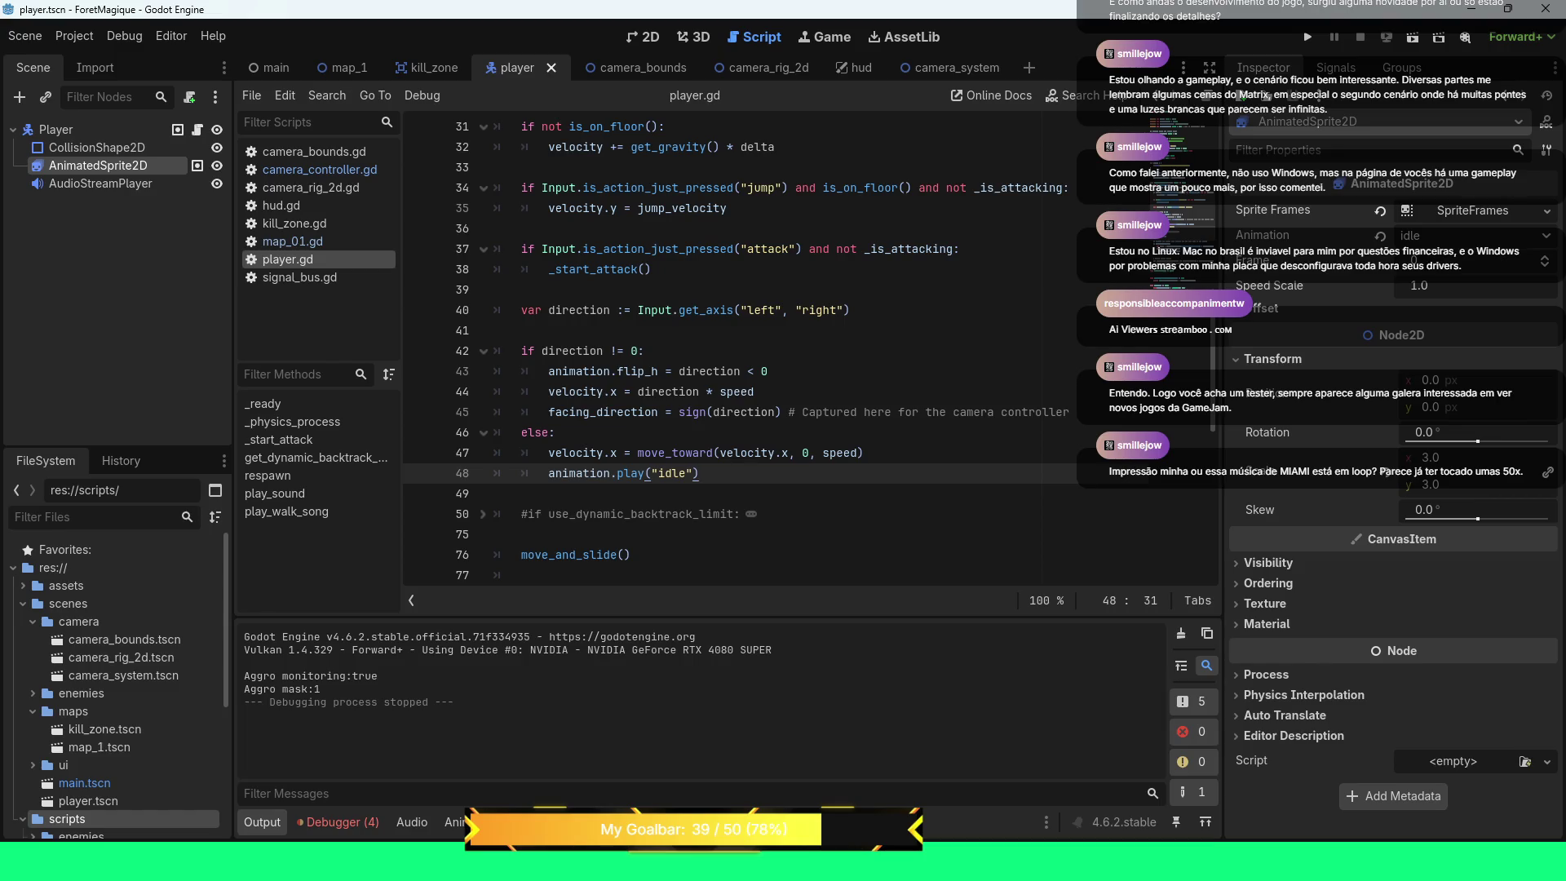
{"action": "mouse_move", "coordinate": [575, 392]}
{"action": "key", "text": "ctrl+shift+k"}
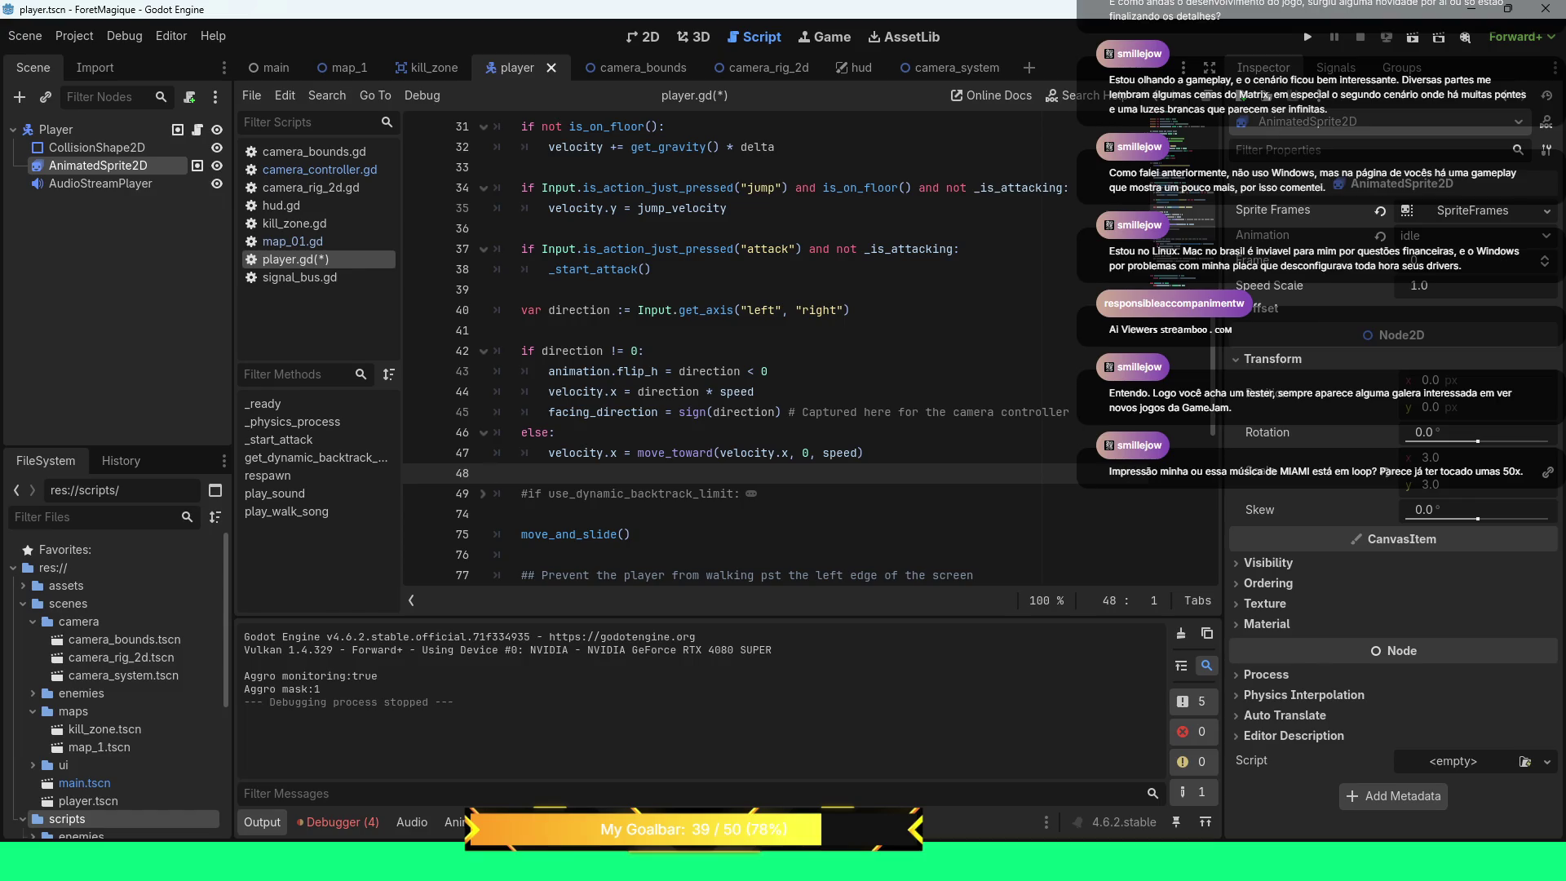
Run the game without the idle call, run and jump the knight both ways, then stop it
{"action": "key", "text": "F5"}
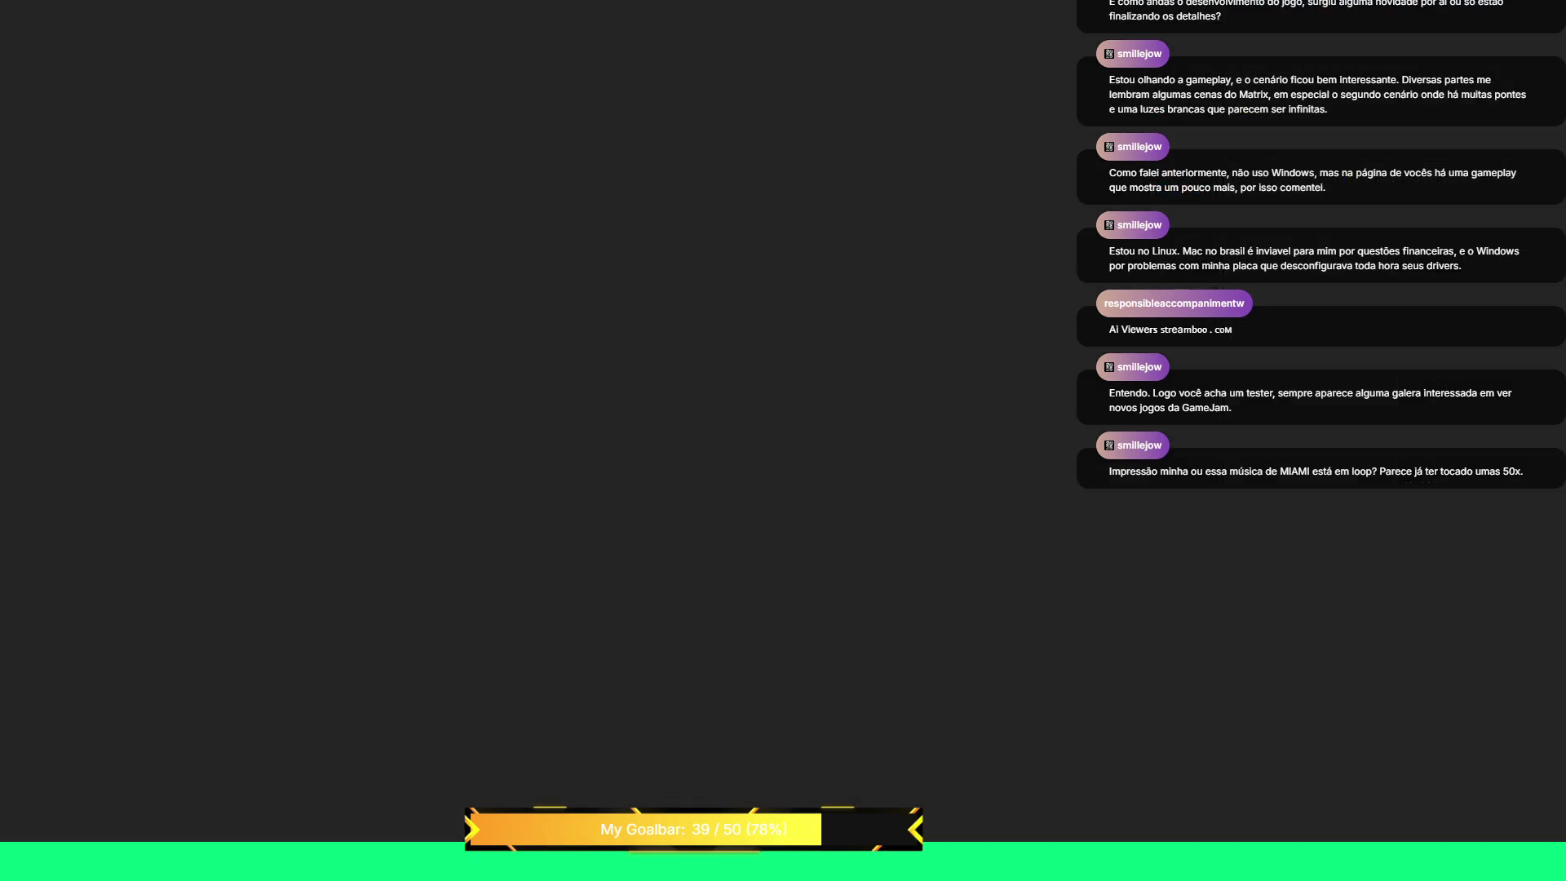
{"action": "key", "text": "Return"}
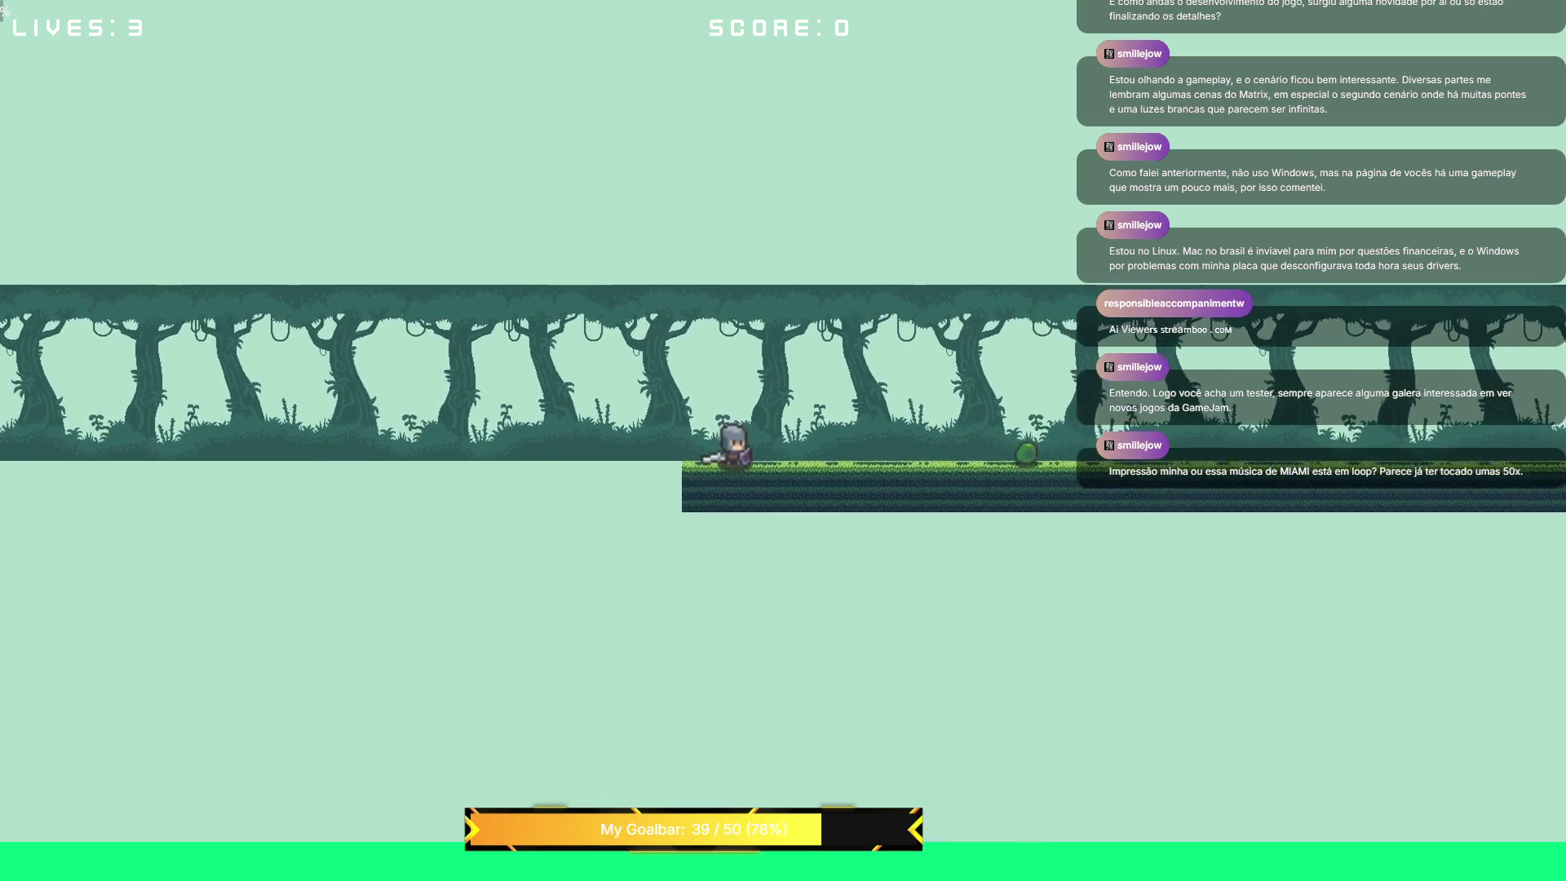
{"action": "key", "text": "Right"}
{"action": "key", "text": "space"}
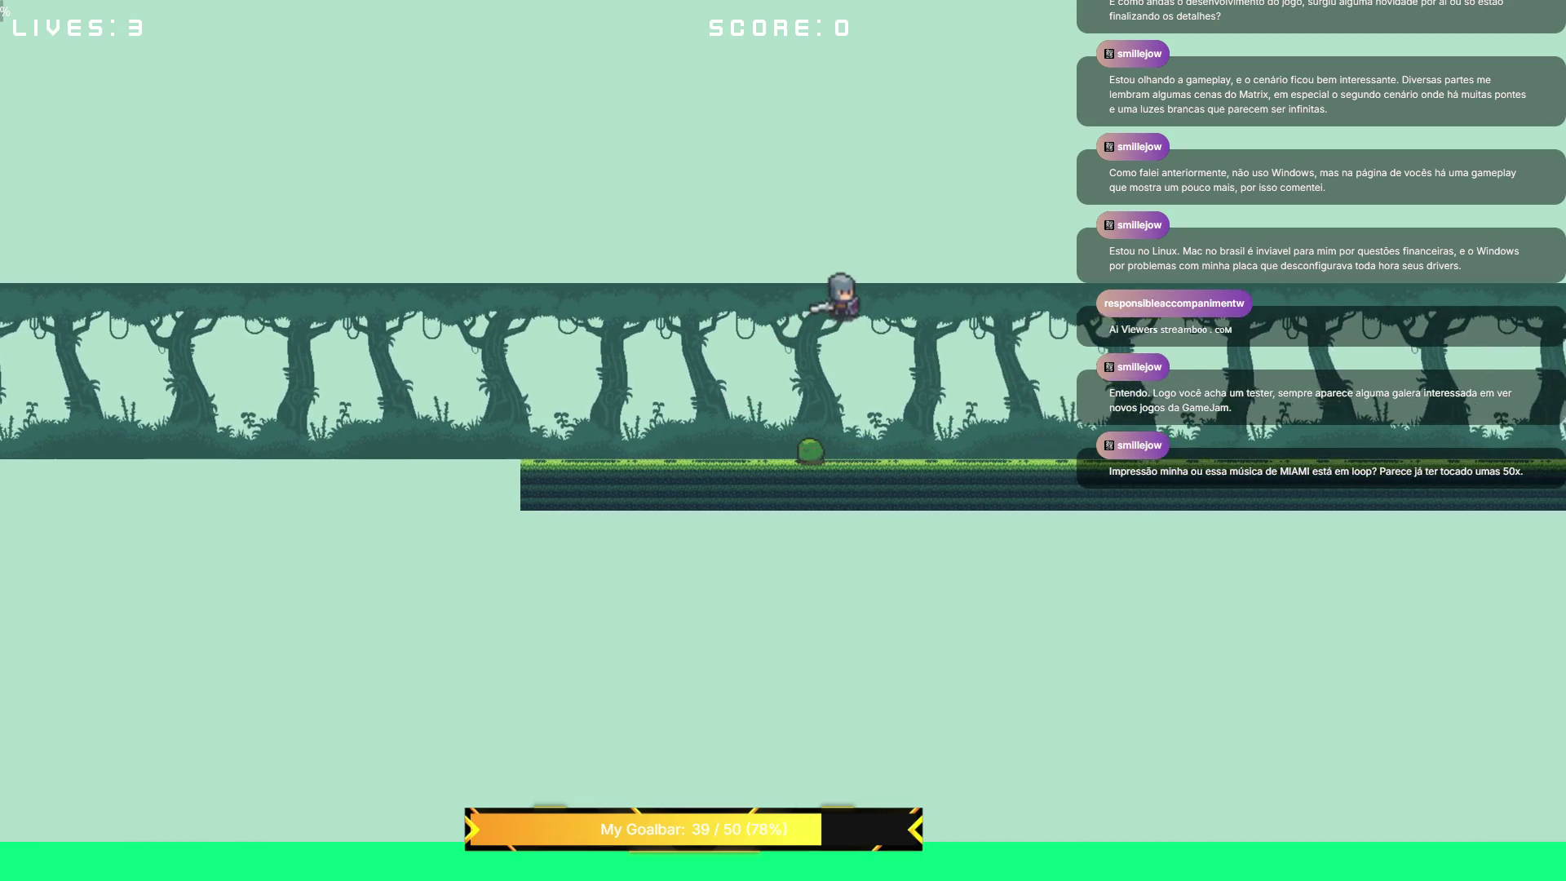
{"action": "key", "text": "Right"}
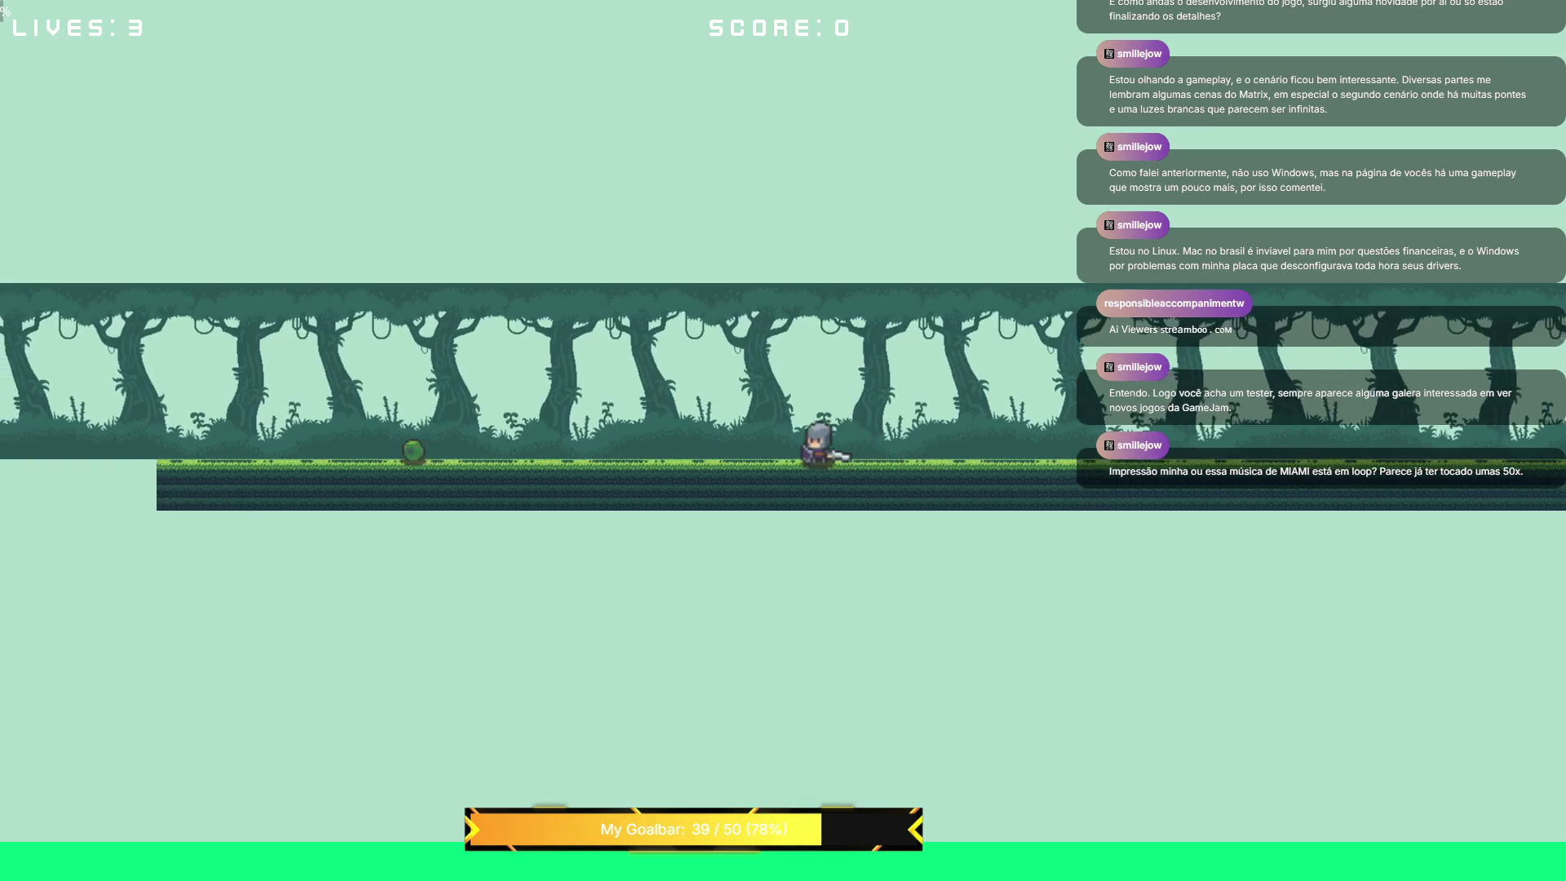
{"action": "key", "text": "space"}
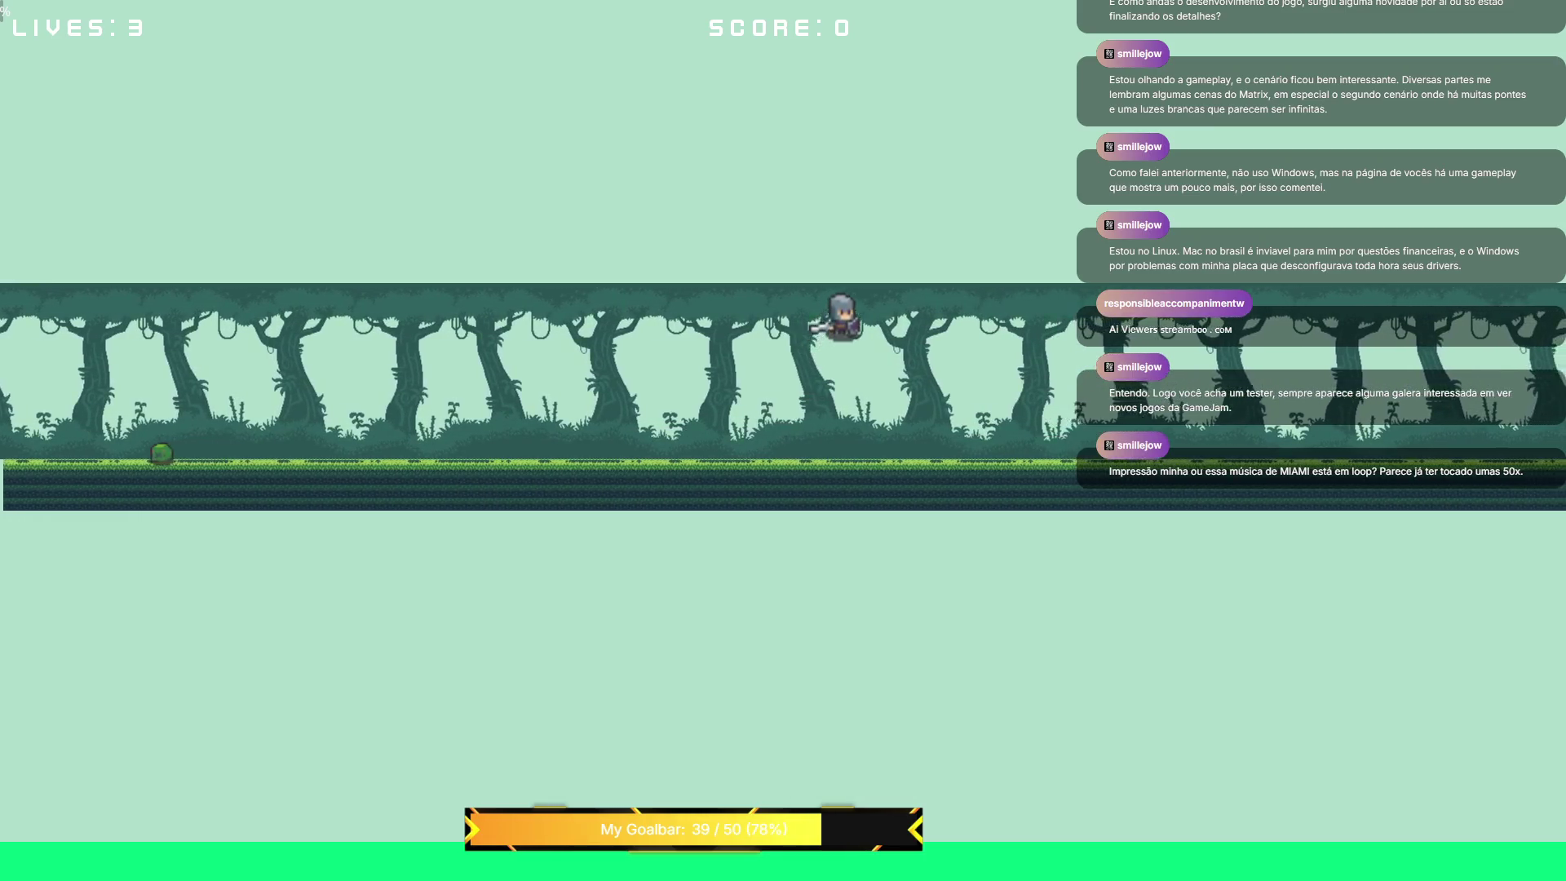
{"action": "key", "text": "Right"}
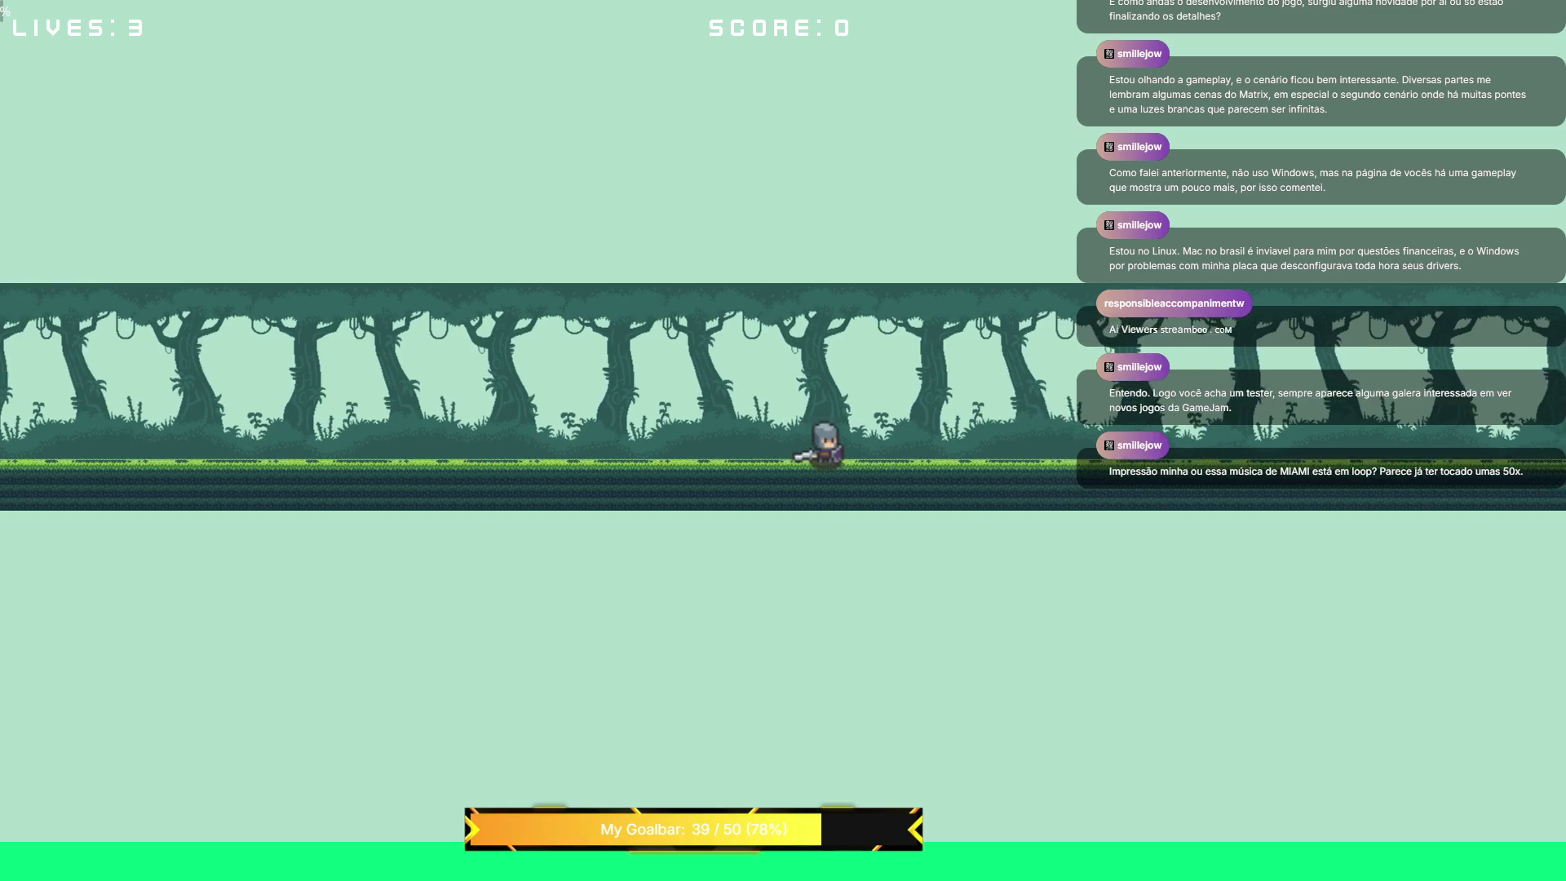
{"action": "key", "text": "Left"}
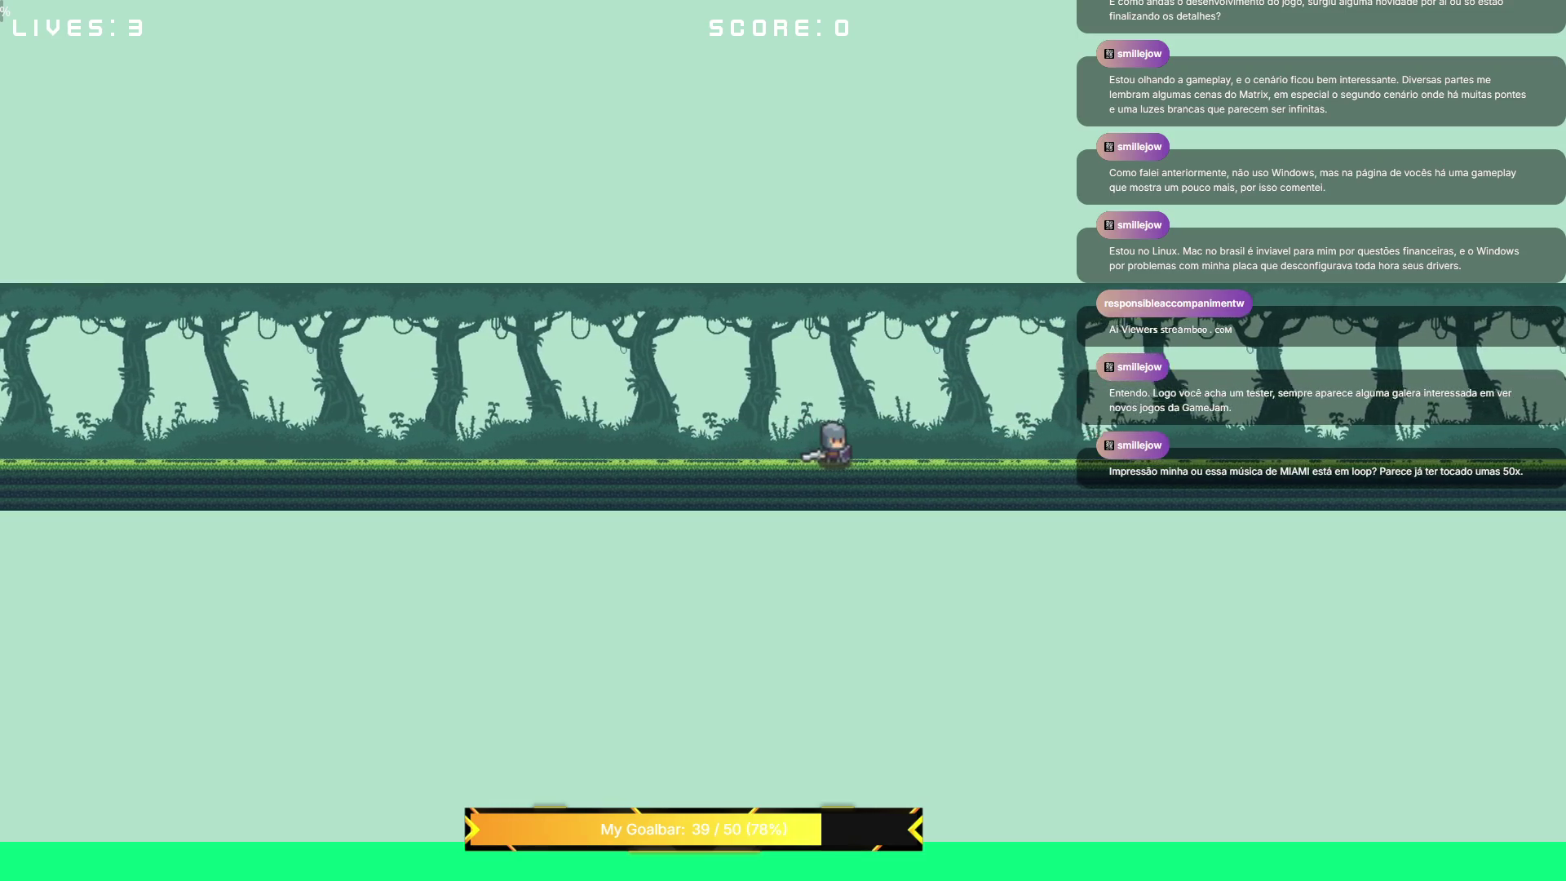
{"action": "key", "text": "Left"}
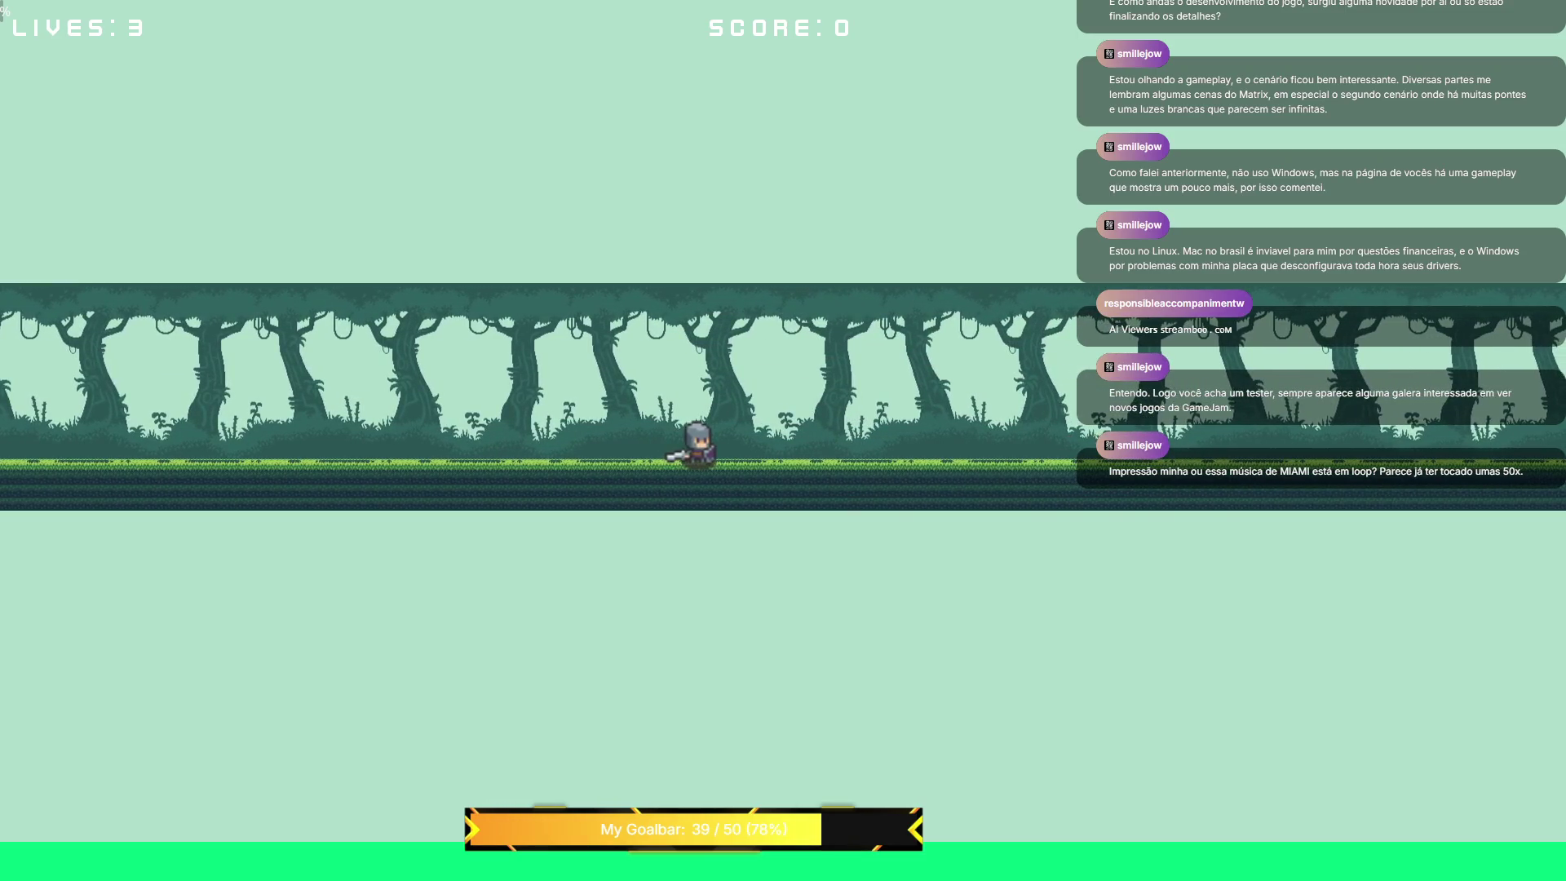
{"action": "key", "text": "Right"}
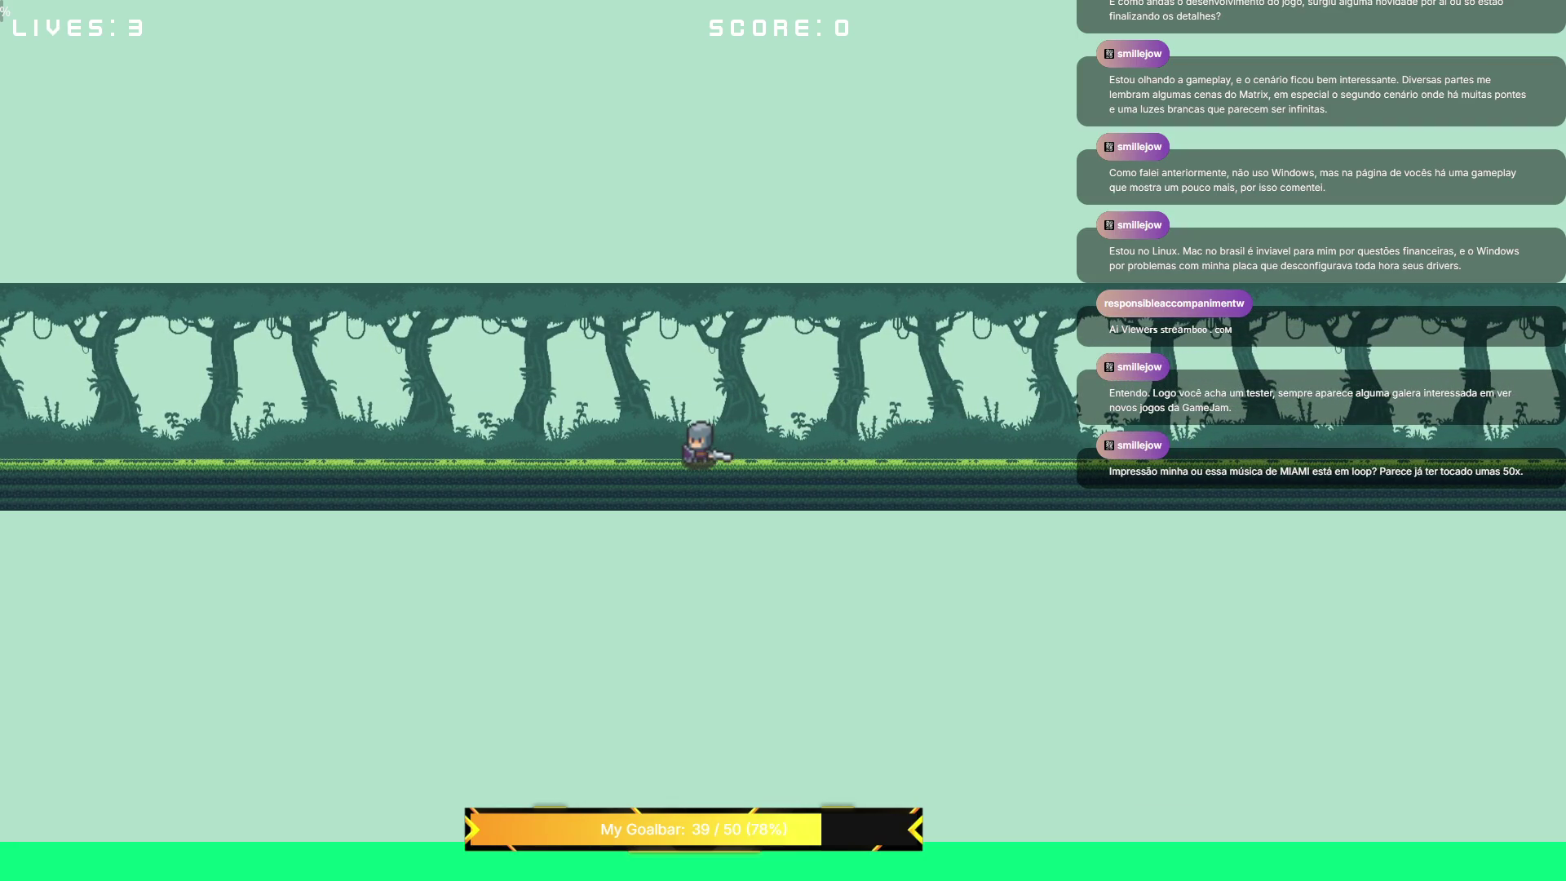
{"action": "key", "text": "F8"}
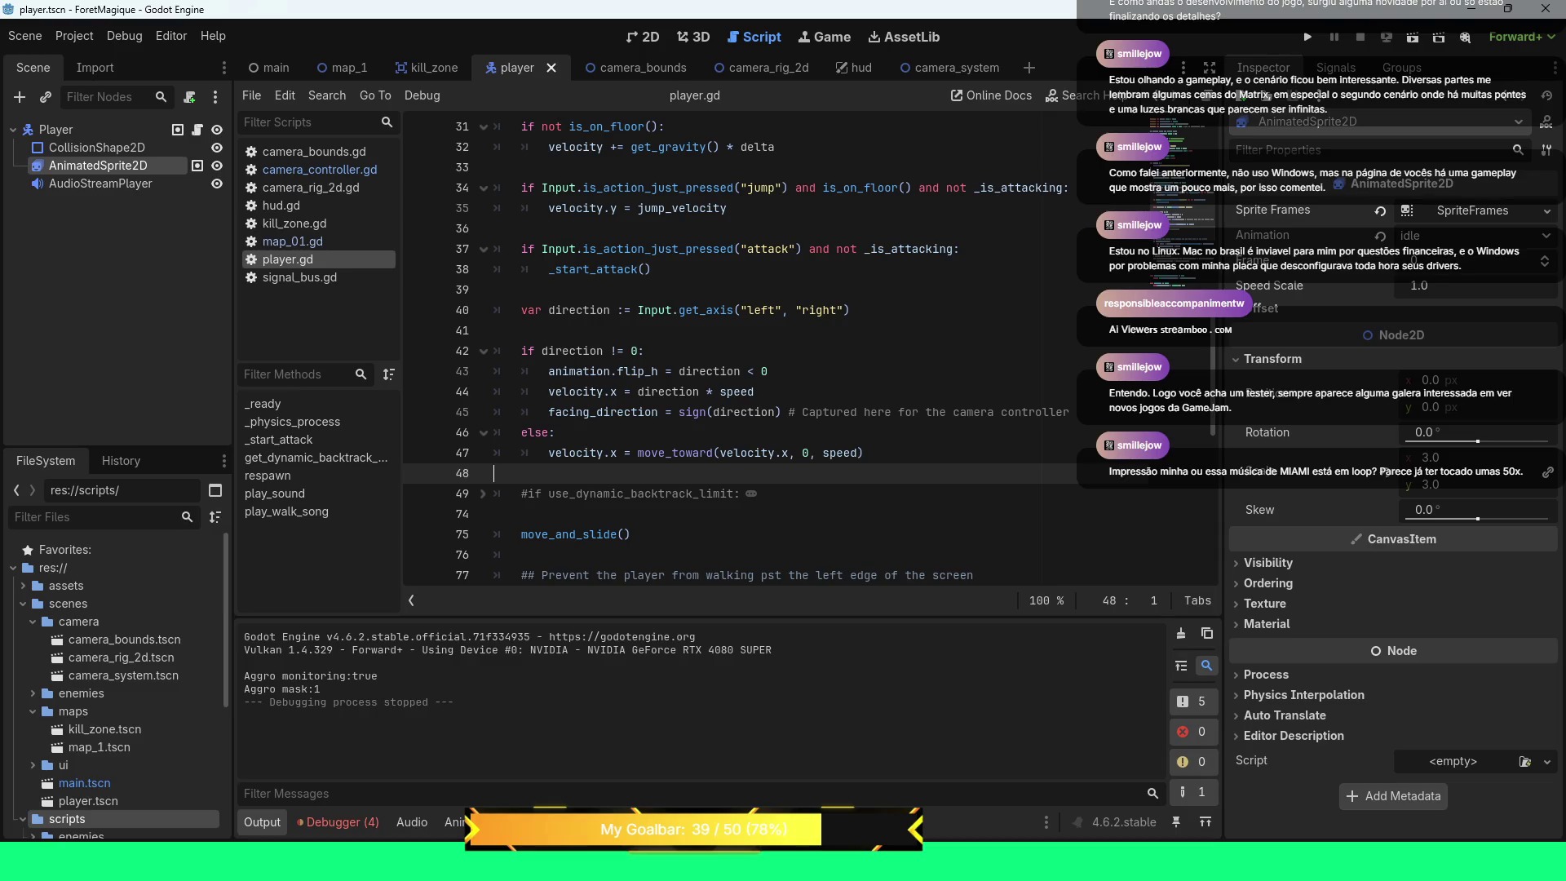
{"action": "scroll", "coordinate": [734, 351], "scroll_direction": "up", "scroll_amount": 3}
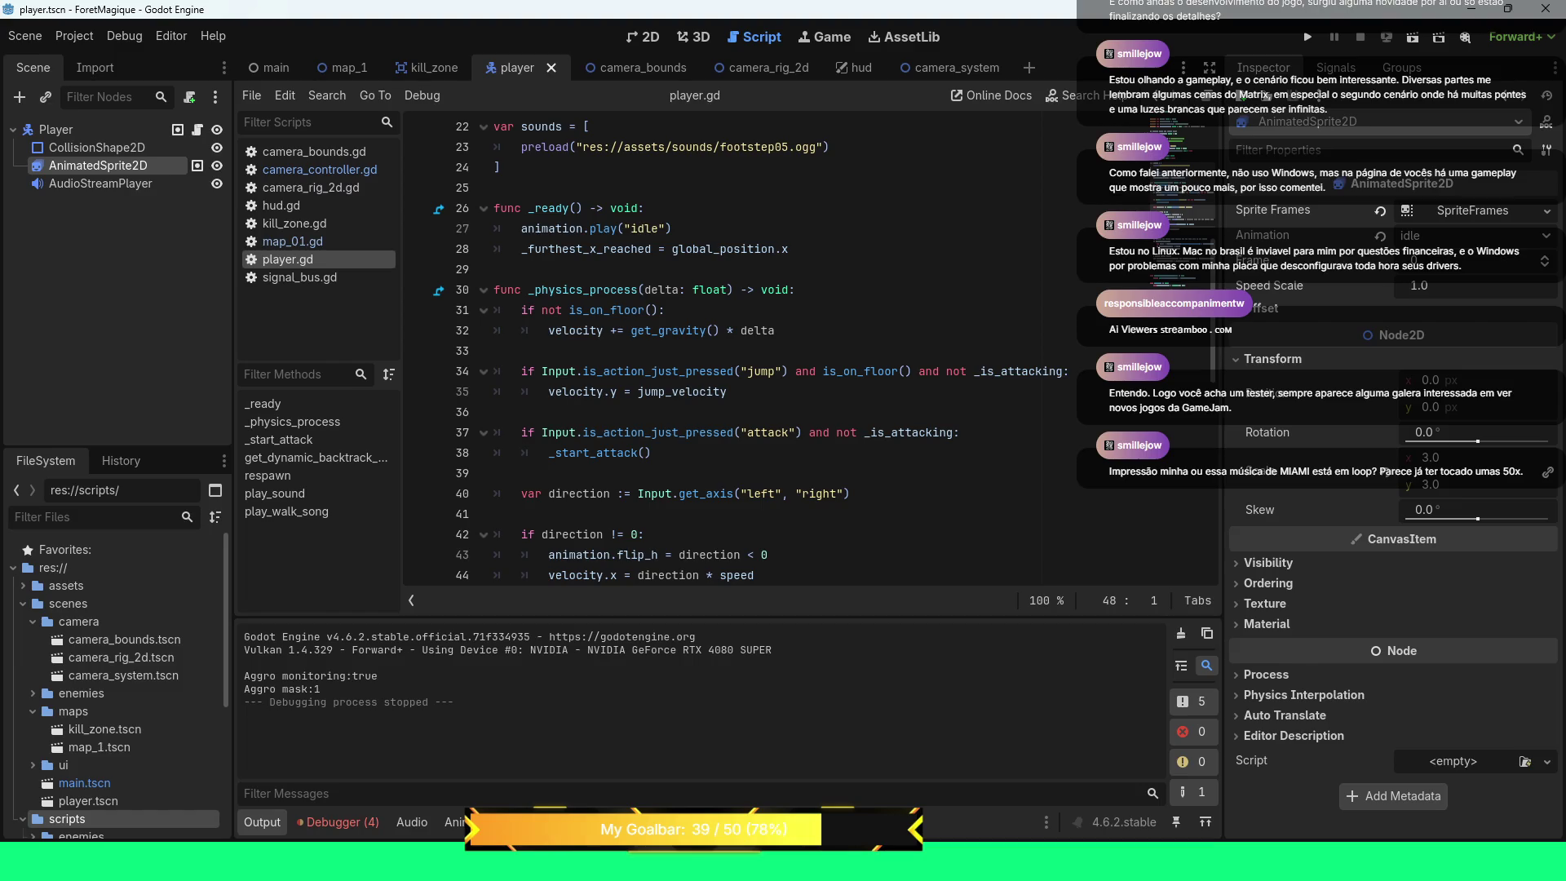
{"action": "scroll", "coordinate": [734, 473], "scroll_direction": "down", "scroll_amount": 3}
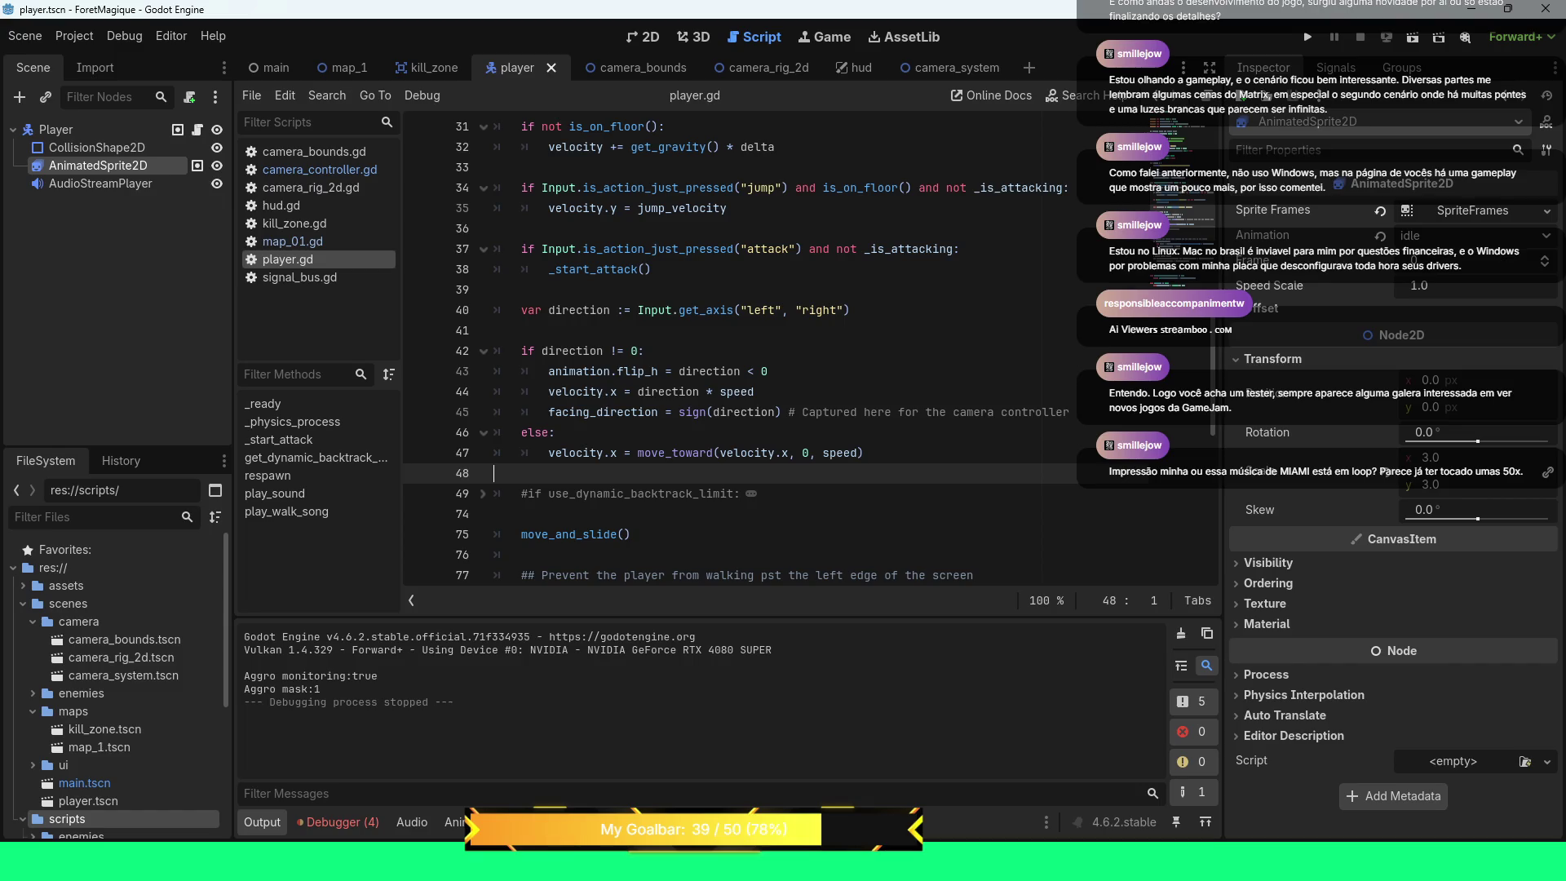
{"action": "mouse_move", "coordinate": [697, 454]}
{"action": "scroll", "coordinate": [734, 453], "scroll_direction": "up", "scroll_amount": 1}
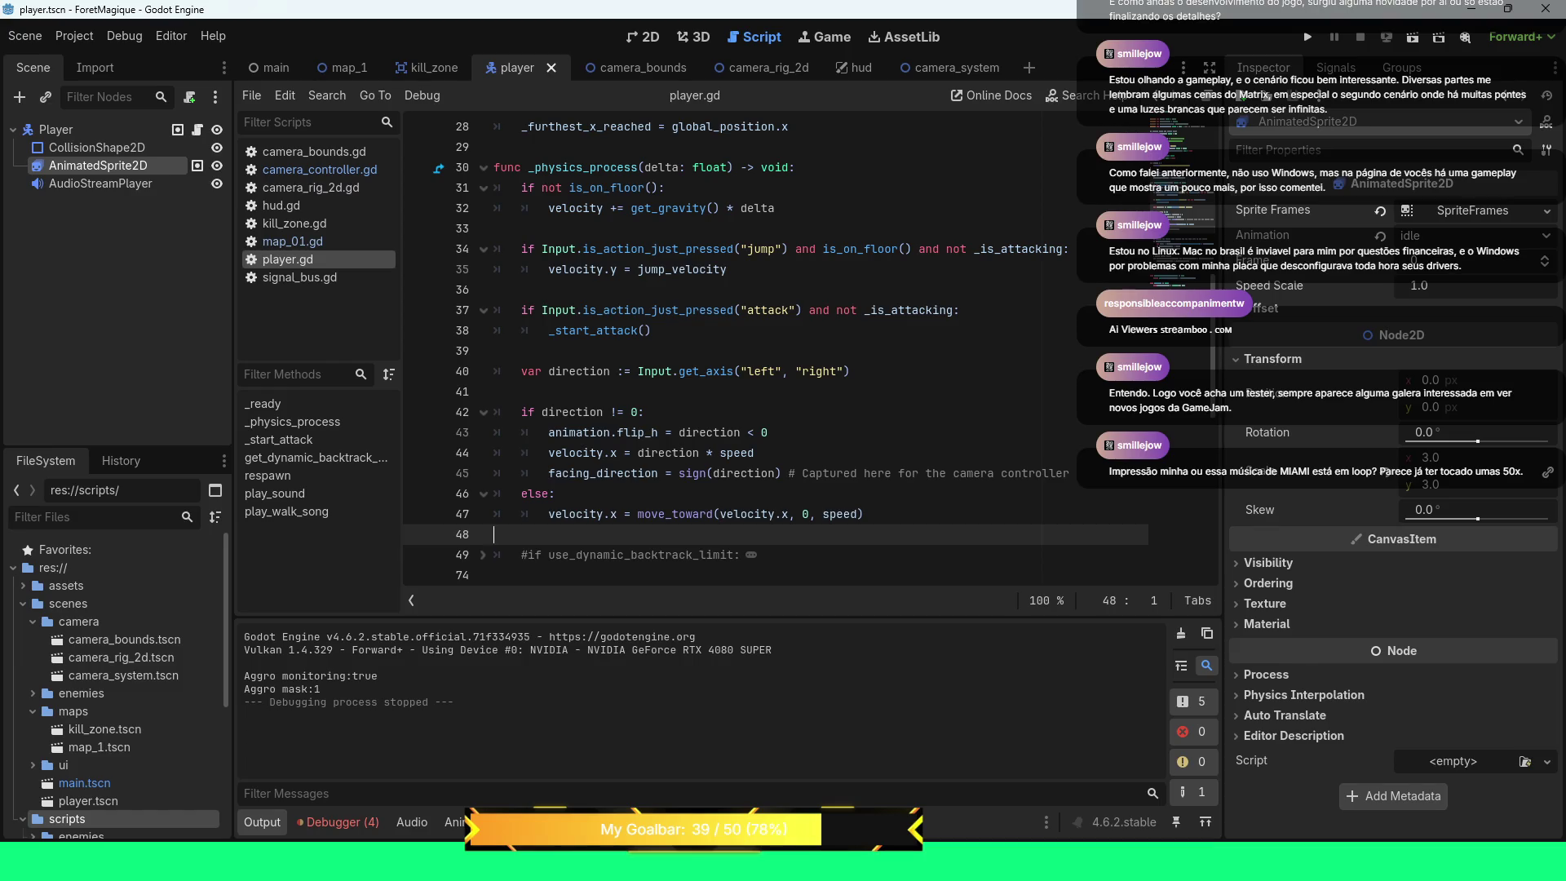
{"action": "left_click", "coordinate": [645, 412]}
Add animation.play("walk") below the sprite flip line and save player.gd
{"action": "mouse_move", "coordinate": [734, 432]}
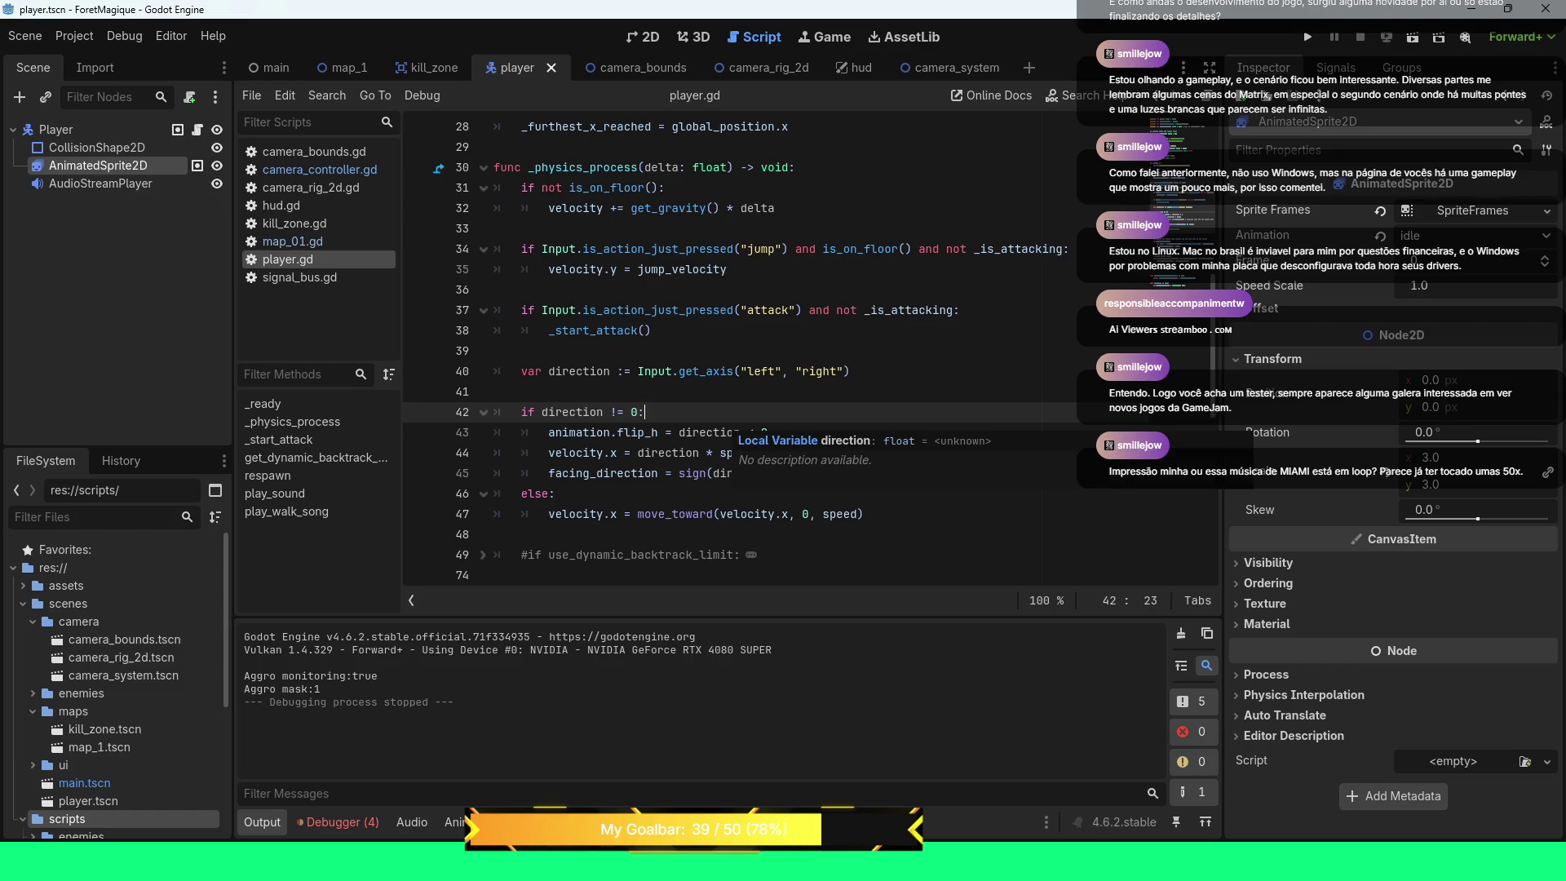
{"action": "left_click", "coordinate": [768, 432]}
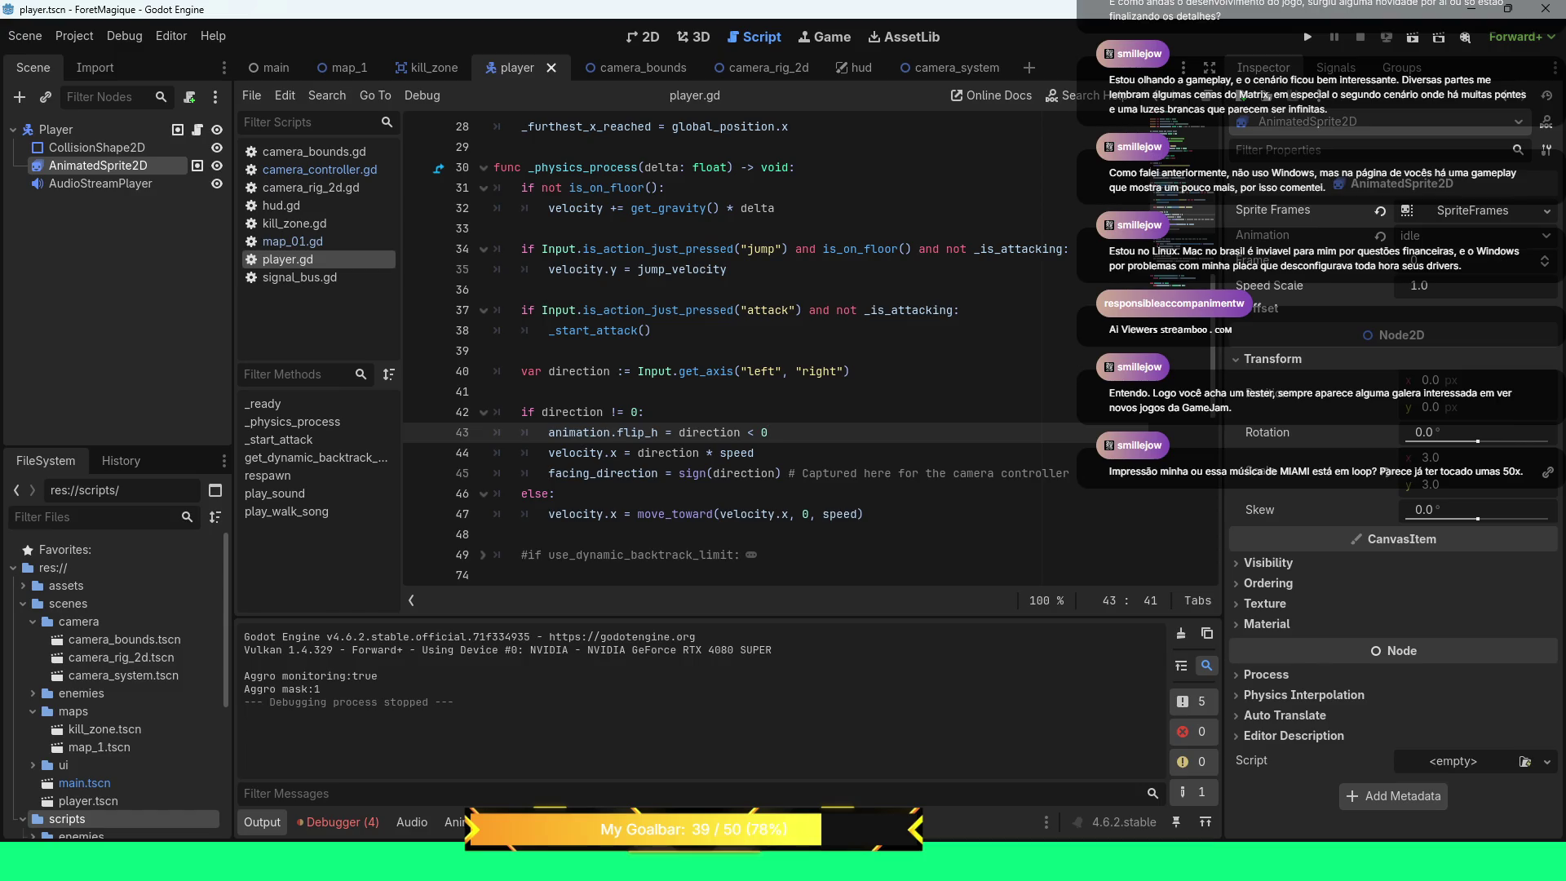
{"action": "key", "text": "Return"}
{"action": "type", "text": "A"}
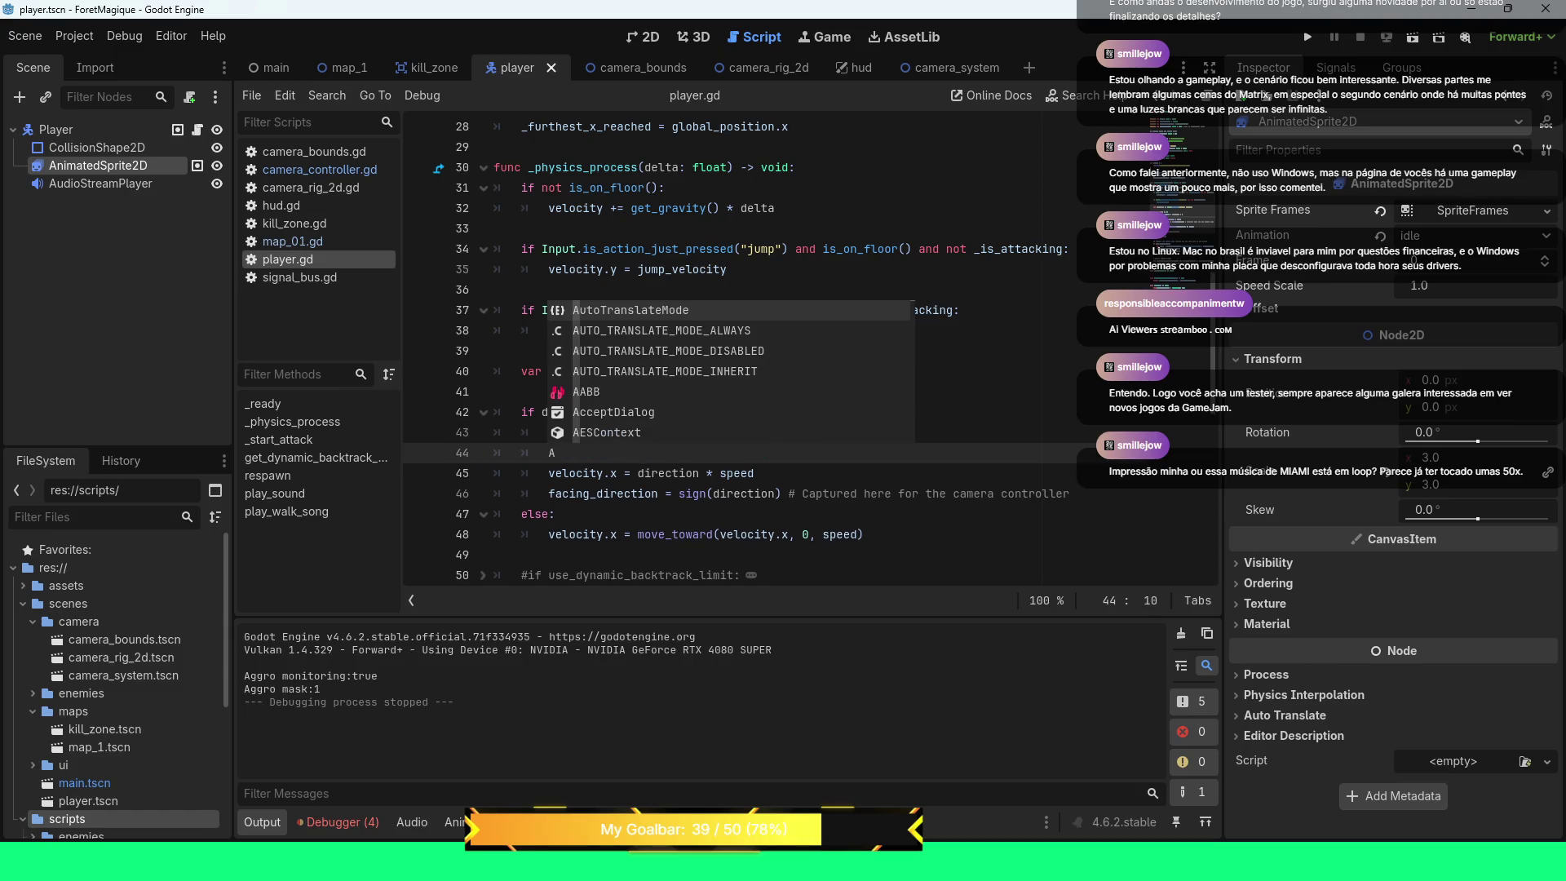
{"action": "key", "text": "BackSpace"}
{"action": "type", "text": "animation.p"}
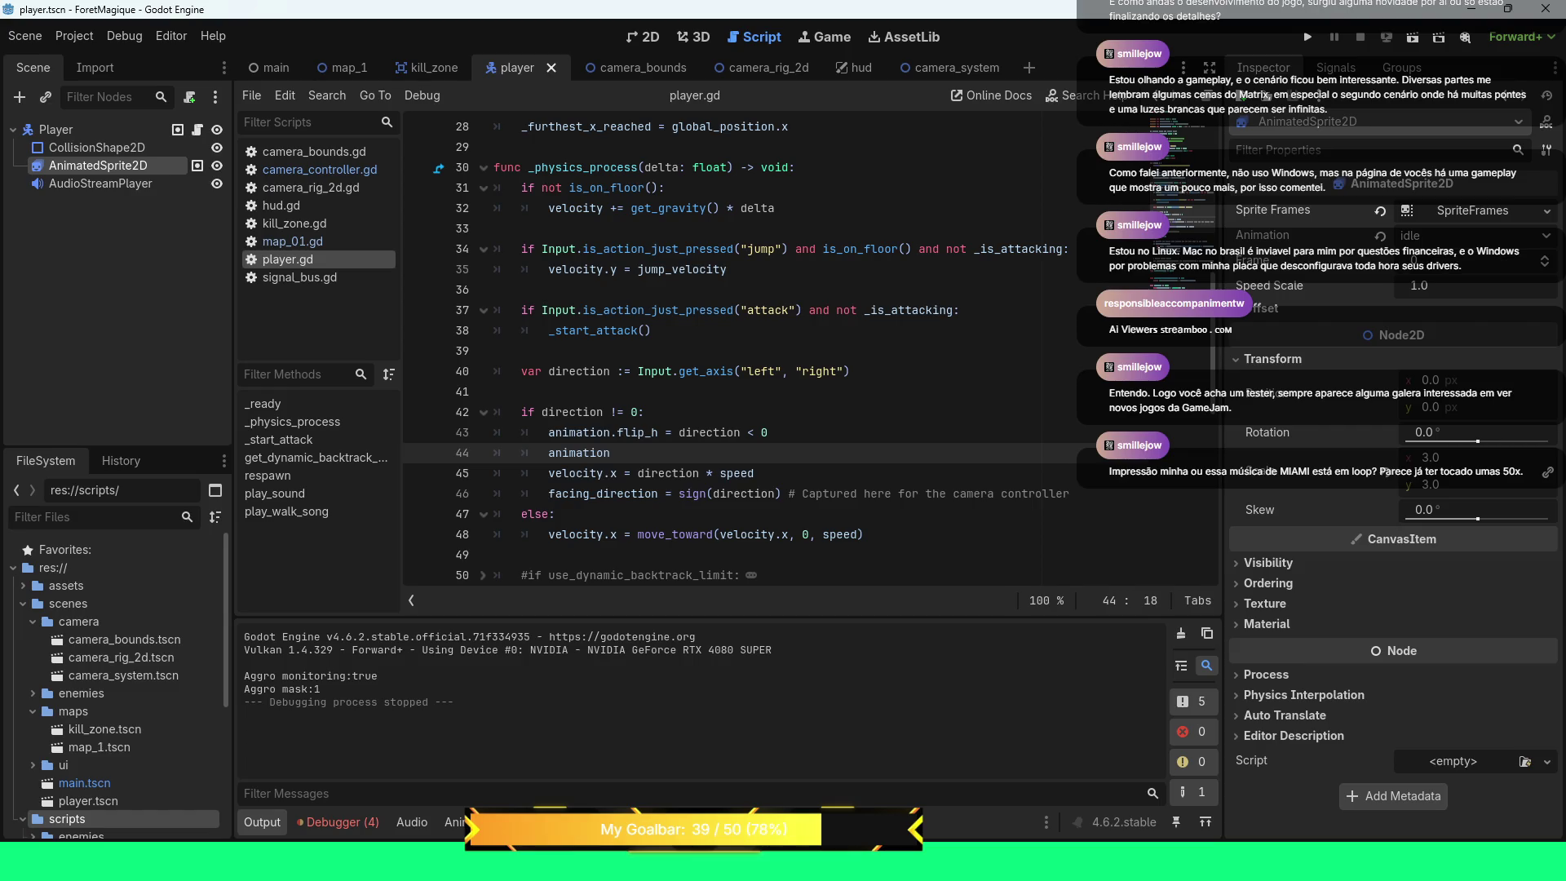
{"action": "type", "text": "l"}
{"action": "key", "text": "Return"}
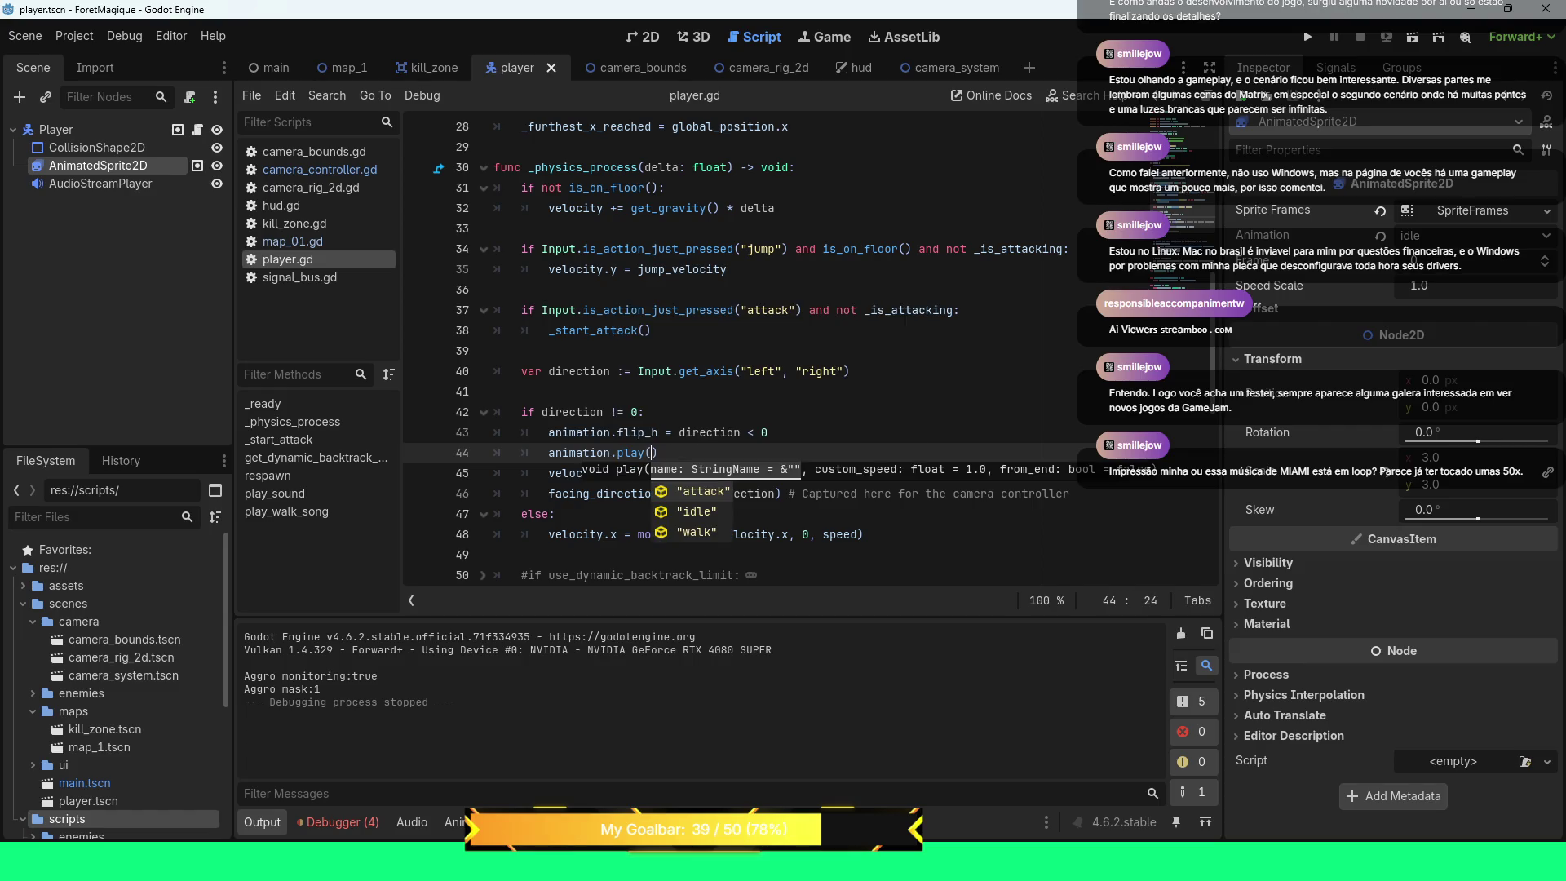
{"action": "key", "text": "Down"}
{"action": "key", "text": "Down"}
{"action": "key", "text": "Return"}
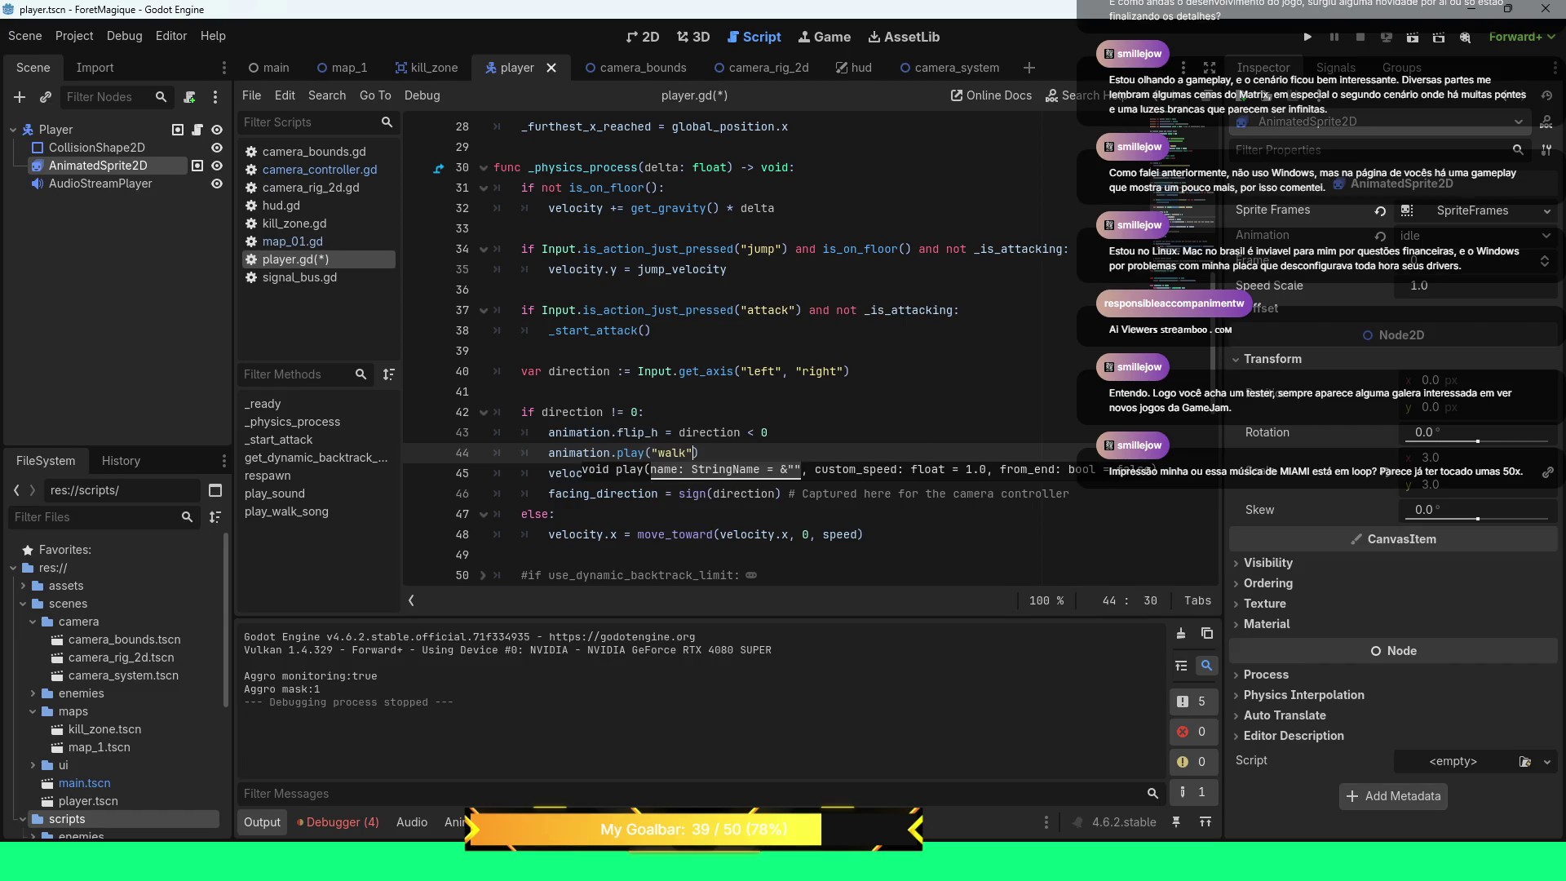
{"action": "key", "text": "ctrl+s"}
Add animation.play("idle") after the deceleration line in the else branch and run the project
{"action": "scroll", "coordinate": [734, 351], "scroll_direction": "down", "scroll_amount": 2}
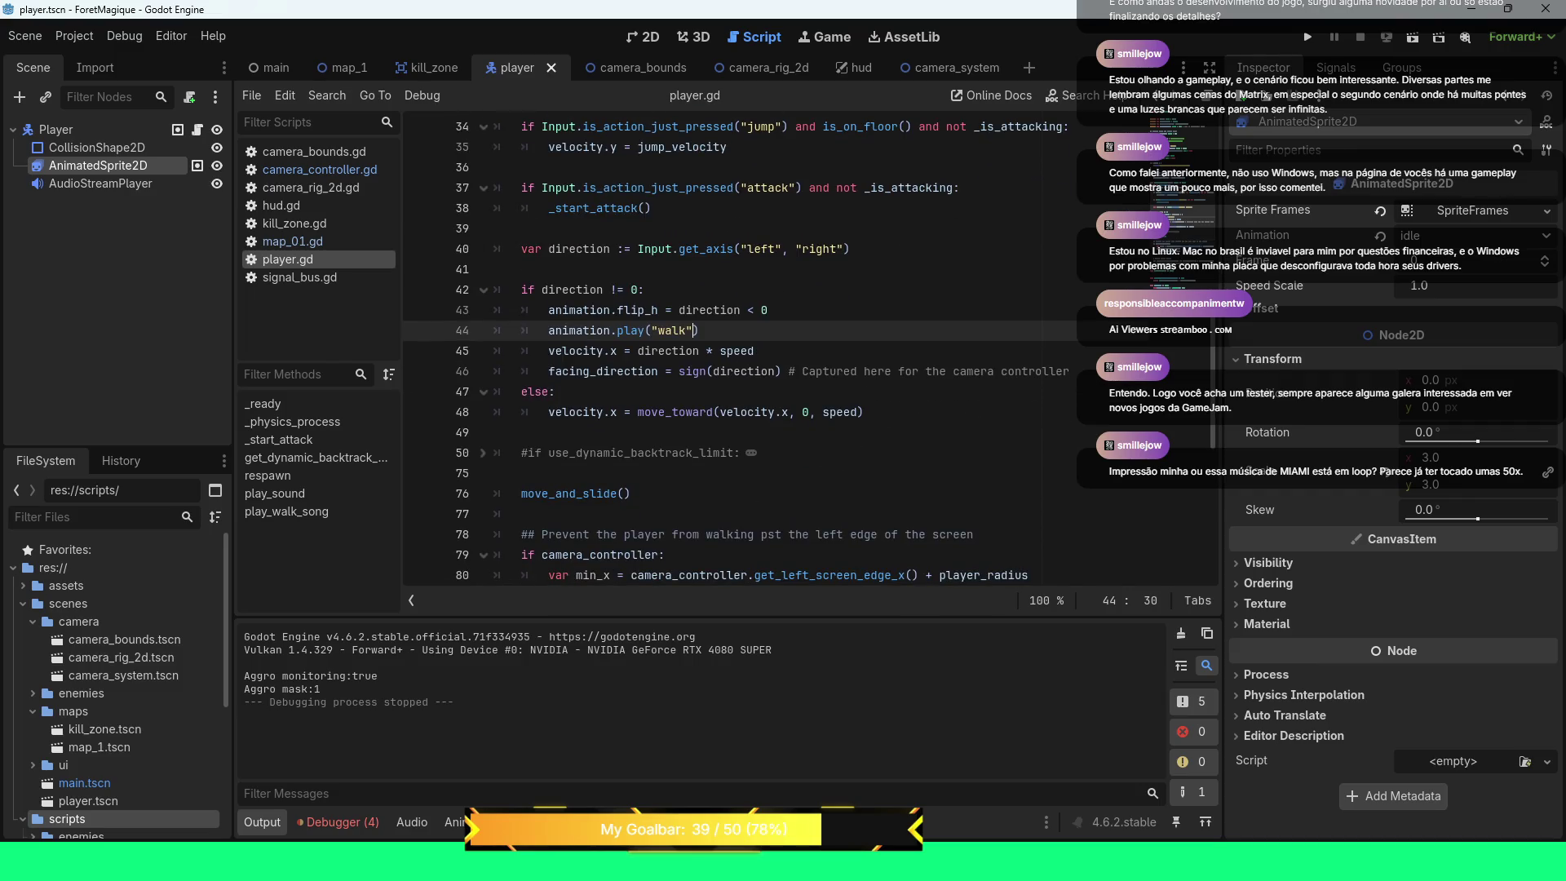
{"action": "left_click", "coordinate": [556, 392]}
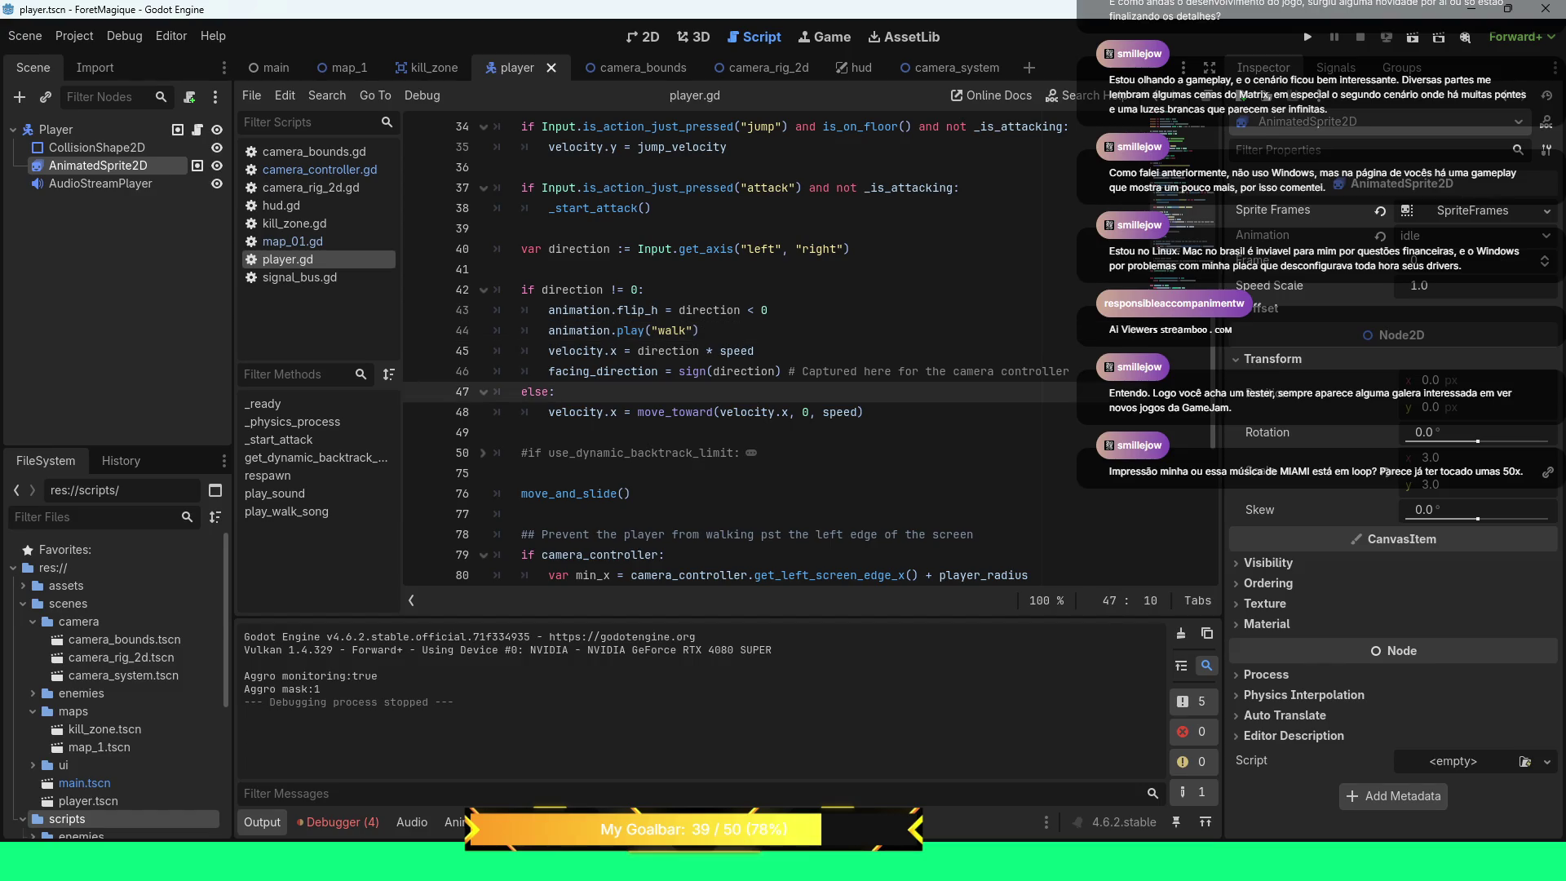
{"action": "left_click", "coordinate": [863, 412]}
{"action": "left_click", "coordinate": [555, 392]}
{"action": "left_click", "coordinate": [863, 412]}
{"action": "key", "text": "Return"}
{"action": "type", "text": "animation."}
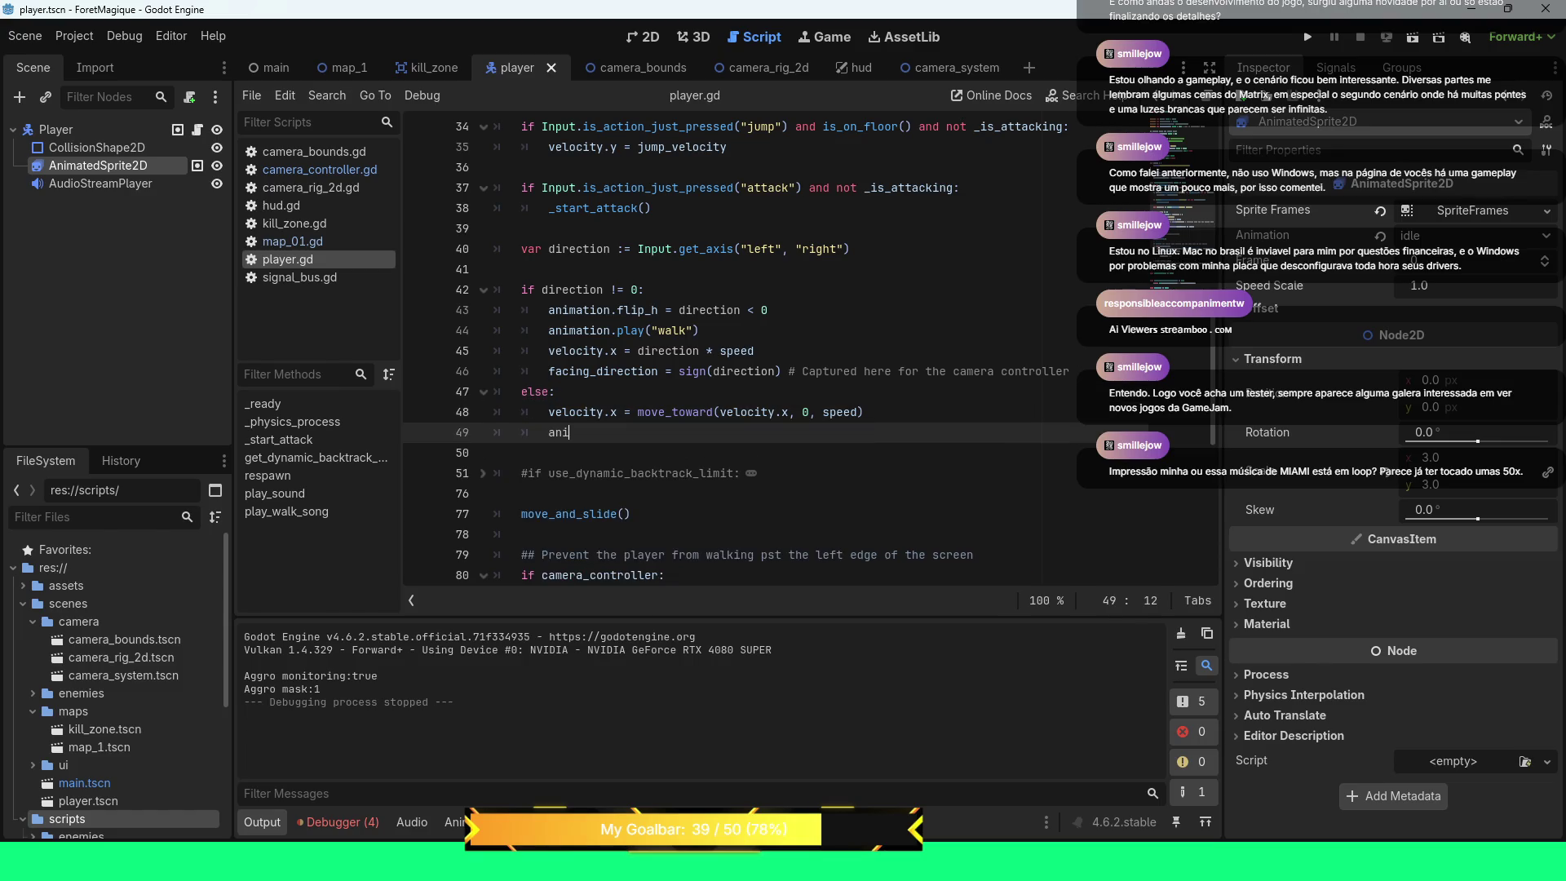
{"action": "type", "text": "play("}
{"action": "key", "text": "Down"}
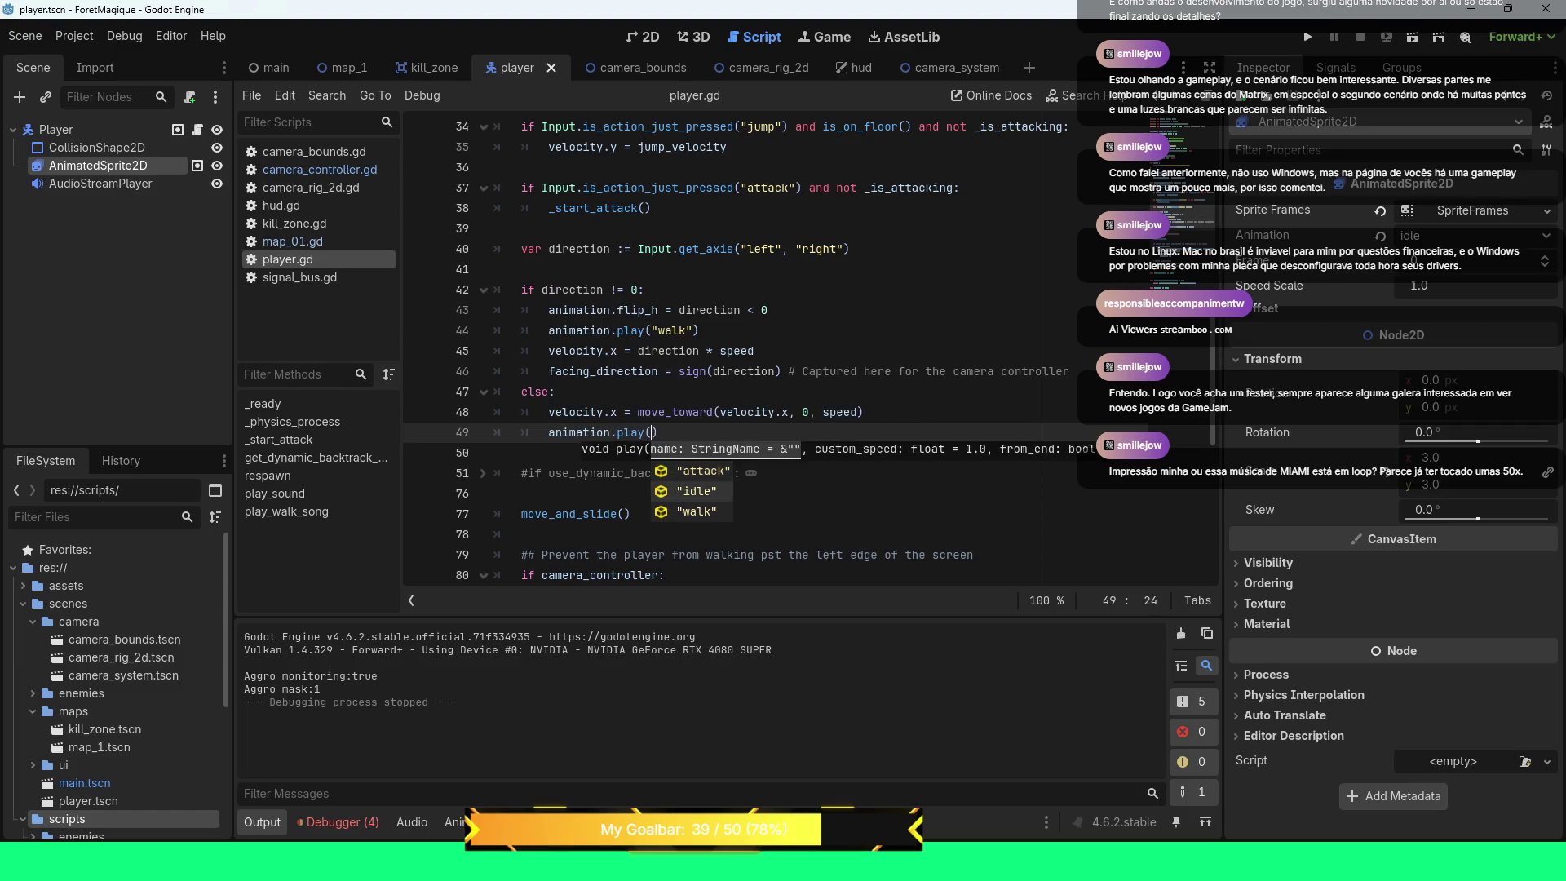
{"action": "key", "text": "Return"}
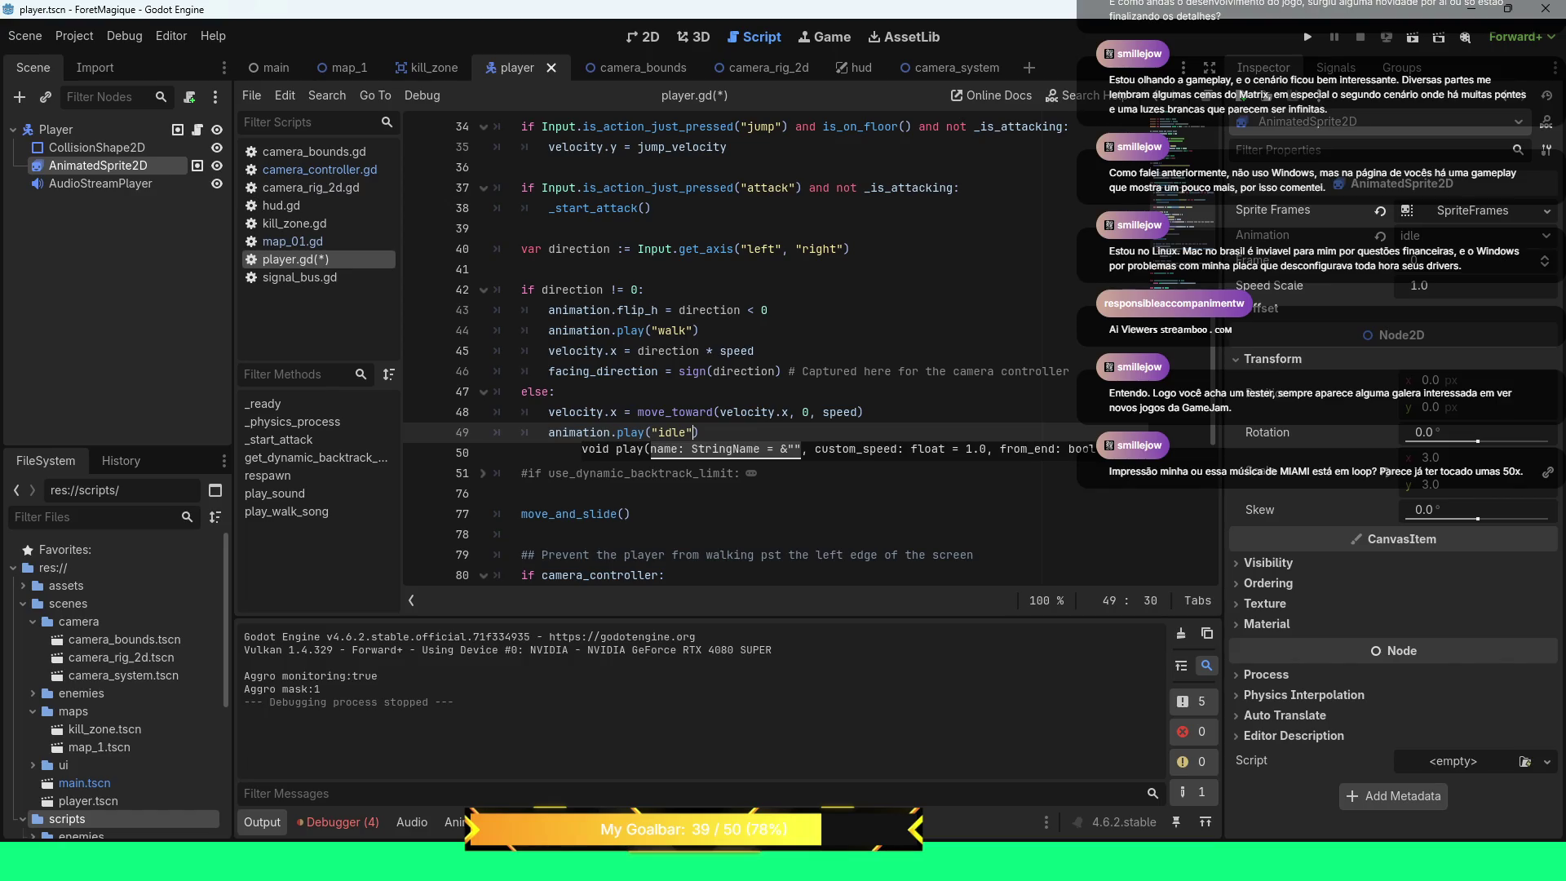
{"action": "left_click", "coordinate": [1308, 36]}
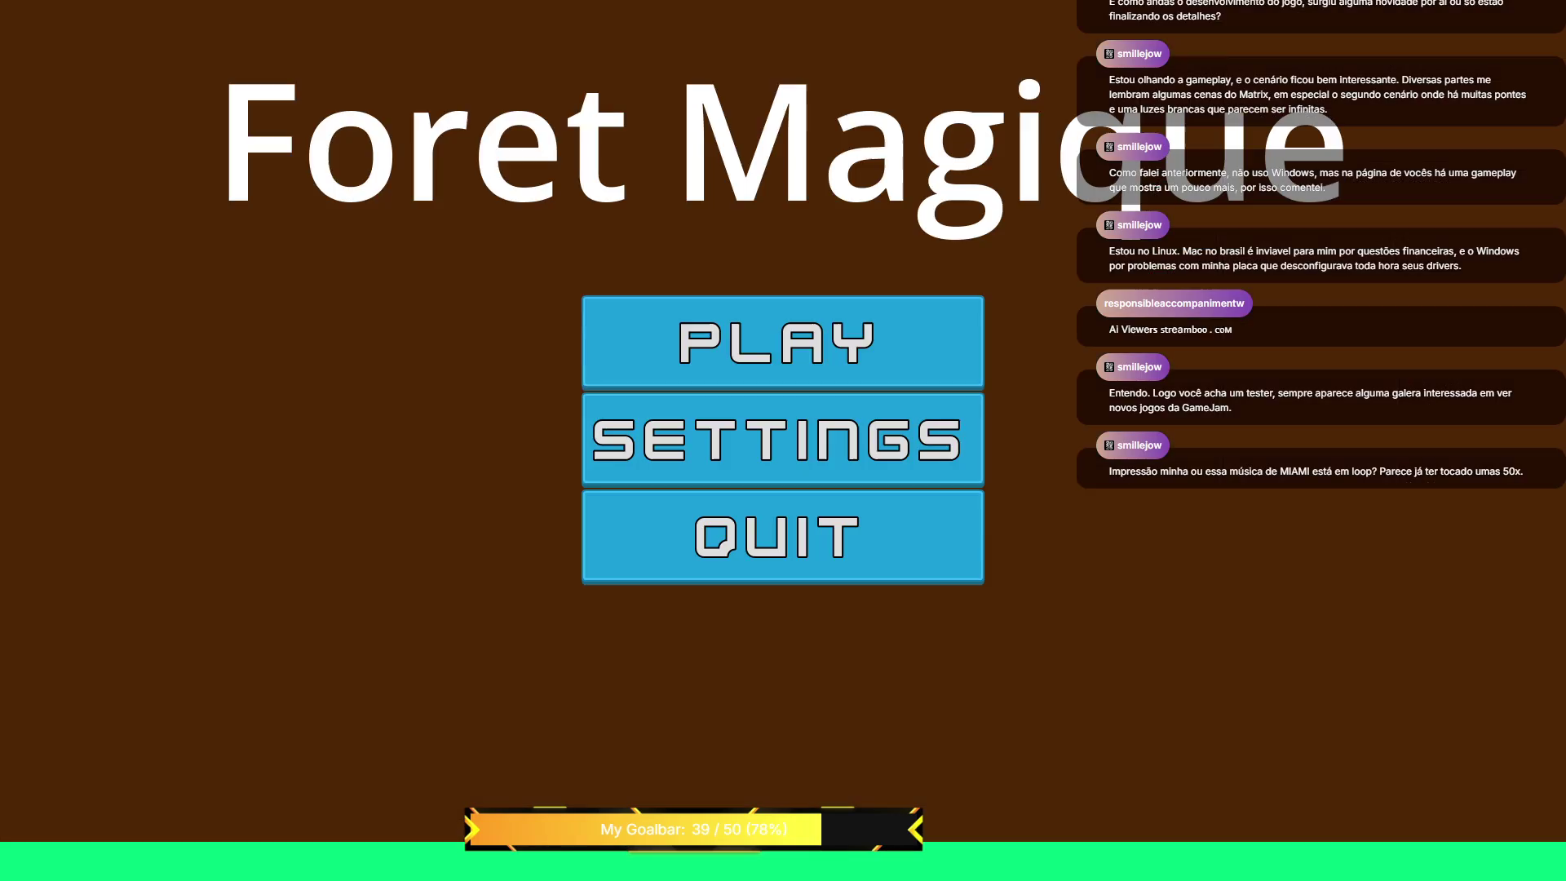
Start the game from the title menu, test the knight's walk, jump and turning, then stop it
{"action": "key", "text": "Return"}
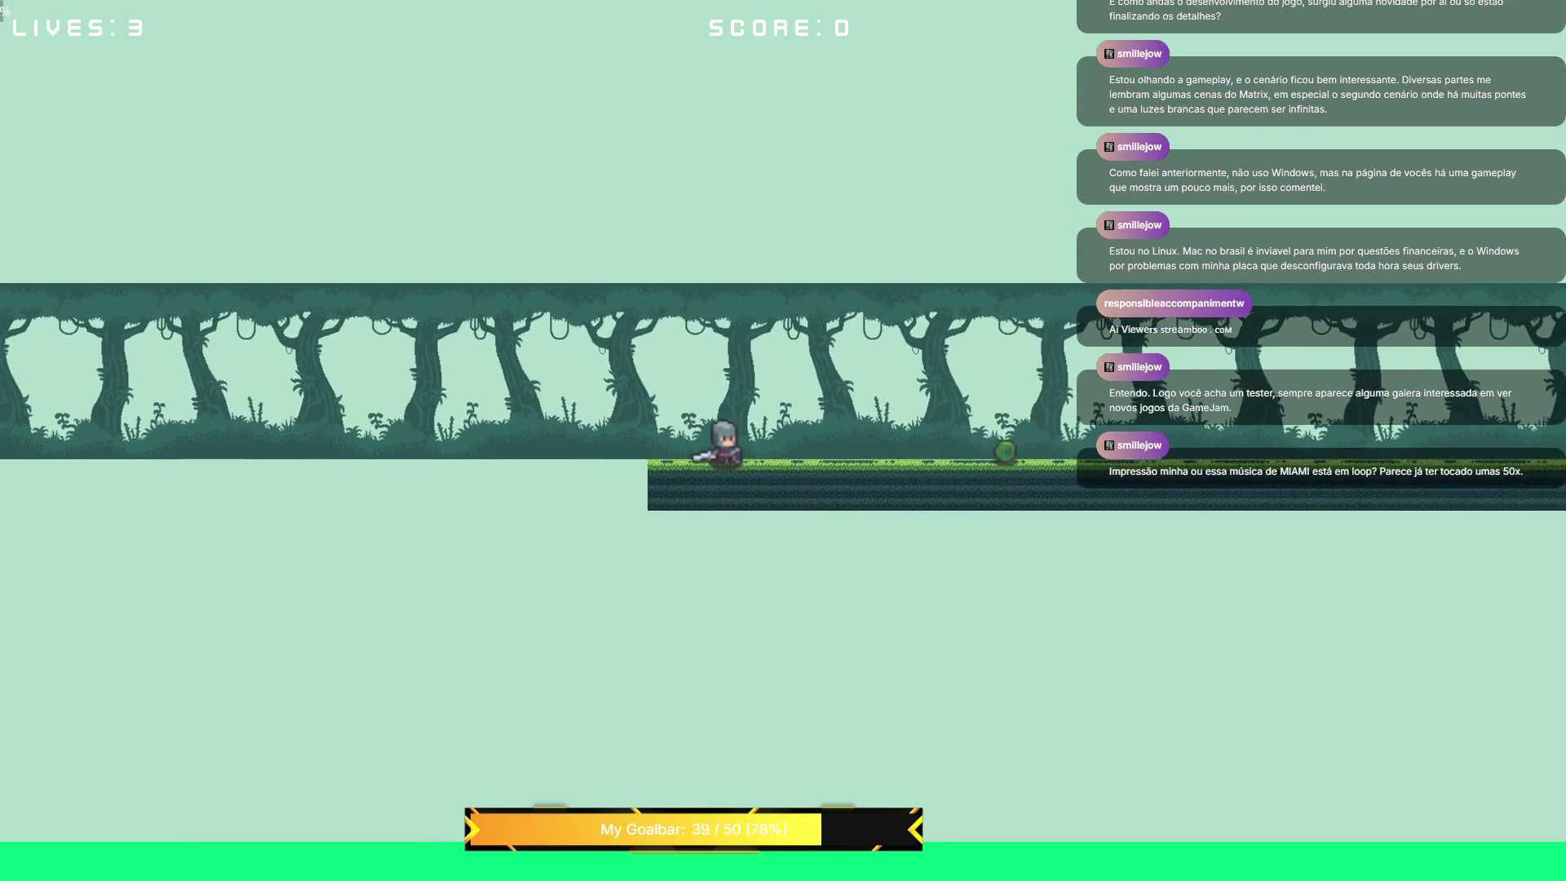
{"action": "key", "text": "Right"}
{"action": "key", "text": "space"}
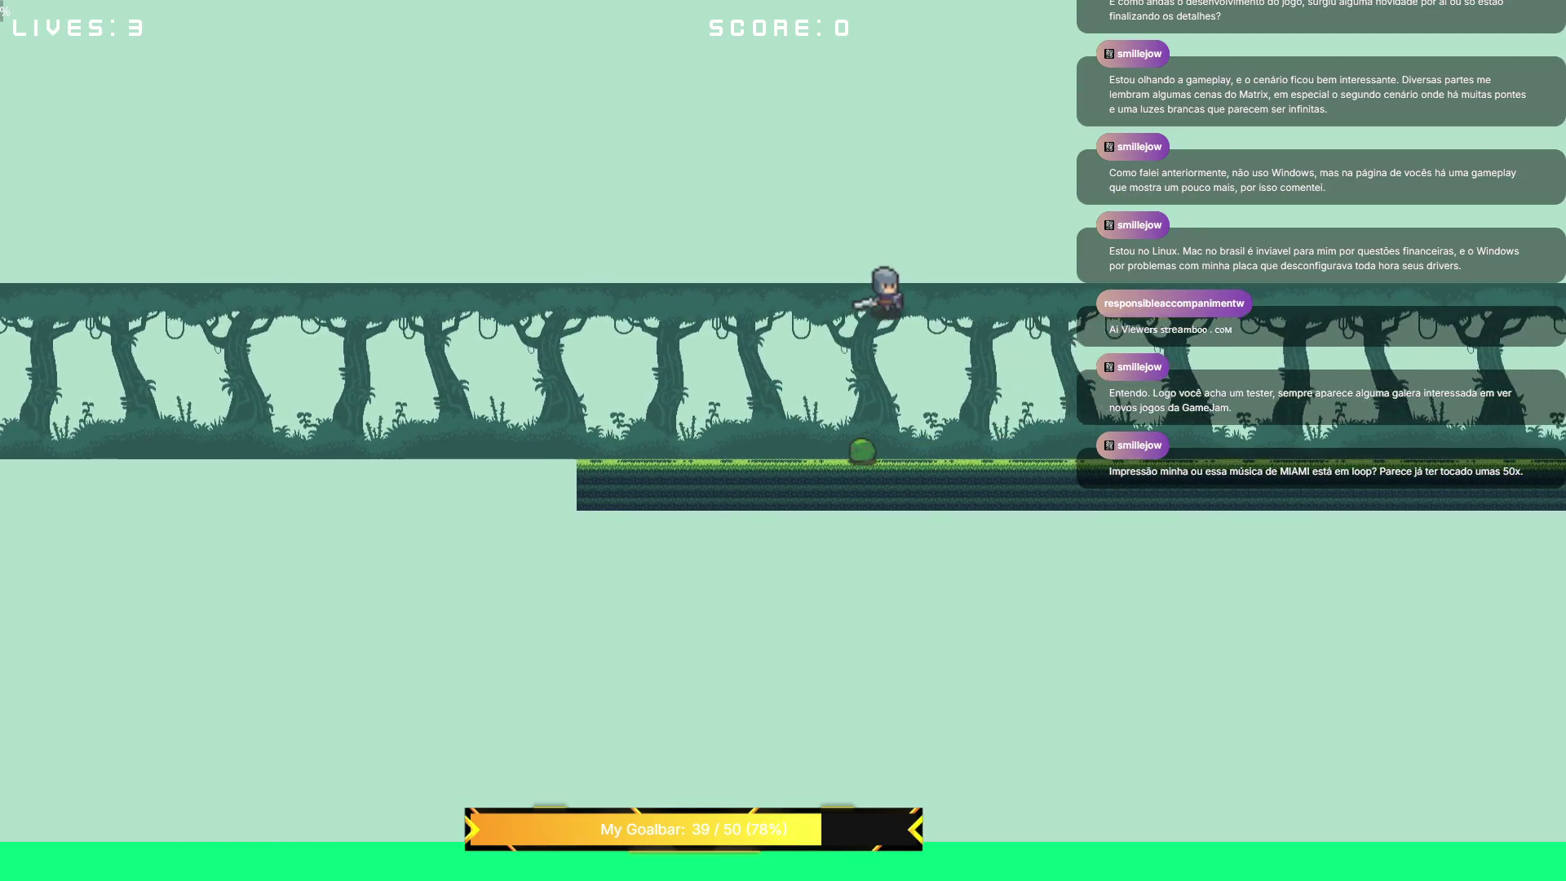
{"action": "key", "text": "Right"}
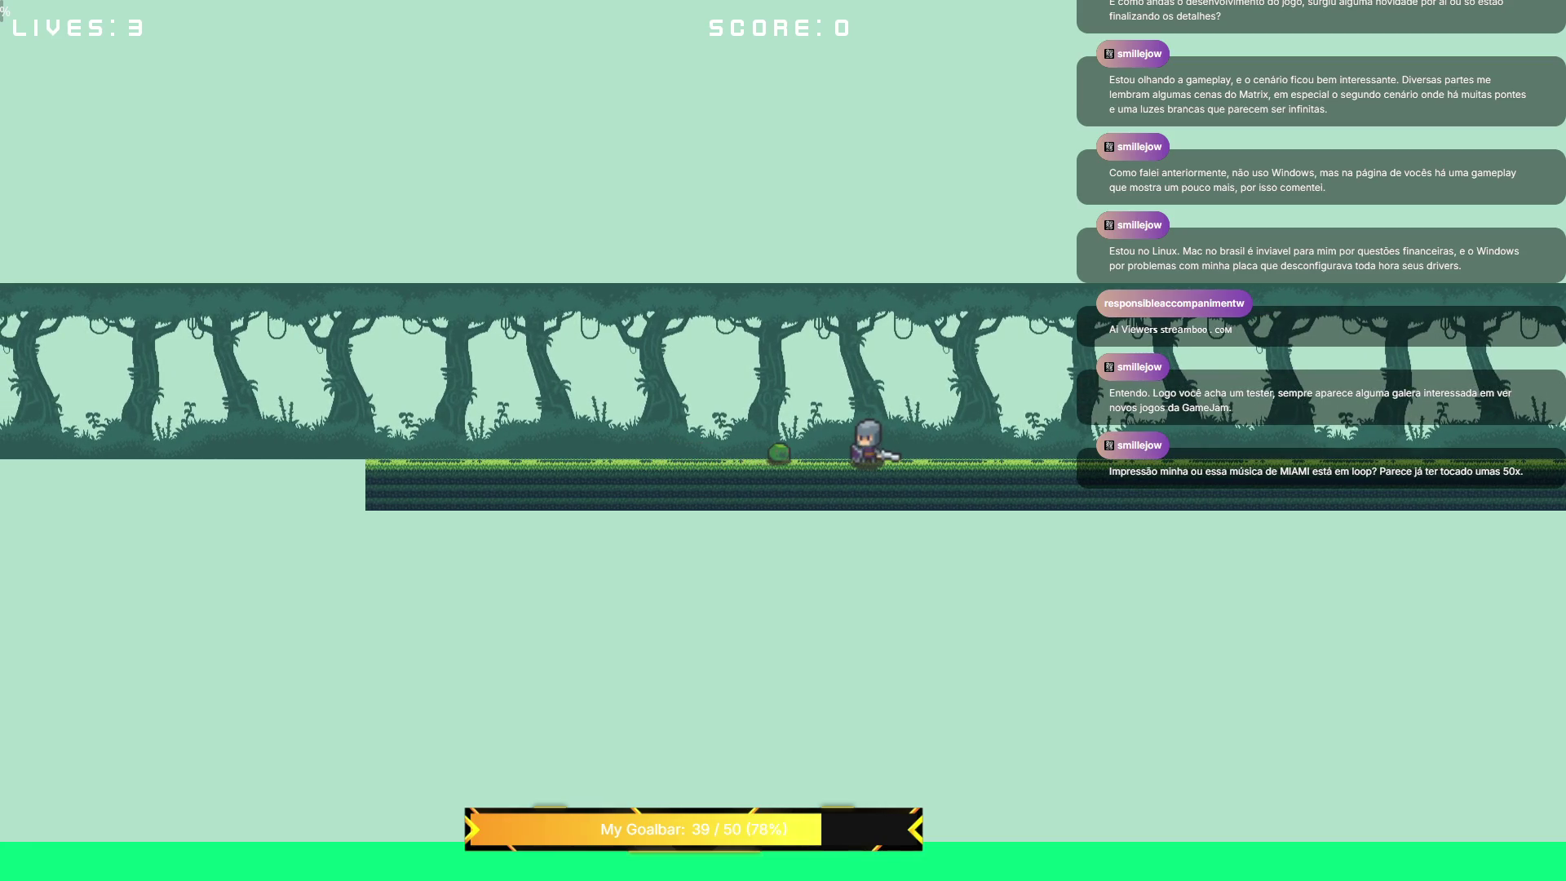
{"action": "key", "text": "Right"}
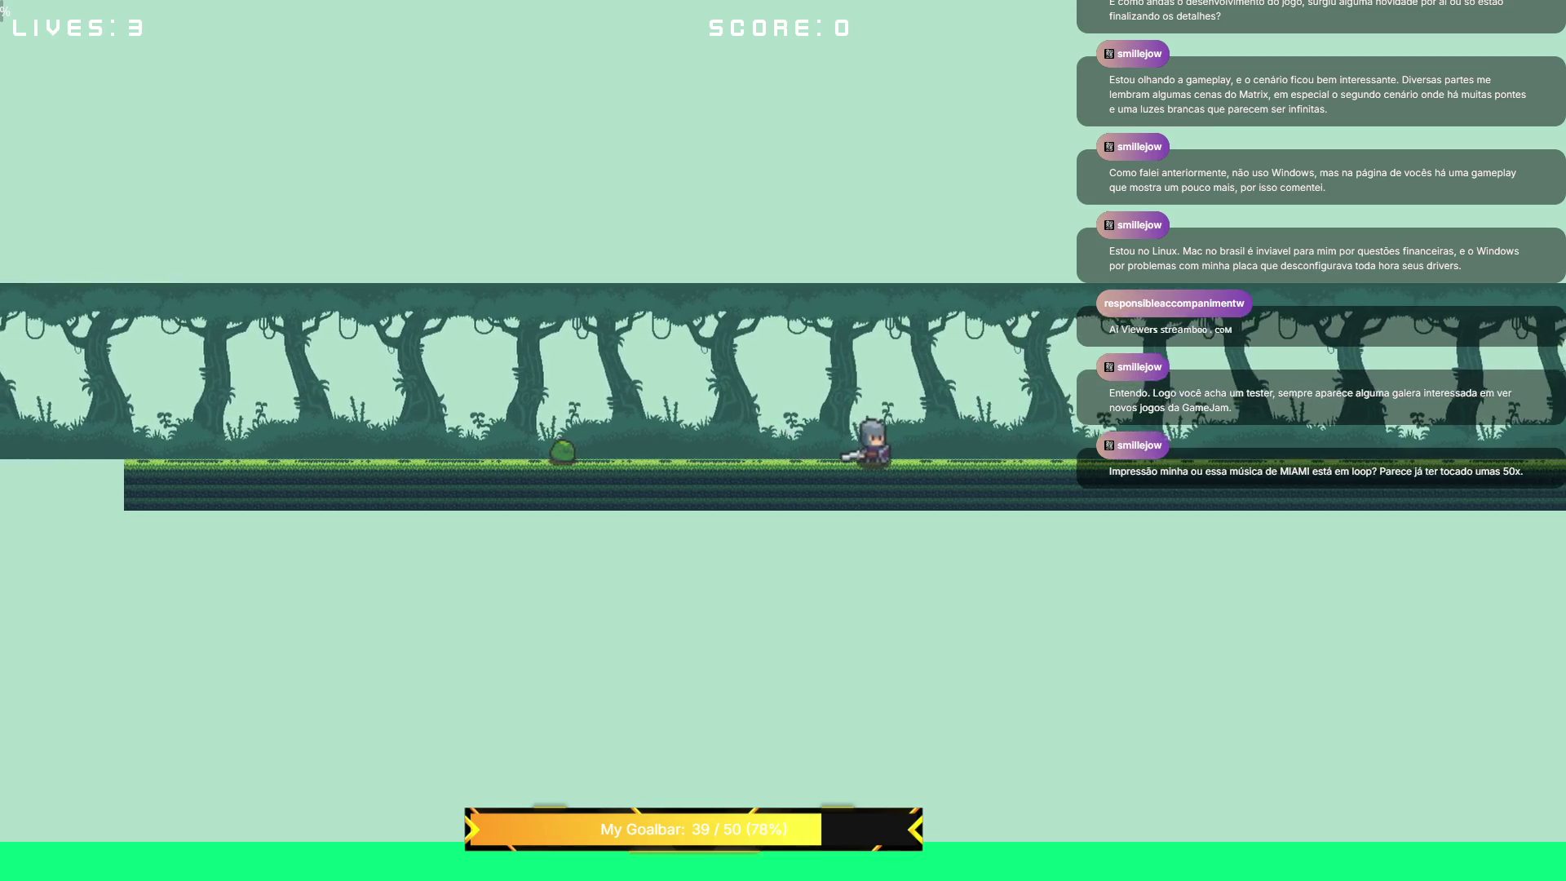
{"action": "key", "text": "Left"}
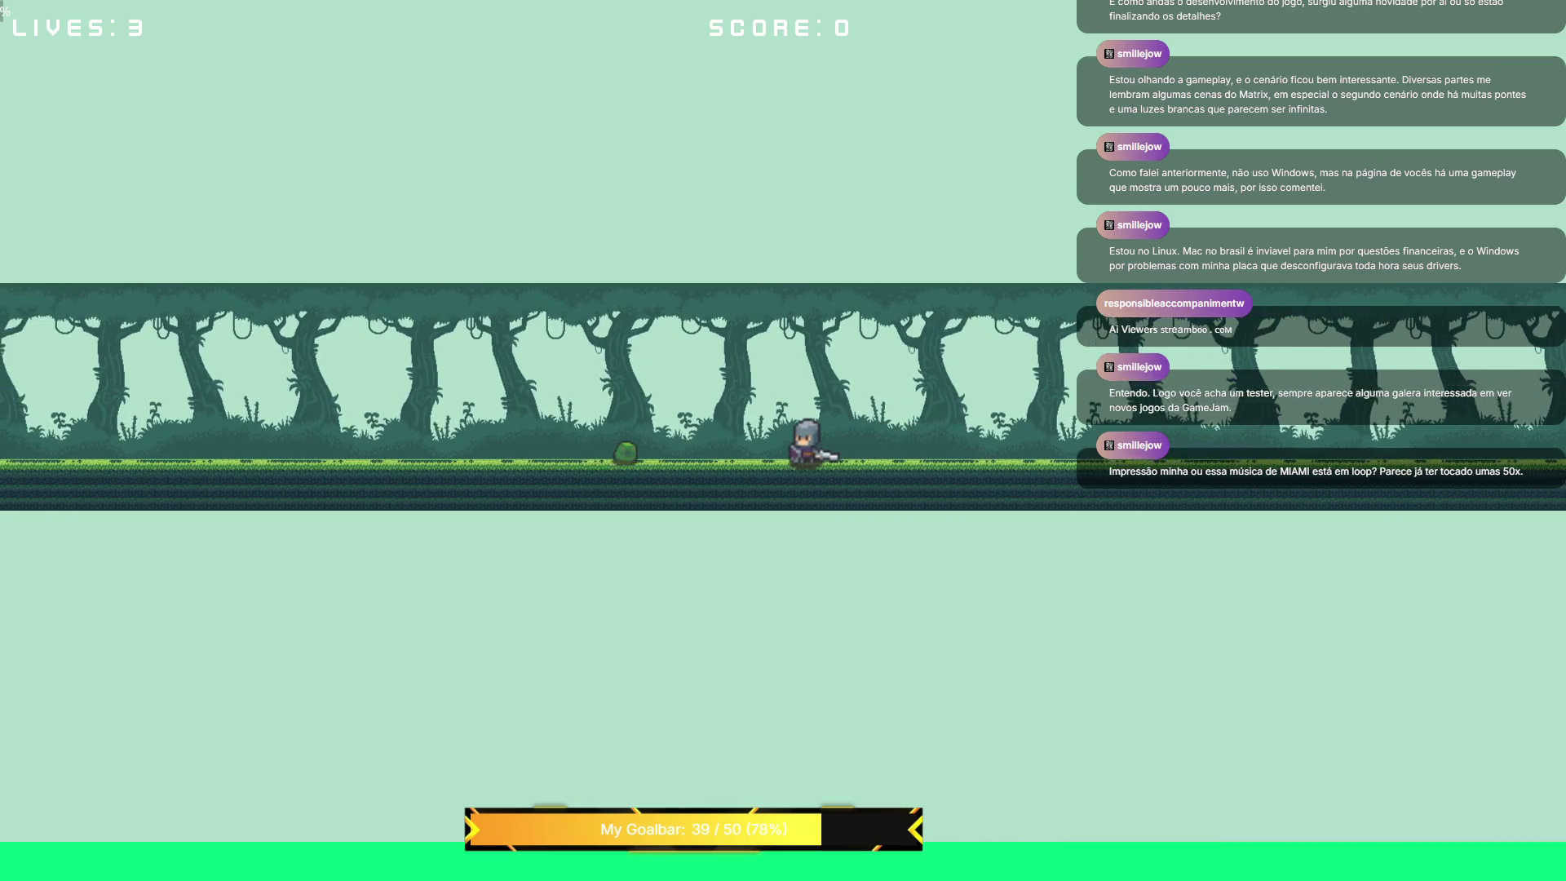
{"action": "key", "text": "Right"}
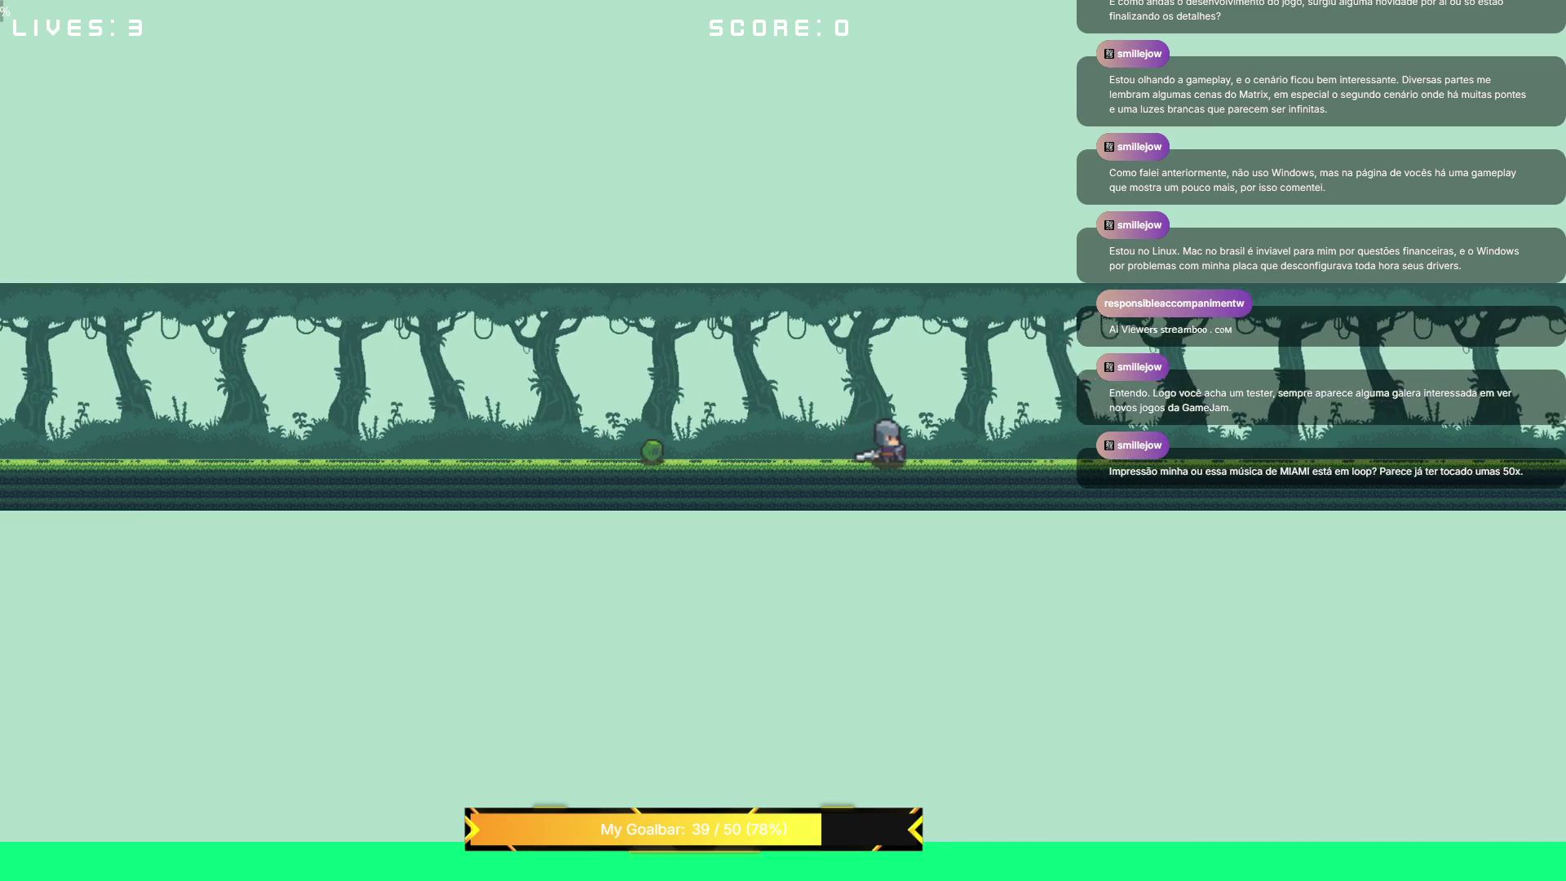
{"action": "key", "text": "Left"}
{"action": "key", "text": "Right"}
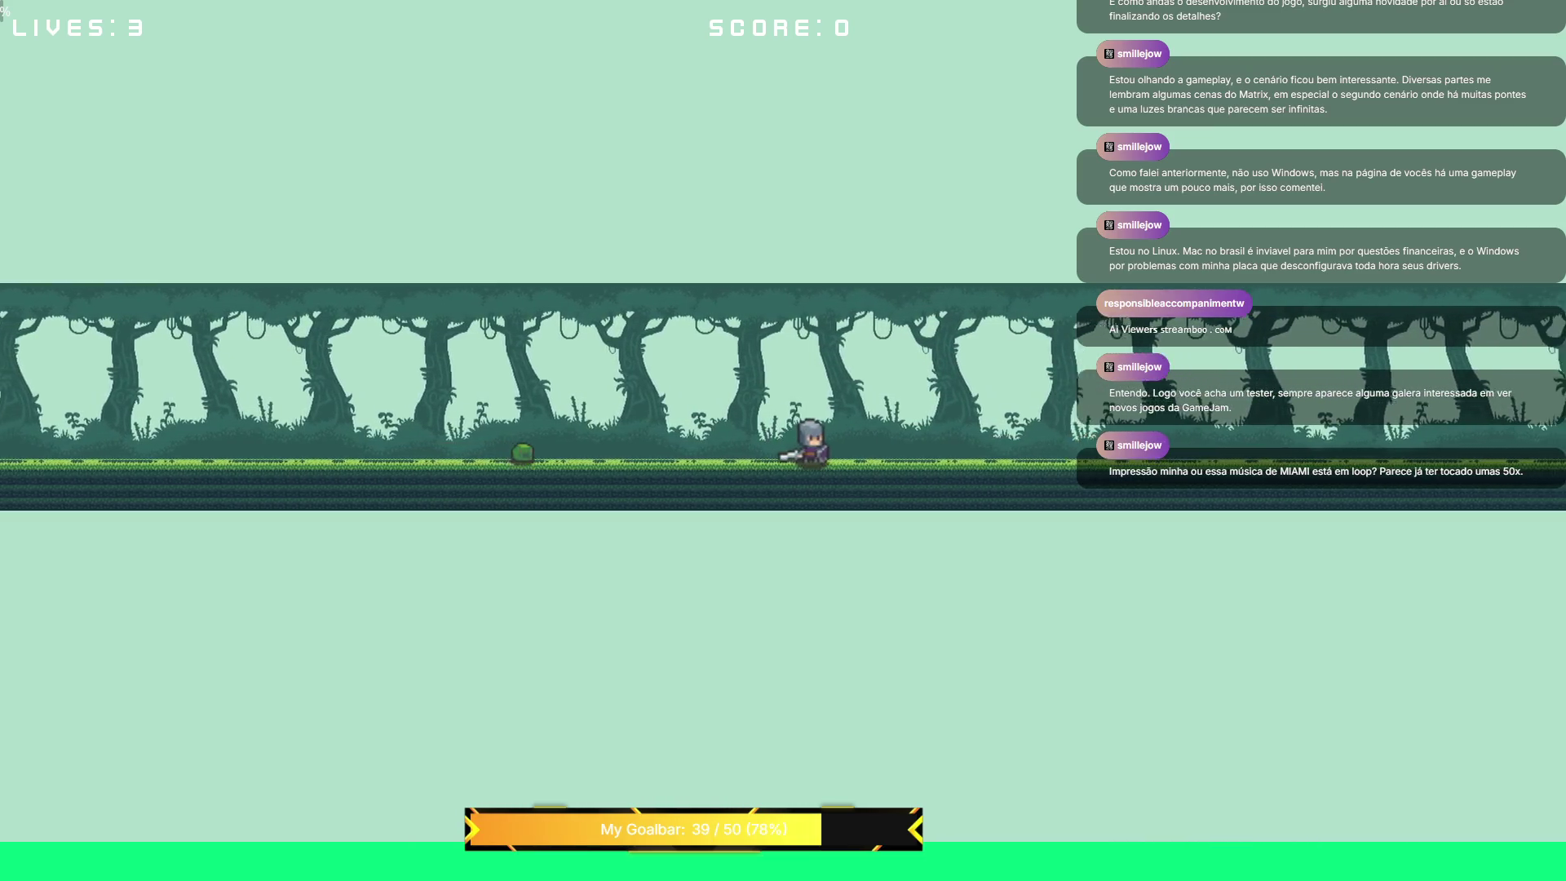
{"action": "key", "text": "F8"}
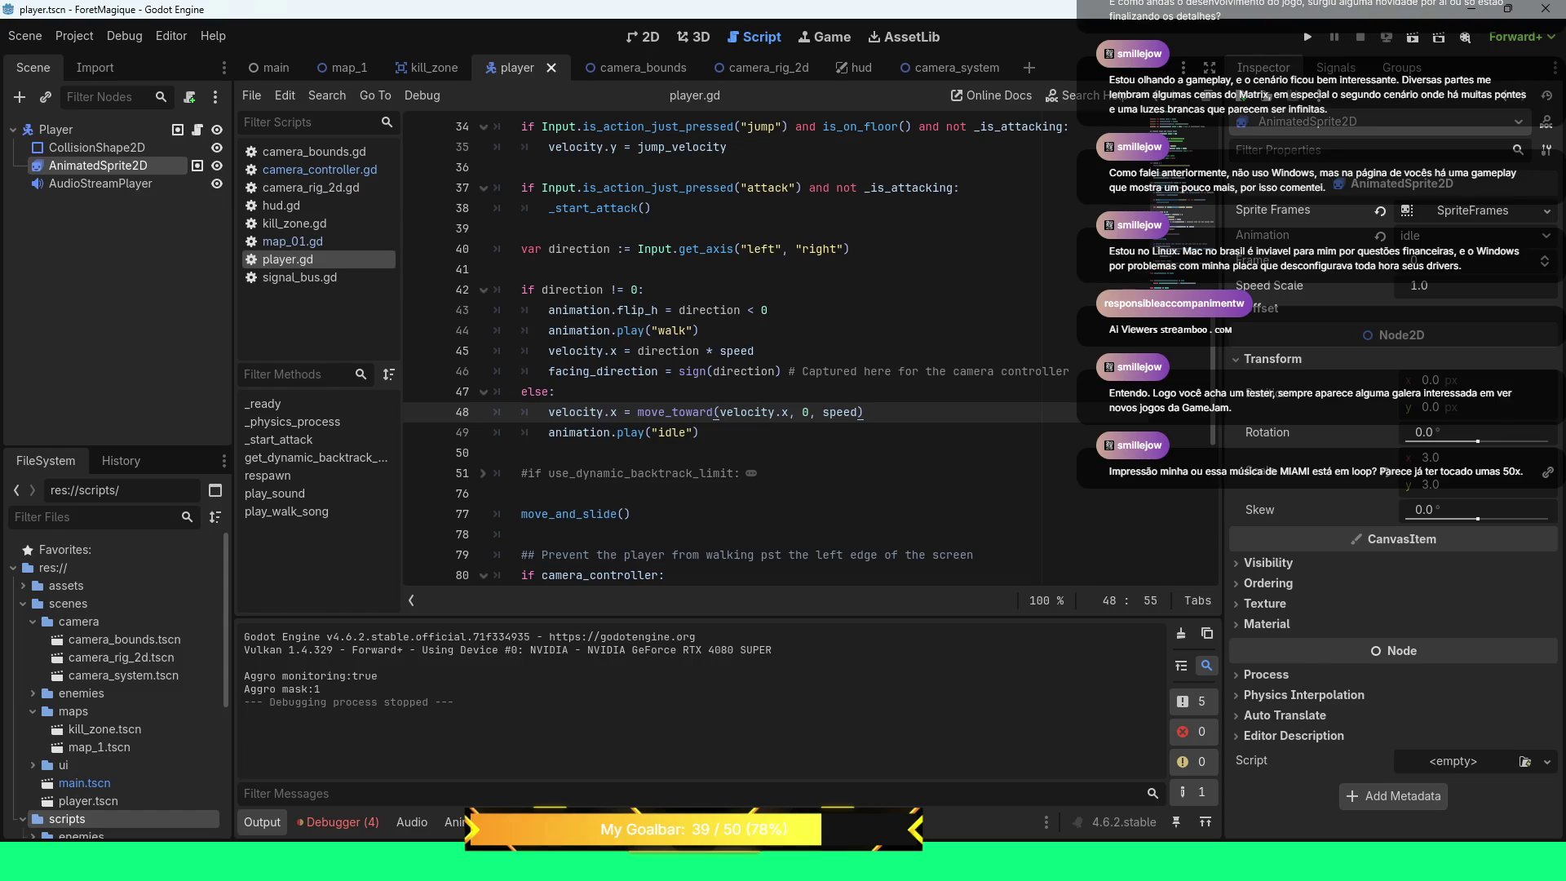
Delete the move_toward deceleration line, save, and relaunch the game
{"action": "key", "text": "ctrl+shift+k"}
{"action": "key", "text": "ctrl+shift+k"}
{"action": "key", "text": "ctrl+s"}
{"action": "key", "text": "F5"}
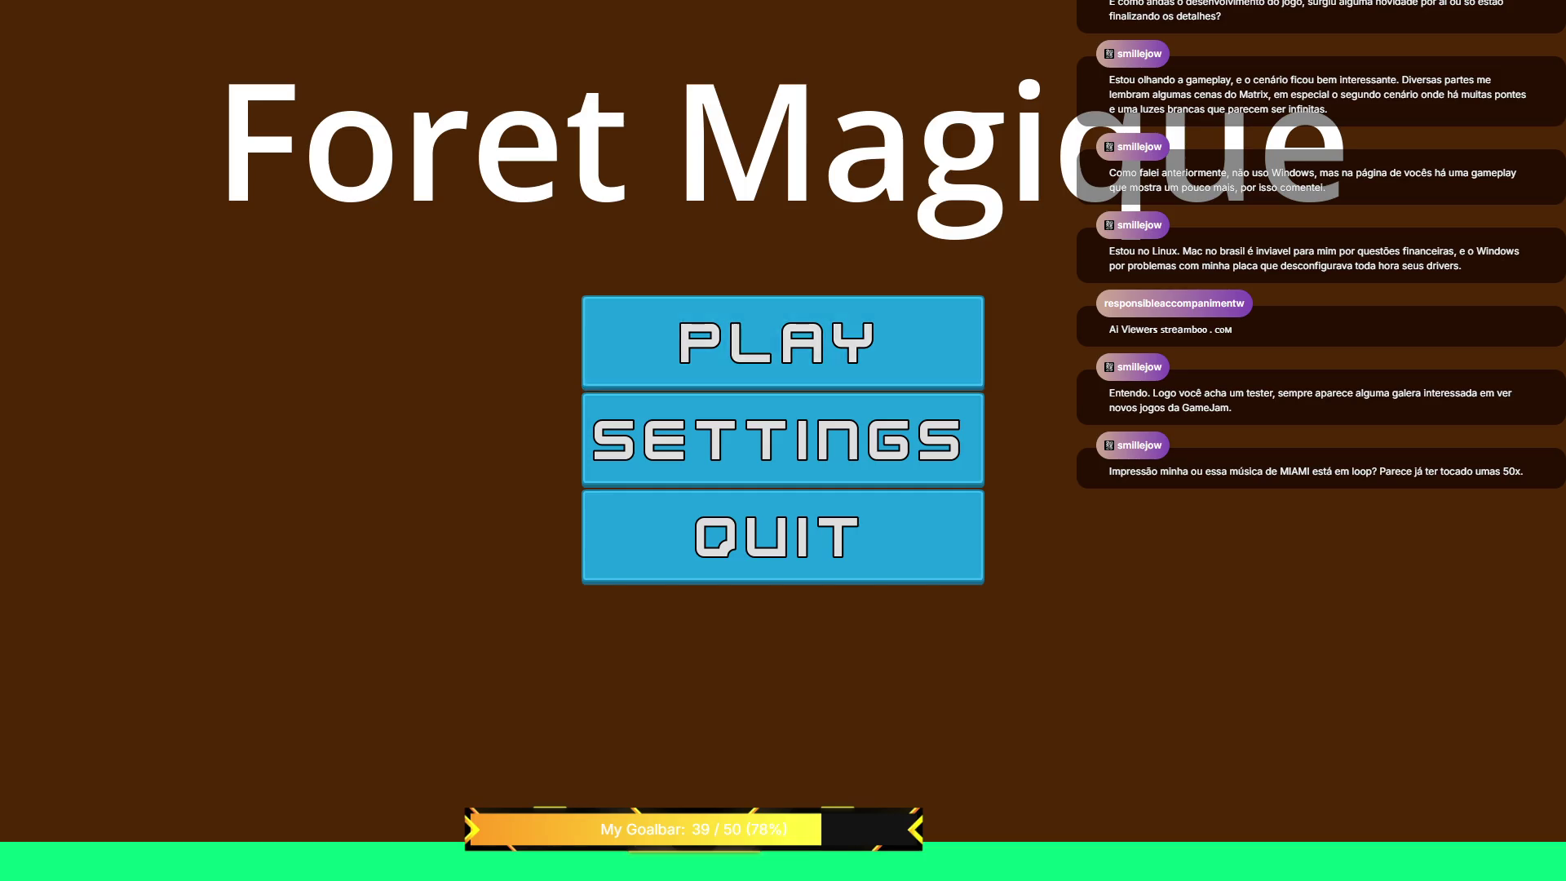
Play again, jumping and moving the knight back and forth, then close the game with Alt+F4
{"action": "key", "text": "Return"}
{"action": "key", "text": "Right"}
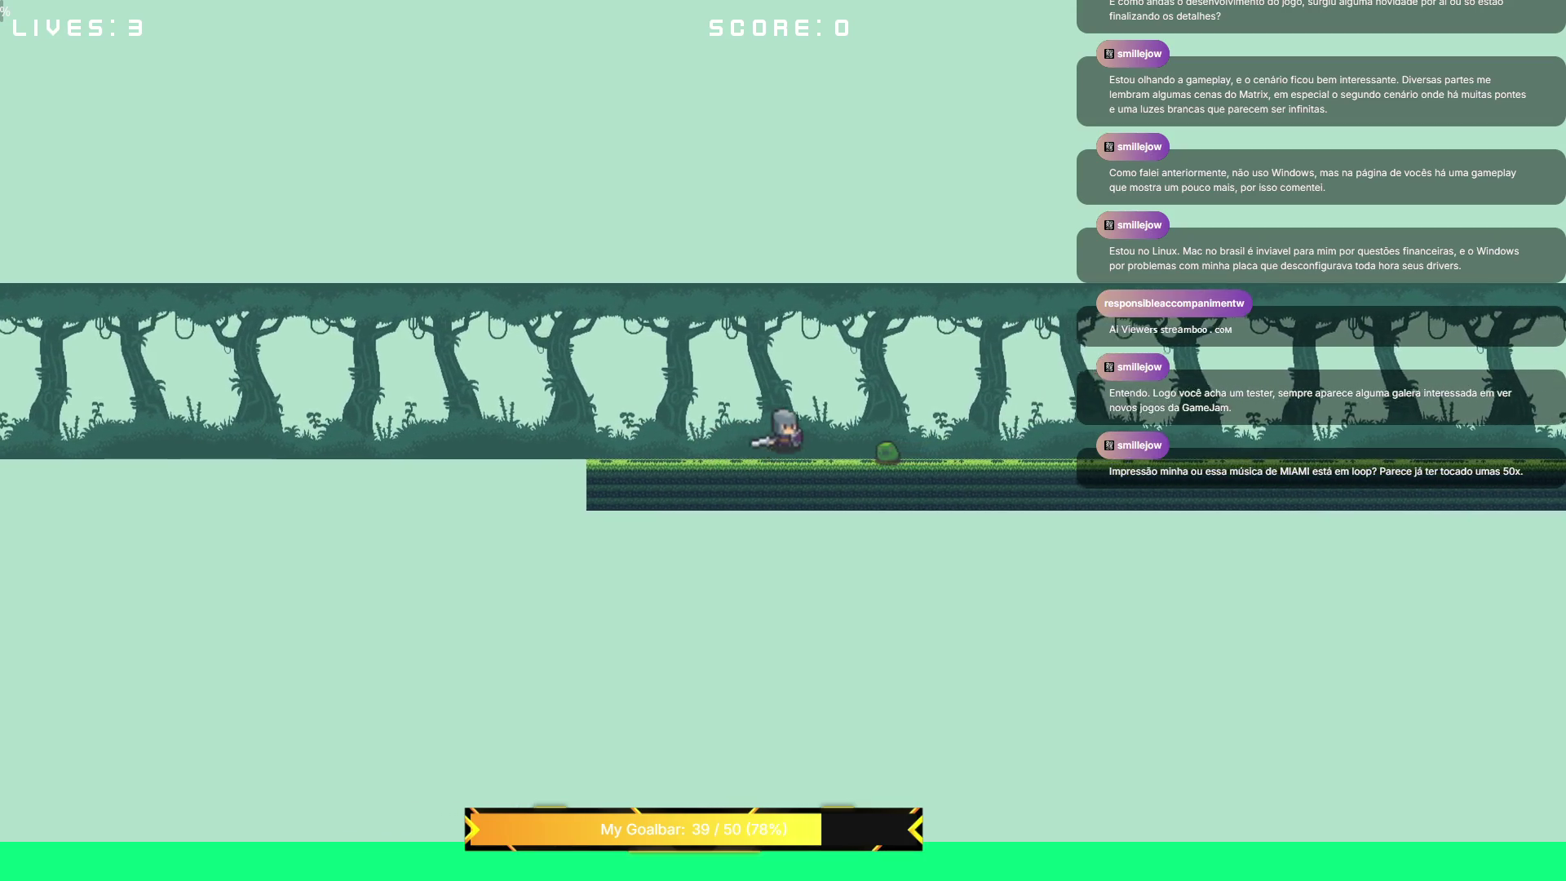
{"action": "key", "text": "space"}
{"action": "key", "text": "Left"}
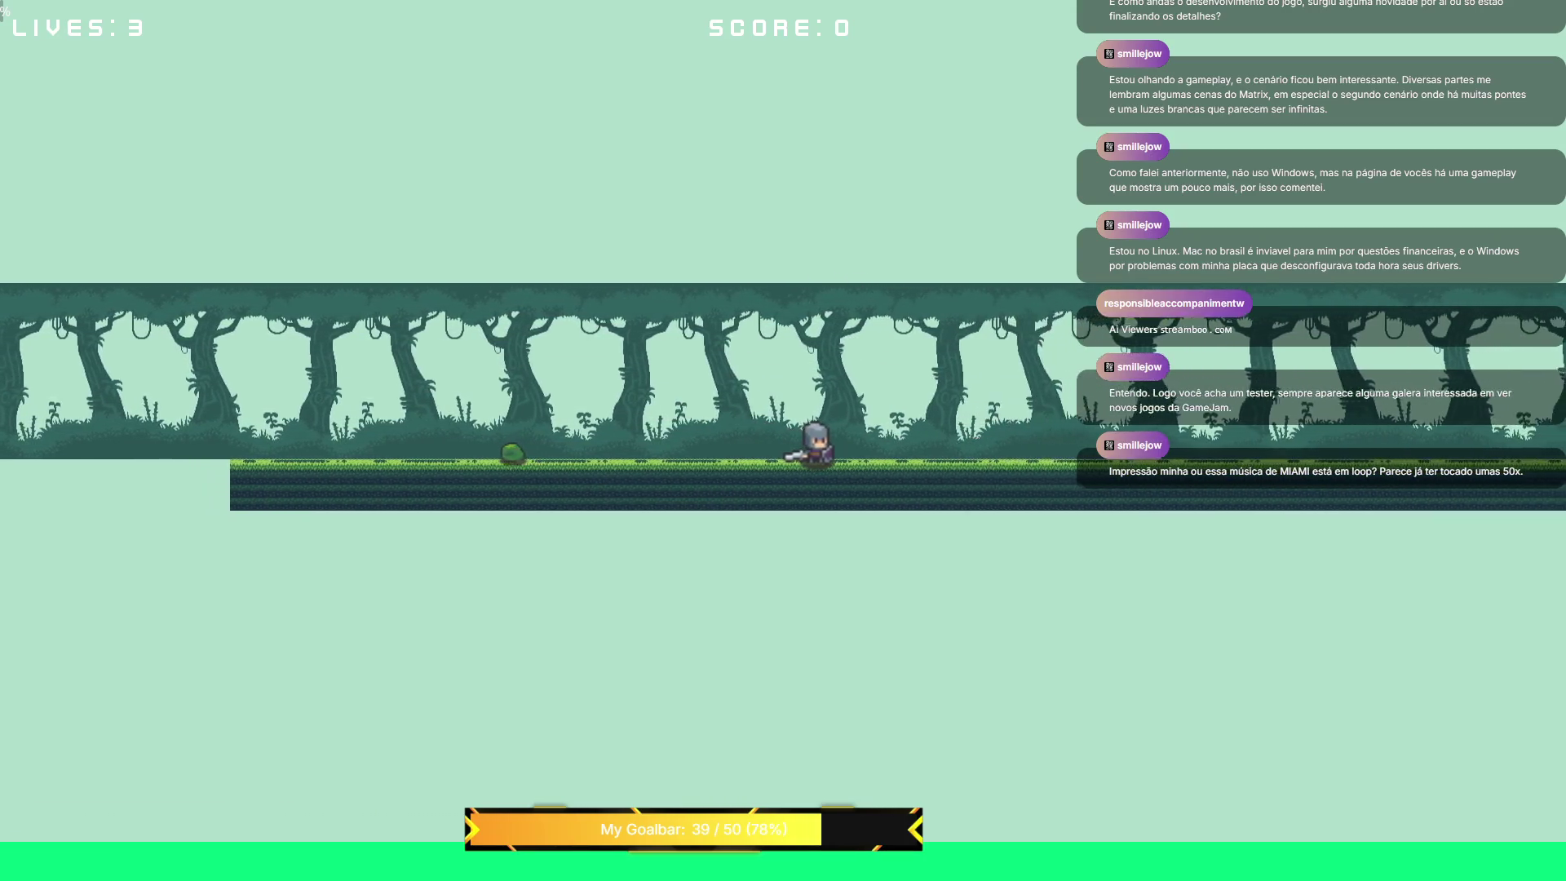
{"action": "key", "text": "Left"}
{"action": "key", "text": "Right"}
{"action": "key", "text": "Left"}
{"action": "key", "text": "Right"}
{"action": "key", "text": "Left"}
{"action": "key", "text": "Right"}
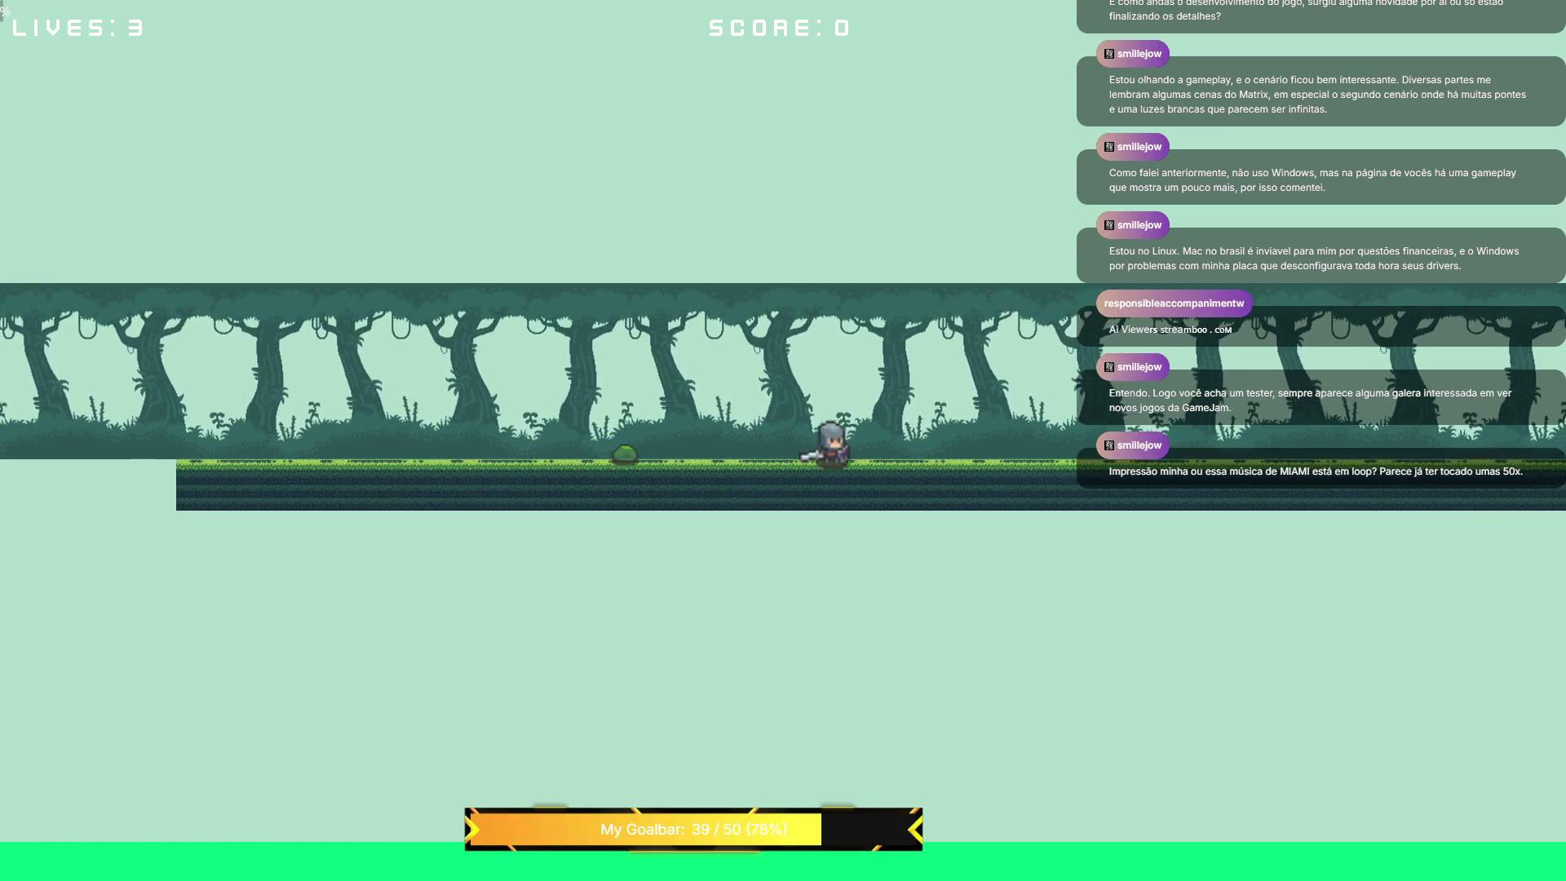
{"action": "key", "text": "Right"}
{"action": "key", "text": "Left"}
{"action": "key", "text": "Left"}
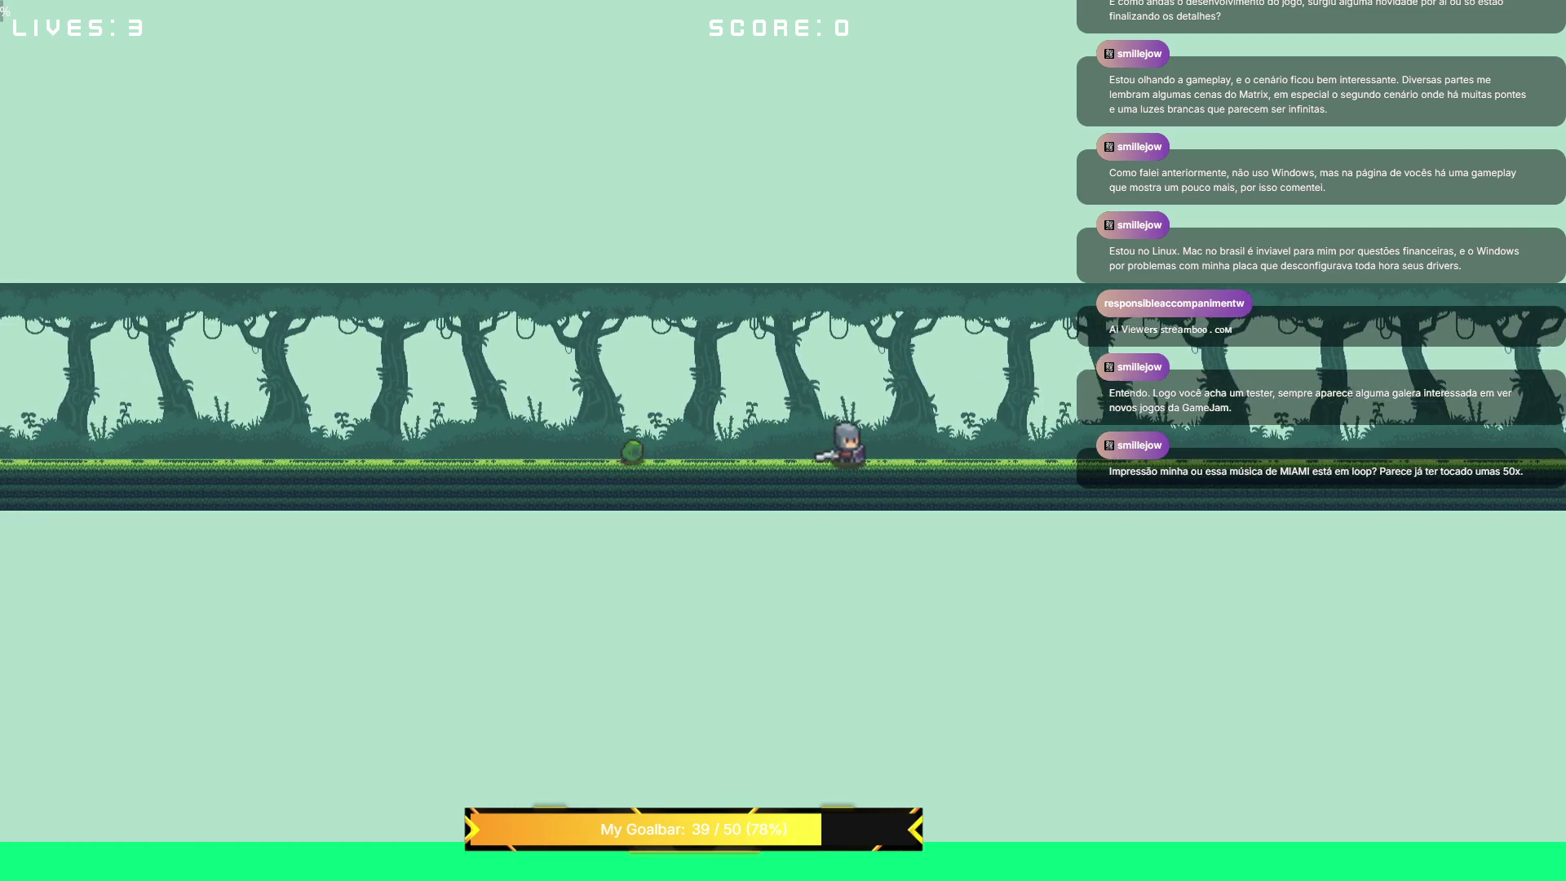
{"action": "key", "text": "alt+F4"}
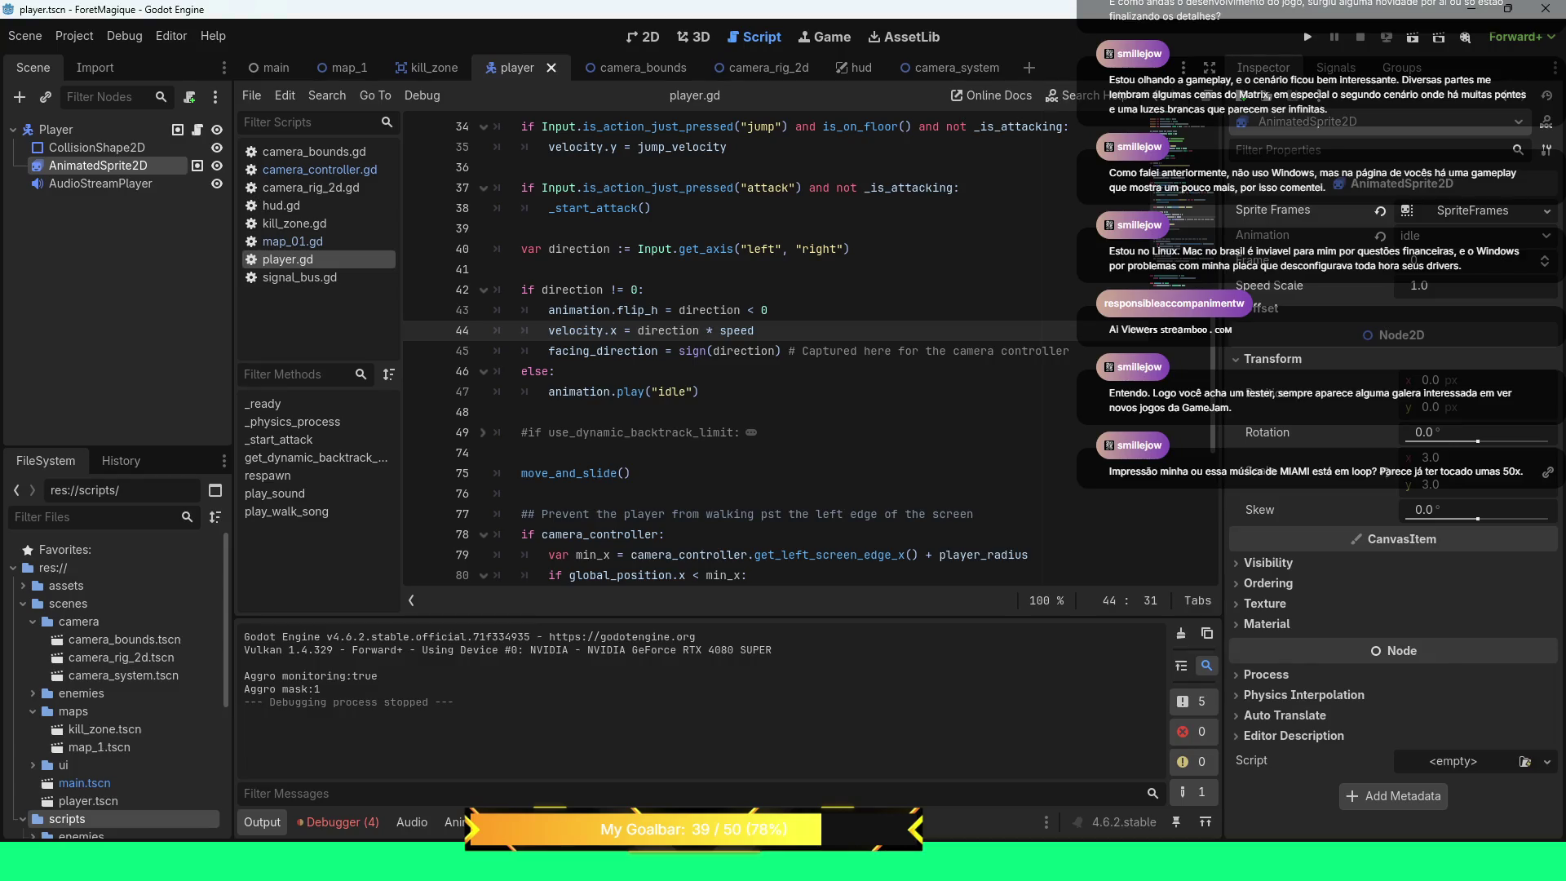
Undo to restore move_toward and remove the walk and idle calls, save, and launch the game
{"action": "left_click", "coordinate": [699, 391]}
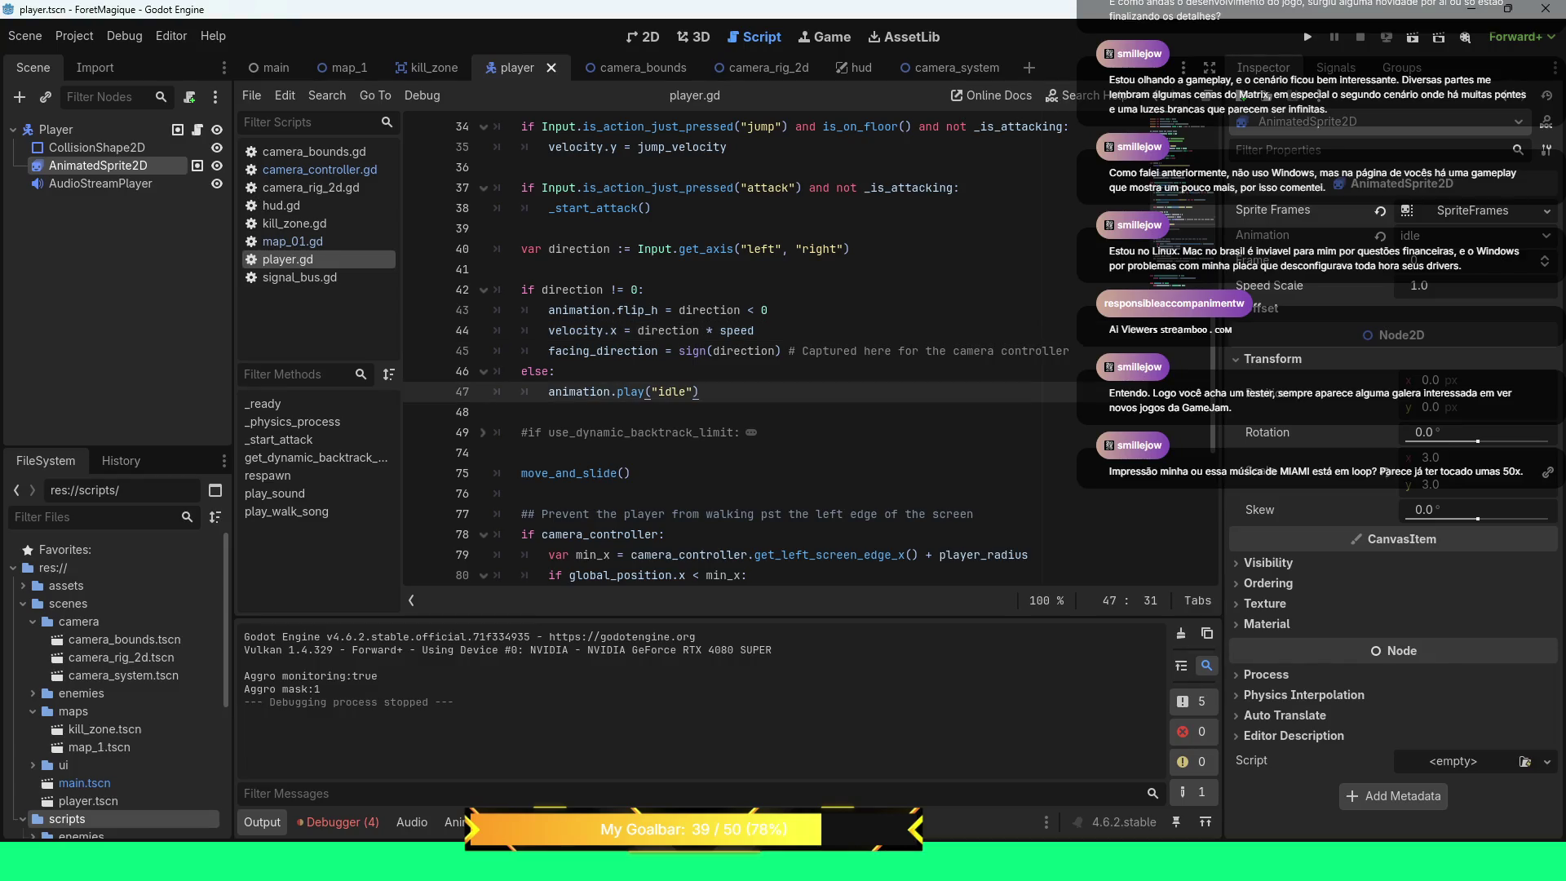
{"action": "key", "text": "ctrl+z"}
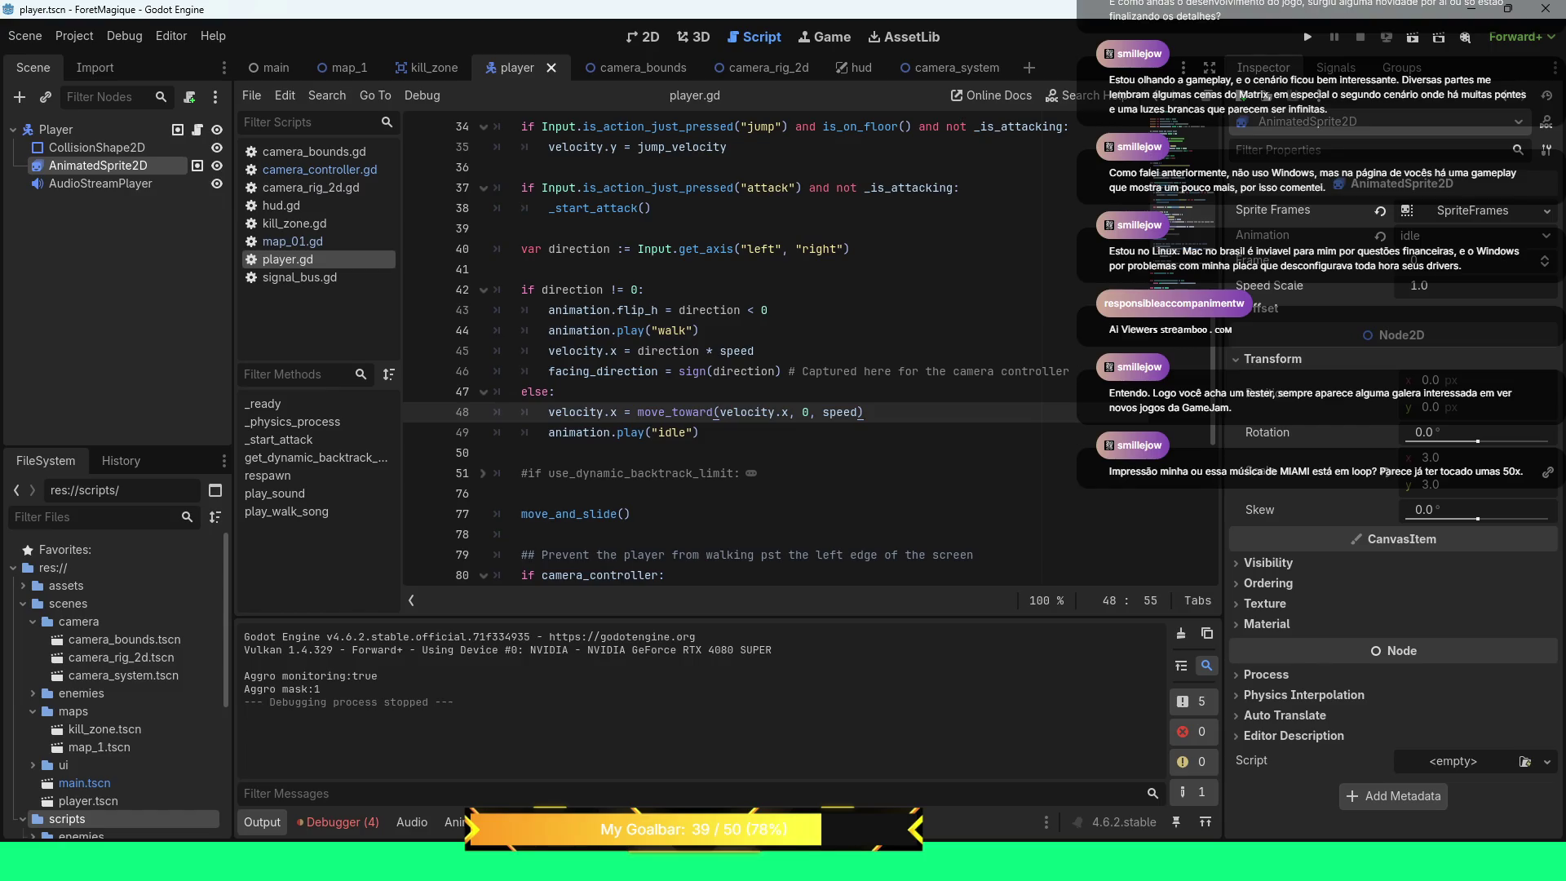
{"action": "key", "text": "ctrl+z"}
{"action": "key", "text": "ctrl+z"}
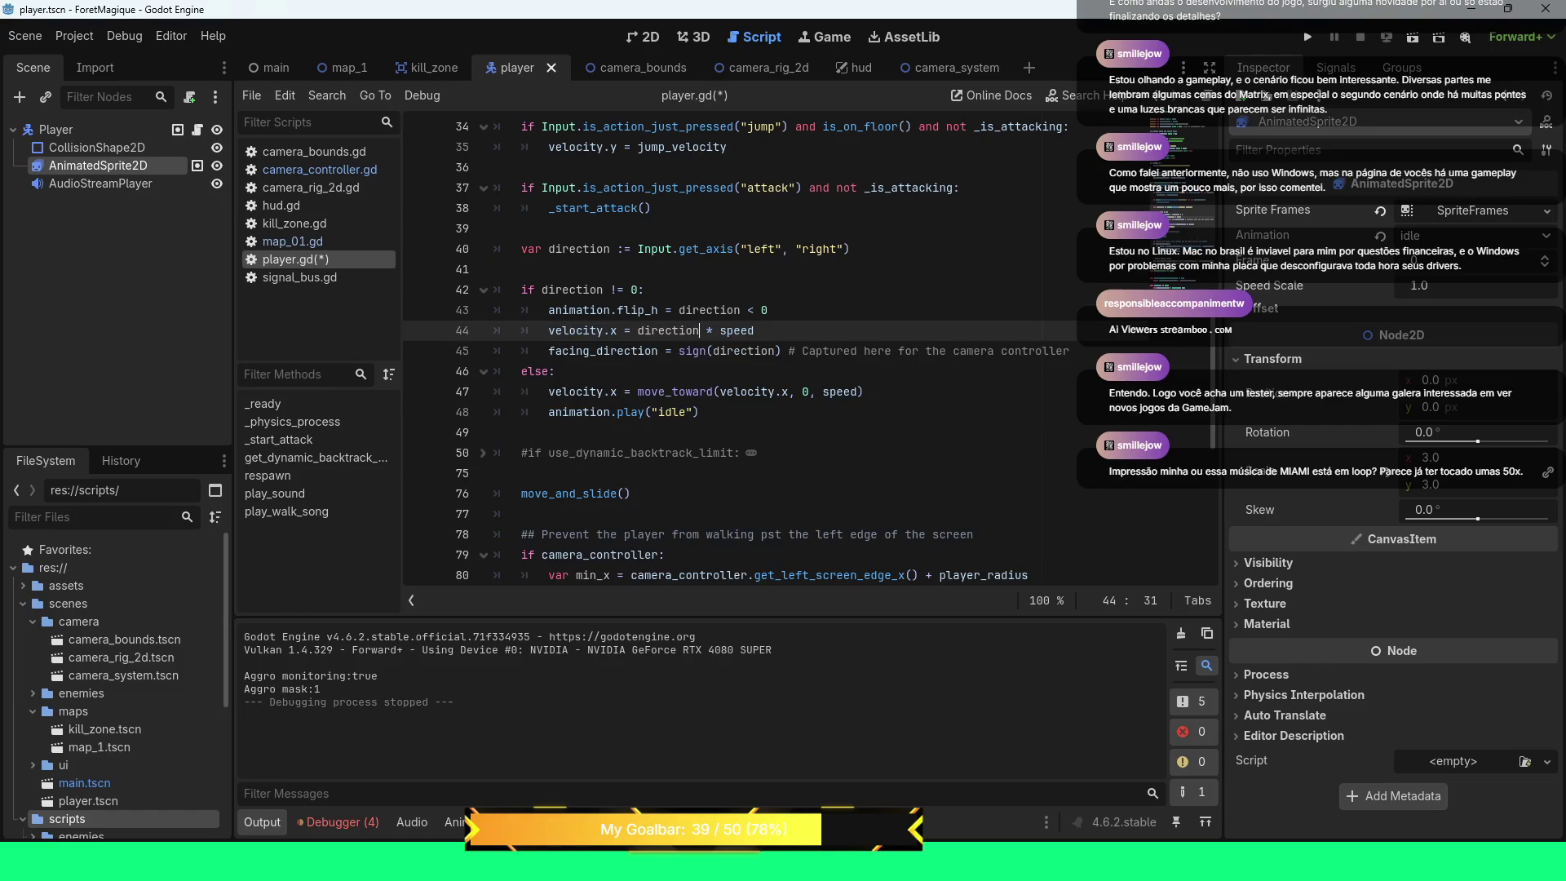
{"action": "key", "text": "ctrl+z"}
{"action": "key", "text": "ctrl+z"}
{"action": "key", "text": "ctrl+s"}
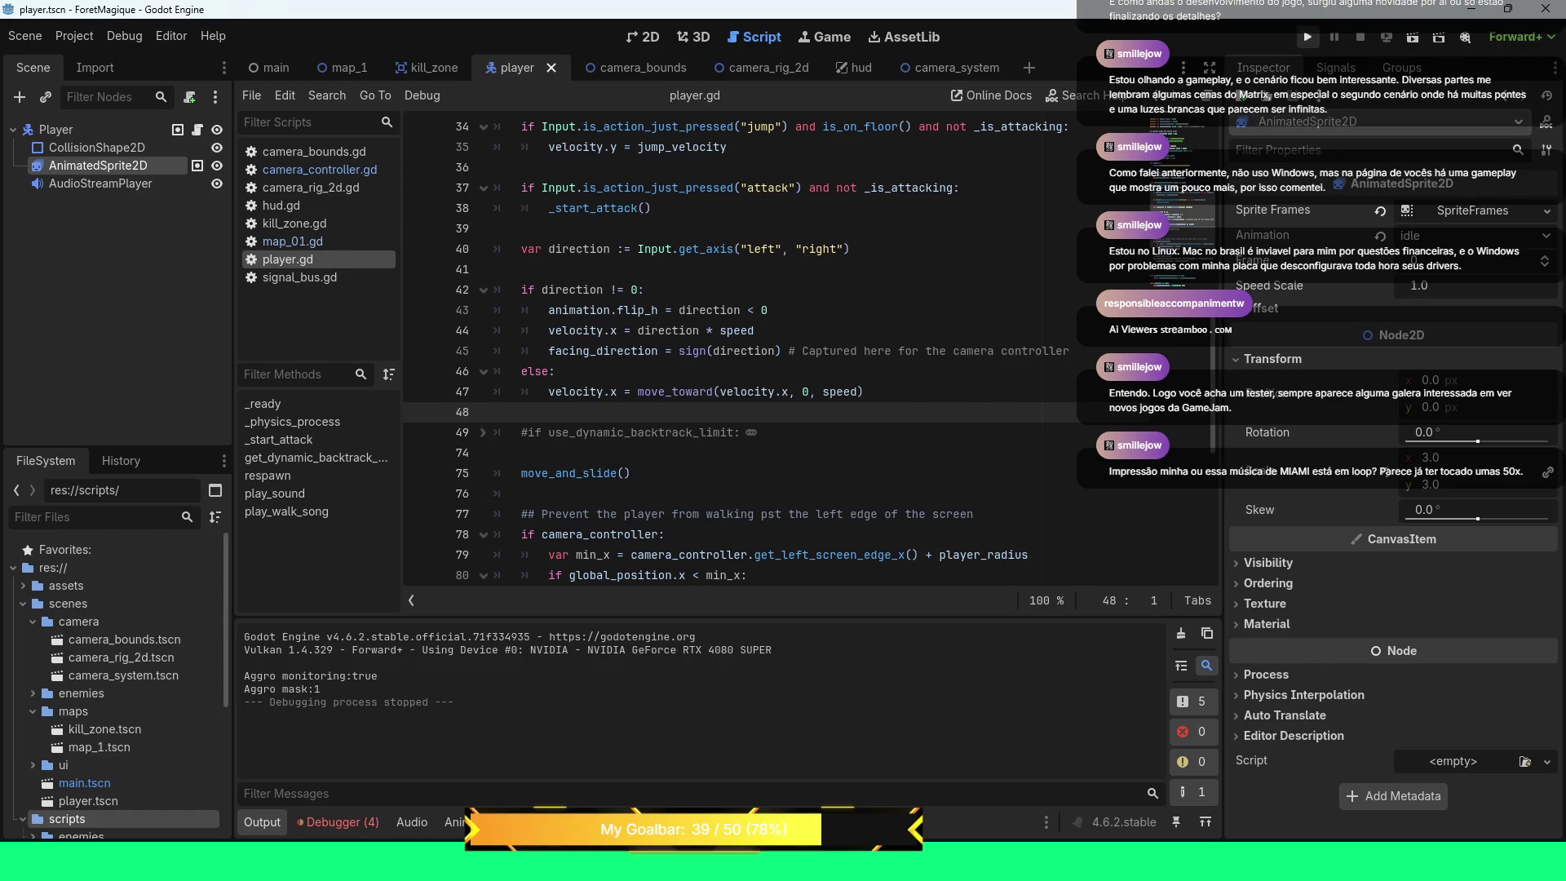
{"action": "left_click", "coordinate": [1308, 37]}
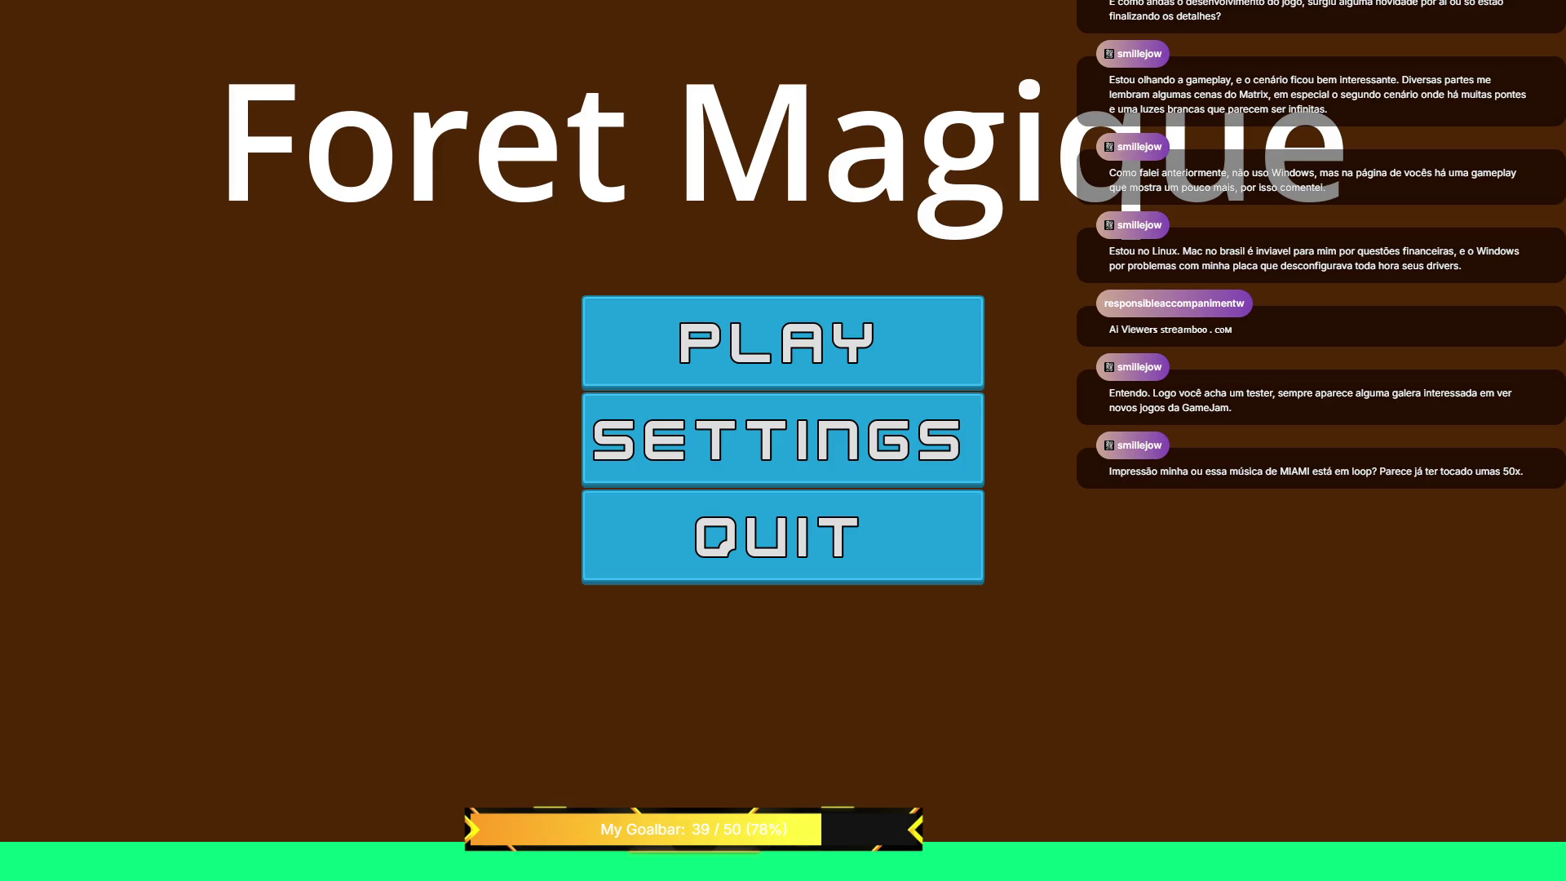
Start from the main menu, then jump and walk the knight right and left
{"action": "key", "text": "Return"}
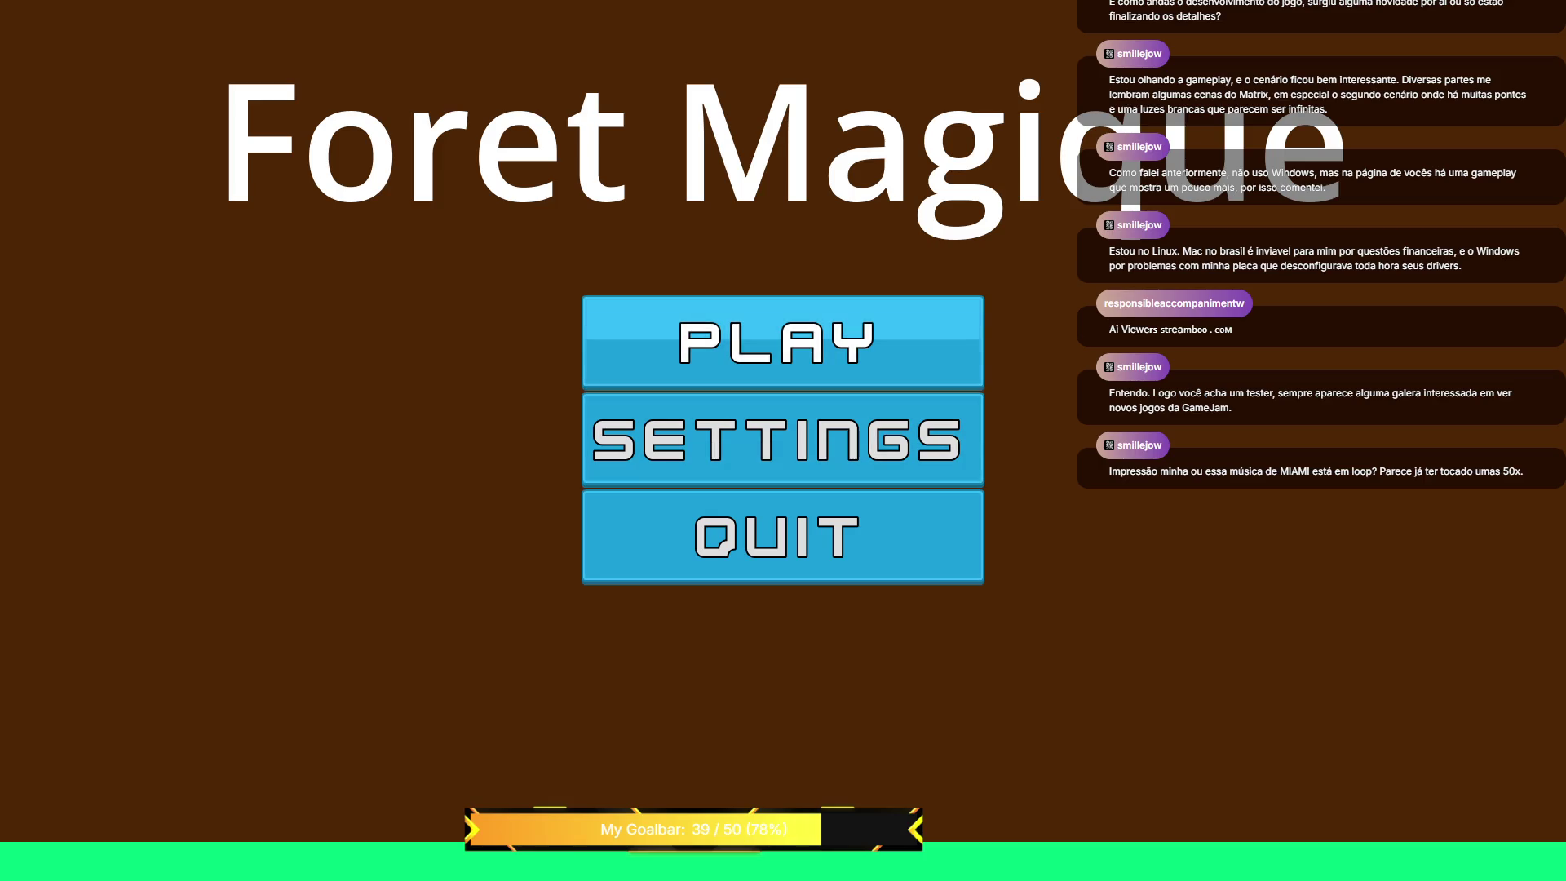
{"action": "key", "text": "space"}
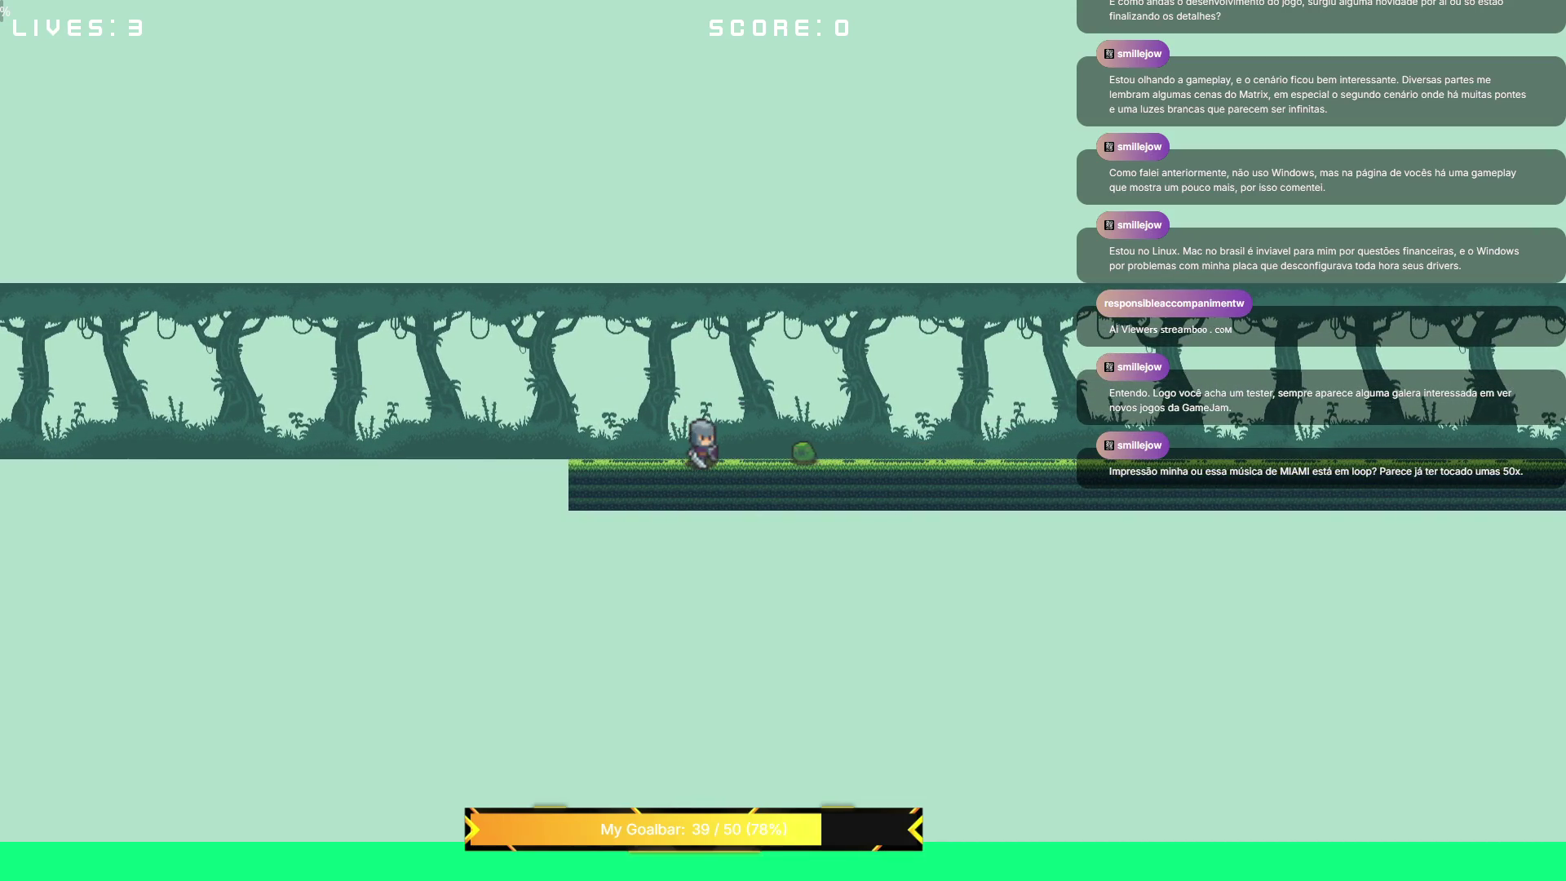
{"action": "key", "text": "Right"}
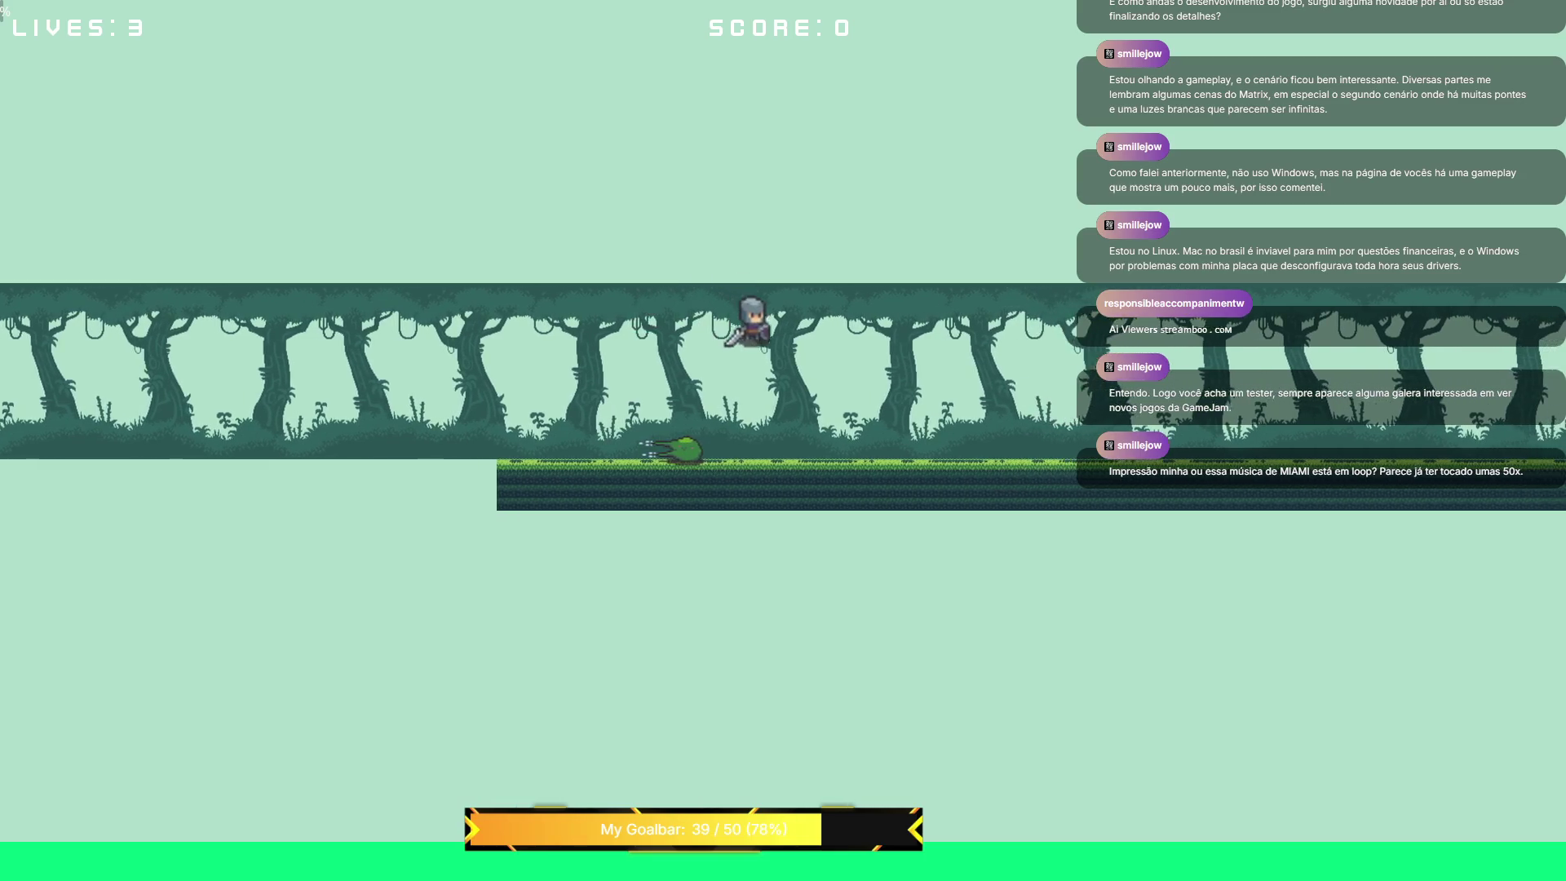
{"action": "key", "text": "Right"}
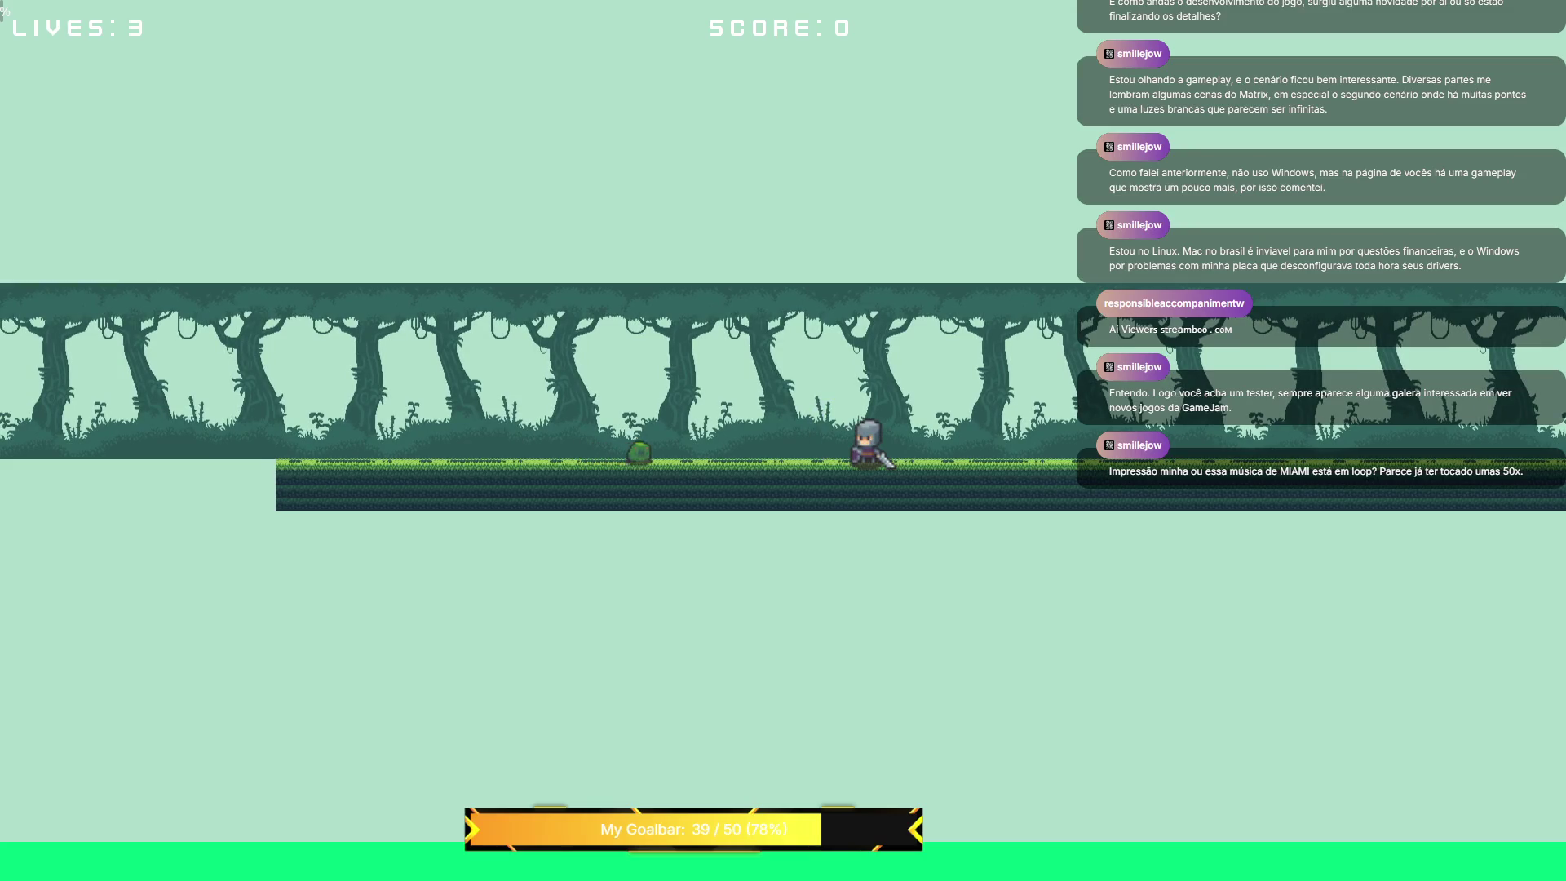
{"action": "key", "text": "Left"}
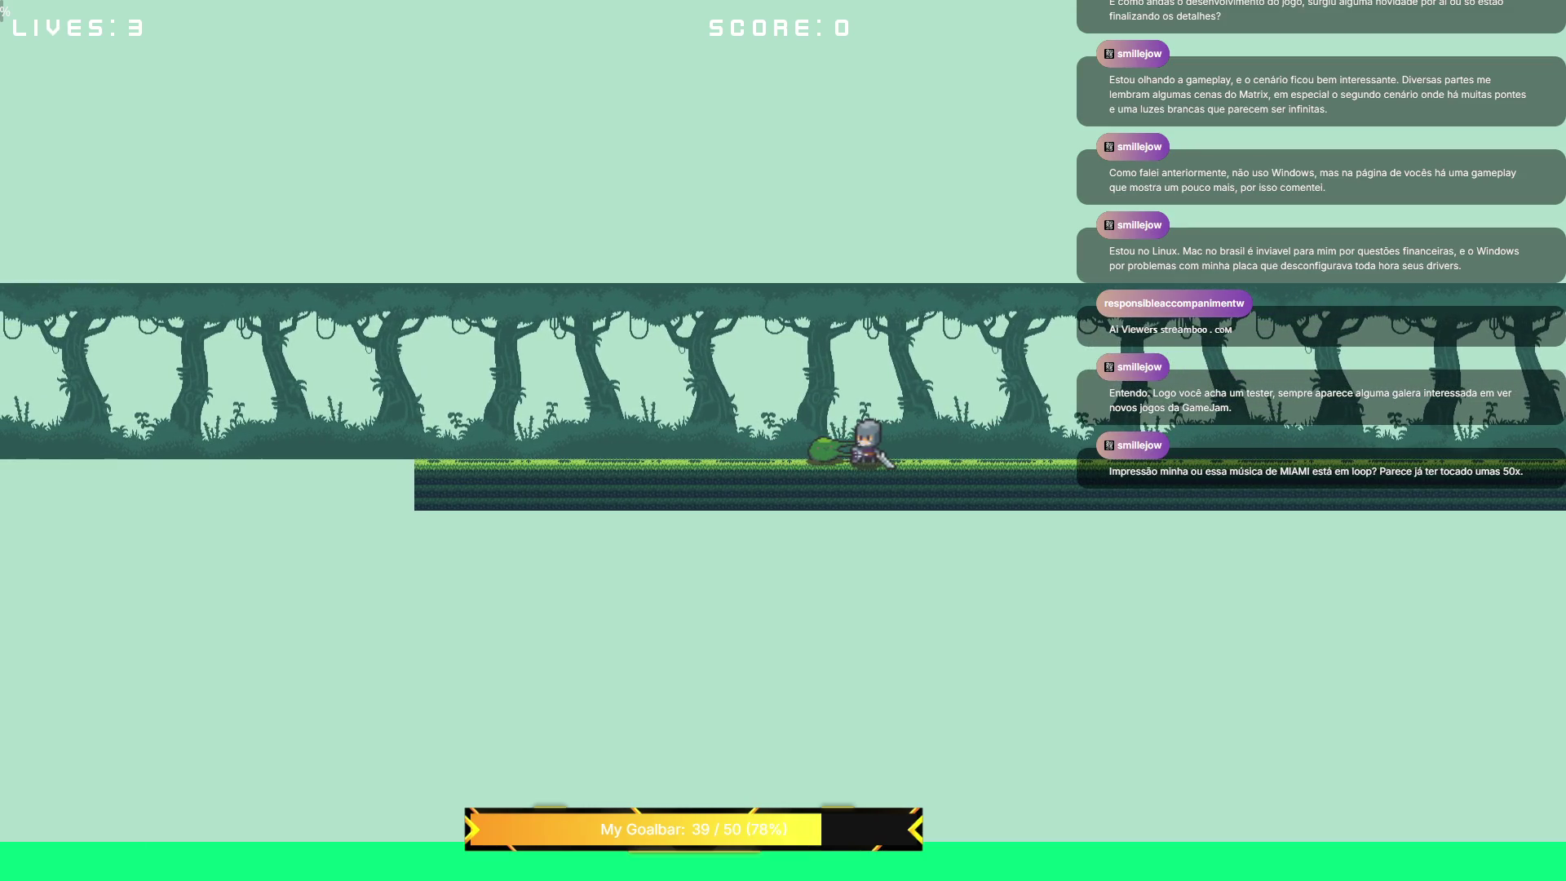
{"action": "key", "text": "Right"}
{"action": "key", "text": "Up"}
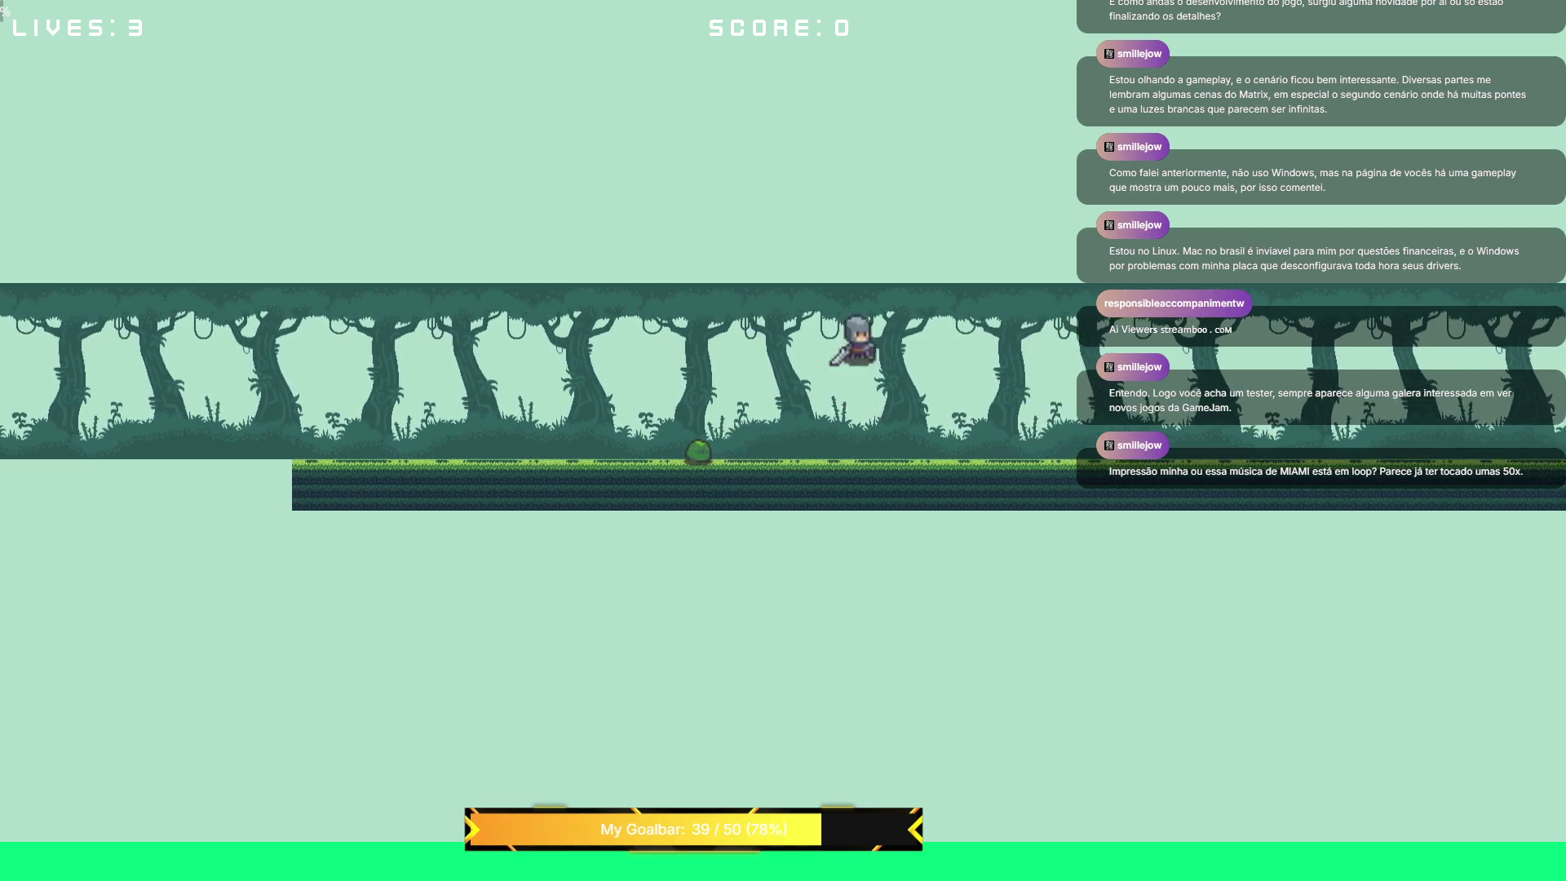
{"action": "key", "text": "Right"}
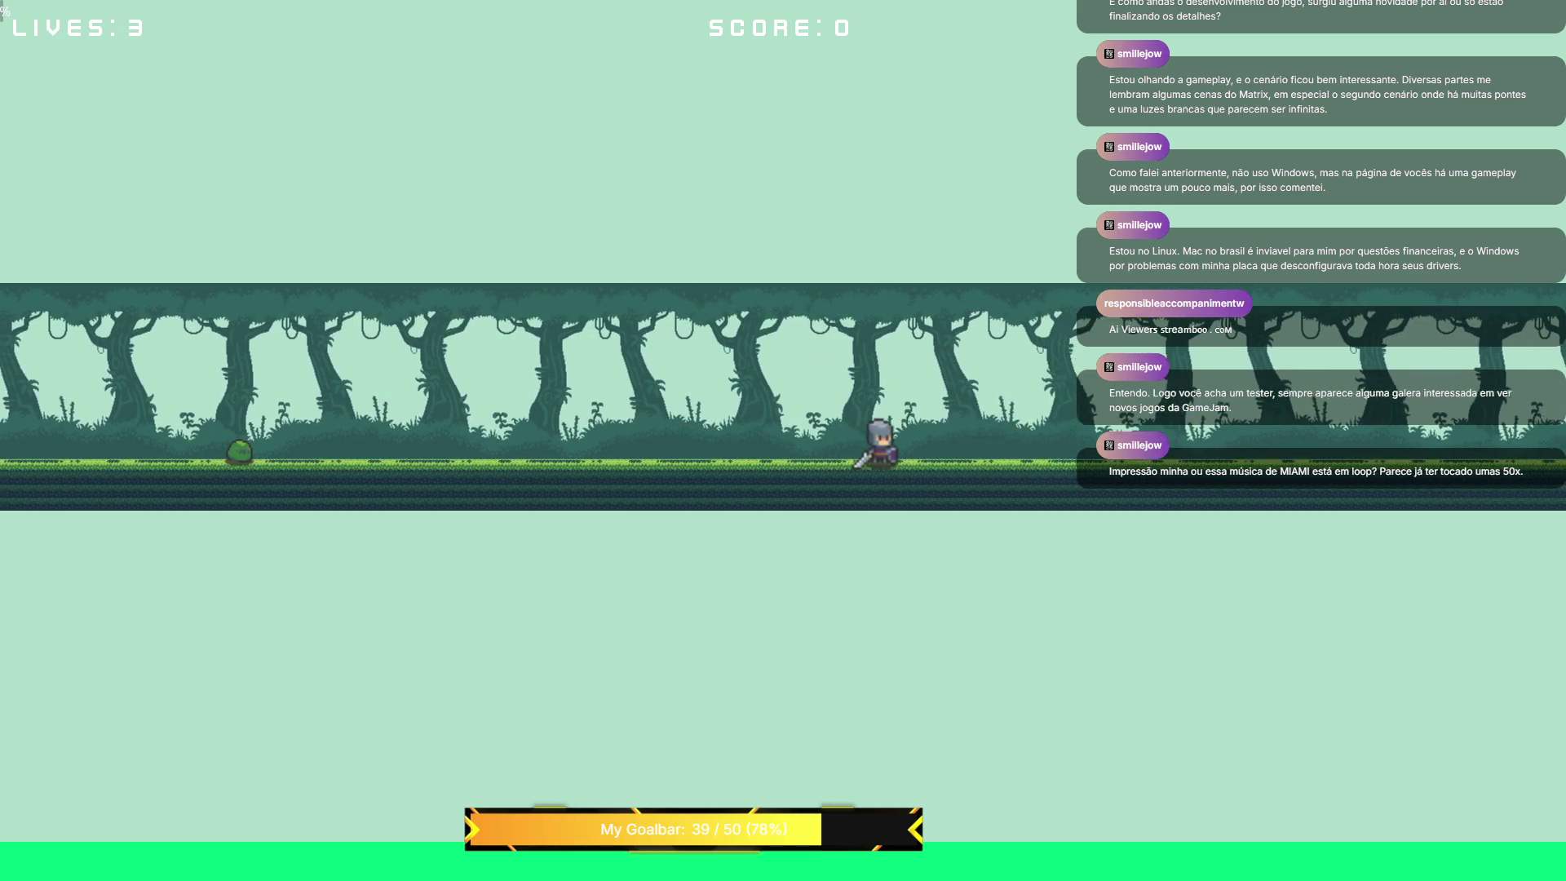
Walk the knight left toward the slime and back, then stop the game with F8
{"action": "key", "text": "Left"}
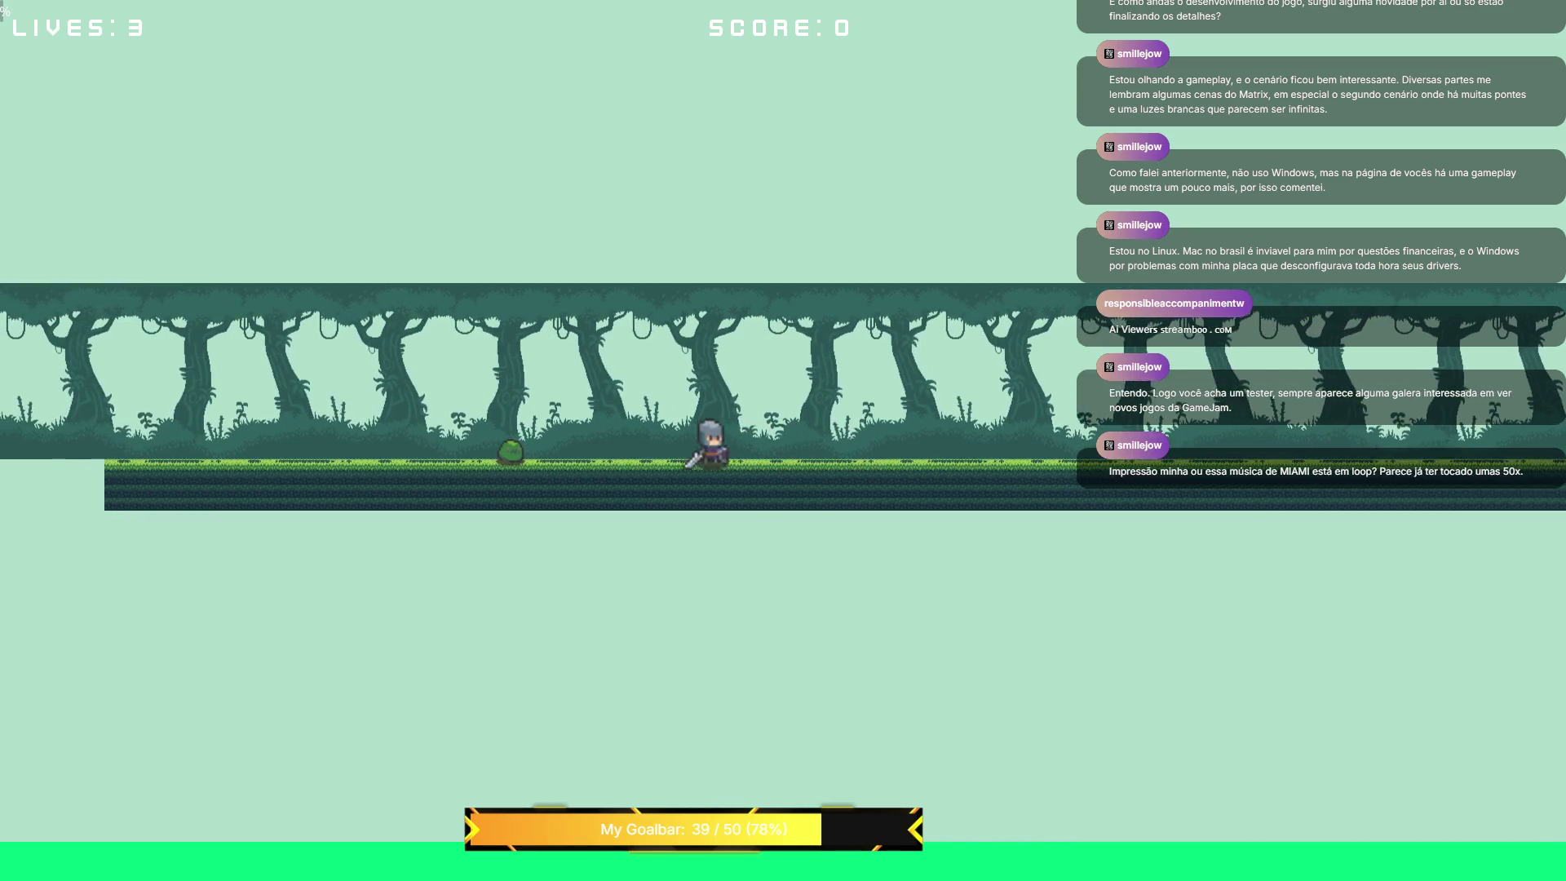
{"action": "key", "text": "Right"}
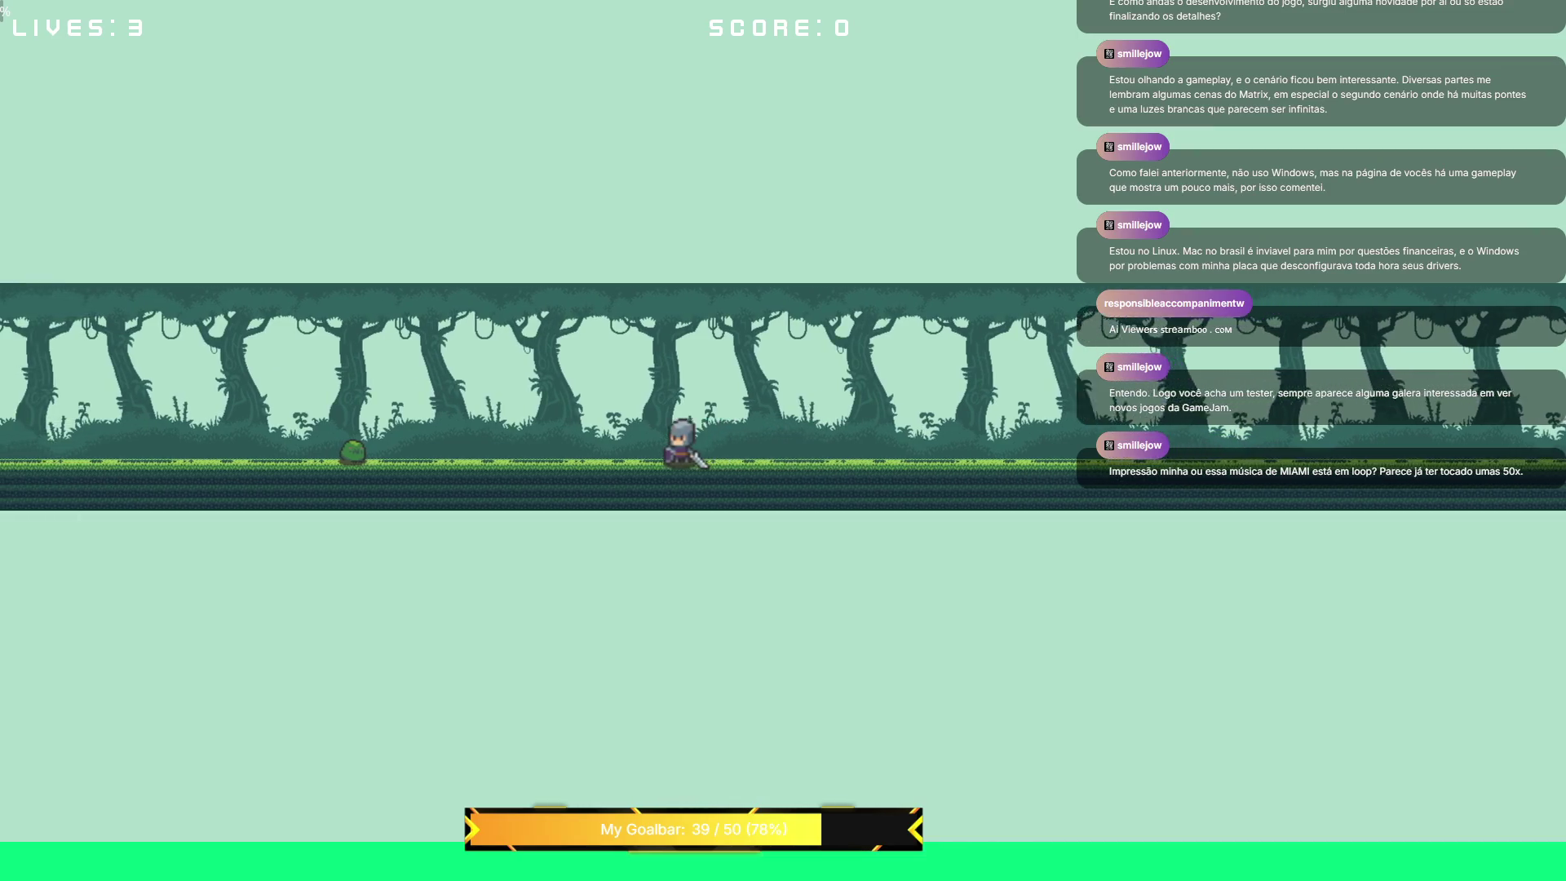
{"action": "key", "text": "Left"}
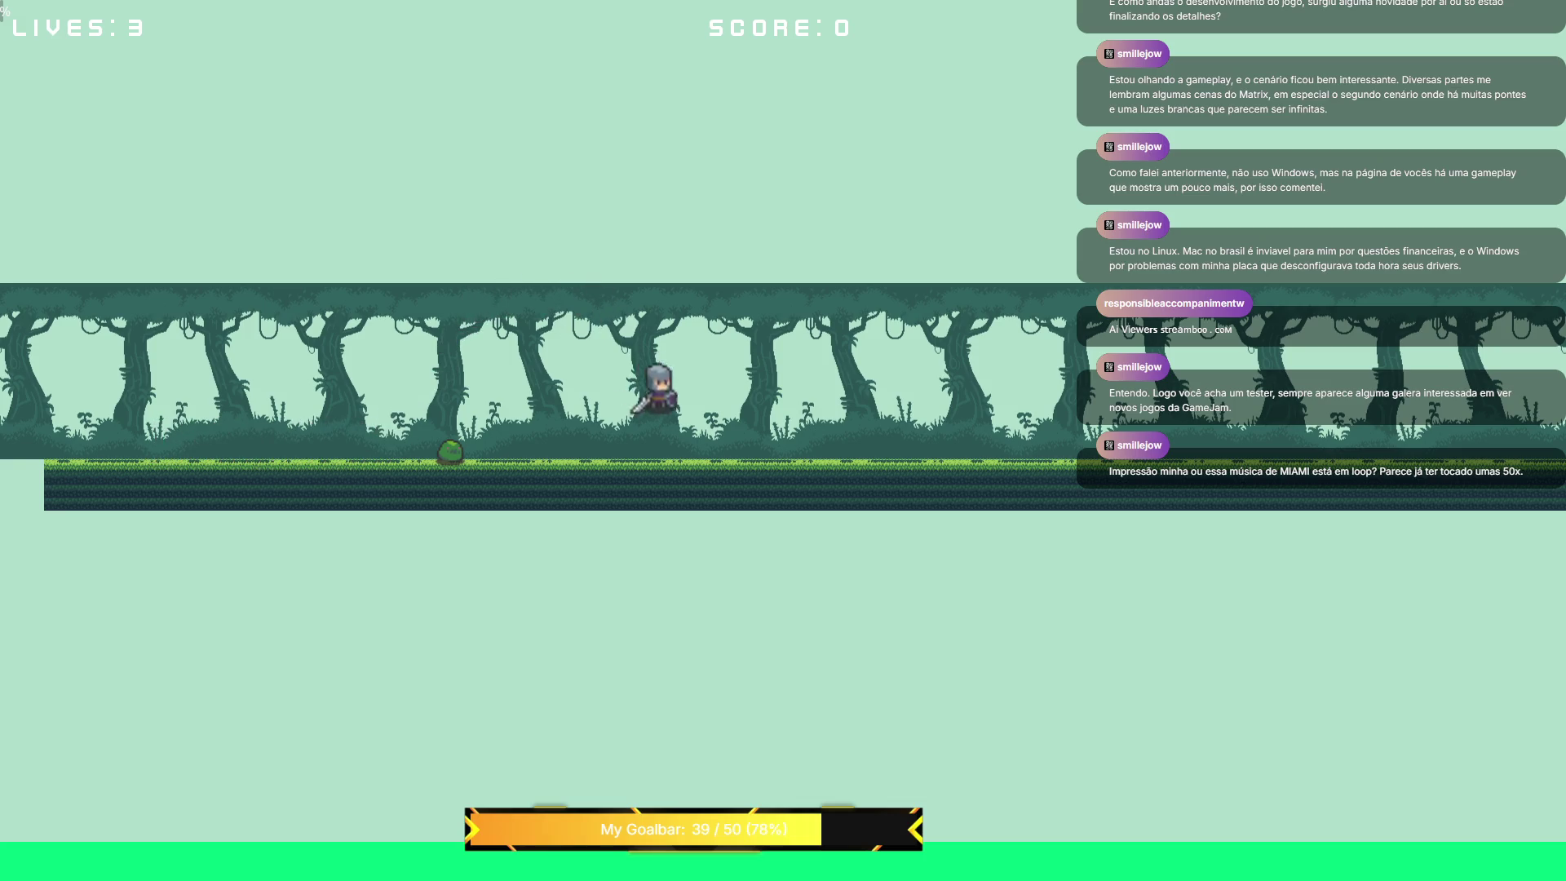
{"action": "key", "text": "Right"}
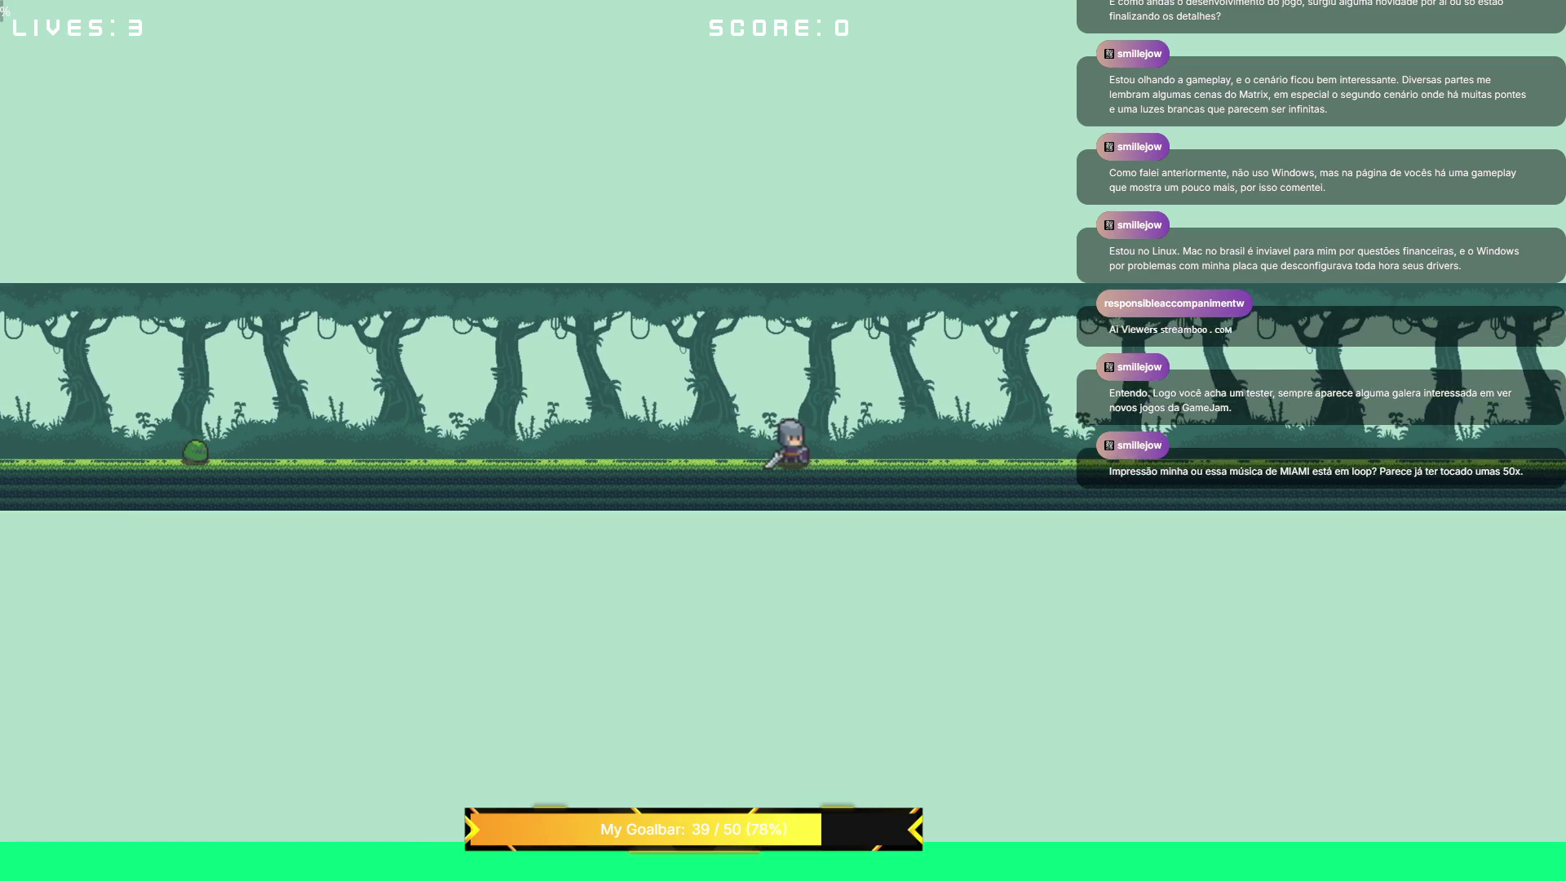
{"action": "key", "text": "Left"}
{"action": "key", "text": "Right"}
{"action": "key", "text": "Left"}
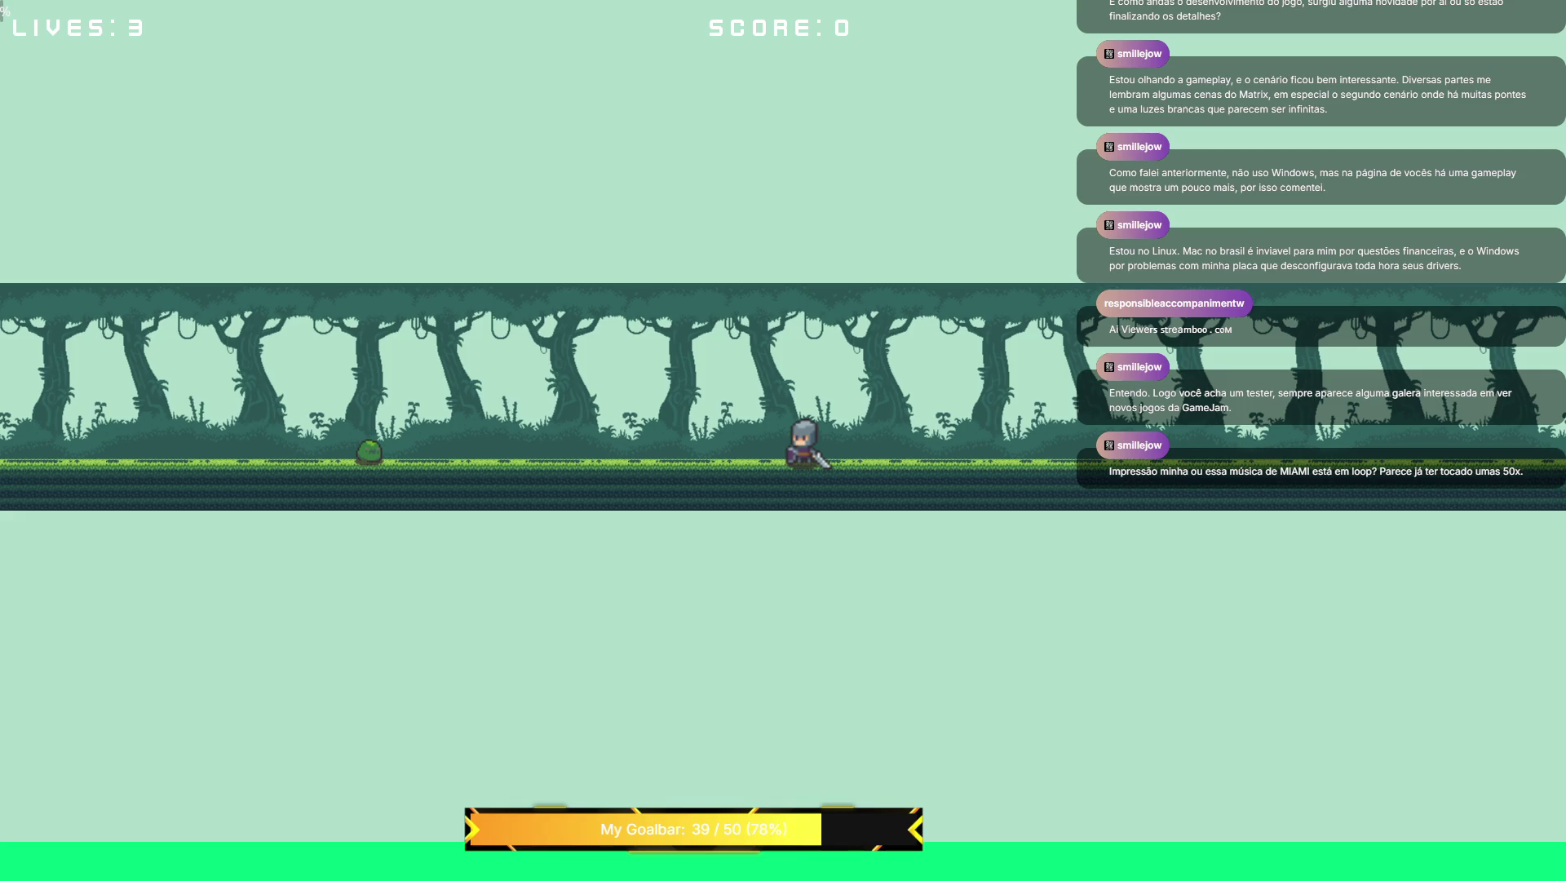
{"action": "key", "text": "F8"}
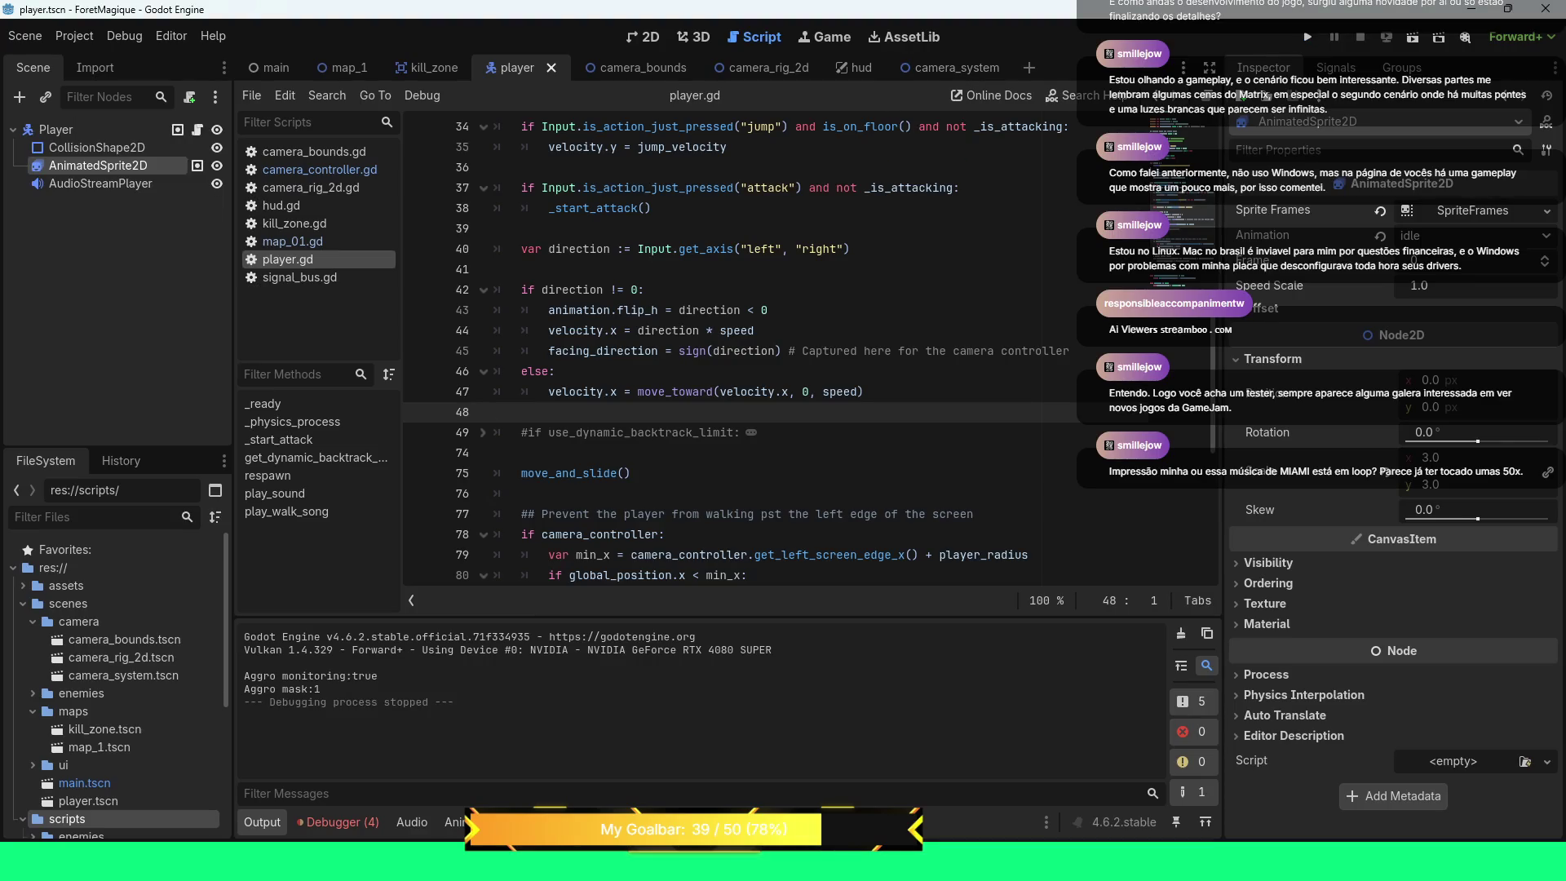
Unfold the commented #if use_dynamic_backtrack_limit block and delete lines 49–62
{"action": "left_click", "coordinate": [483, 432]}
{"action": "scroll", "coordinate": [734, 351], "scroll_direction": "down", "scroll_amount": 5}
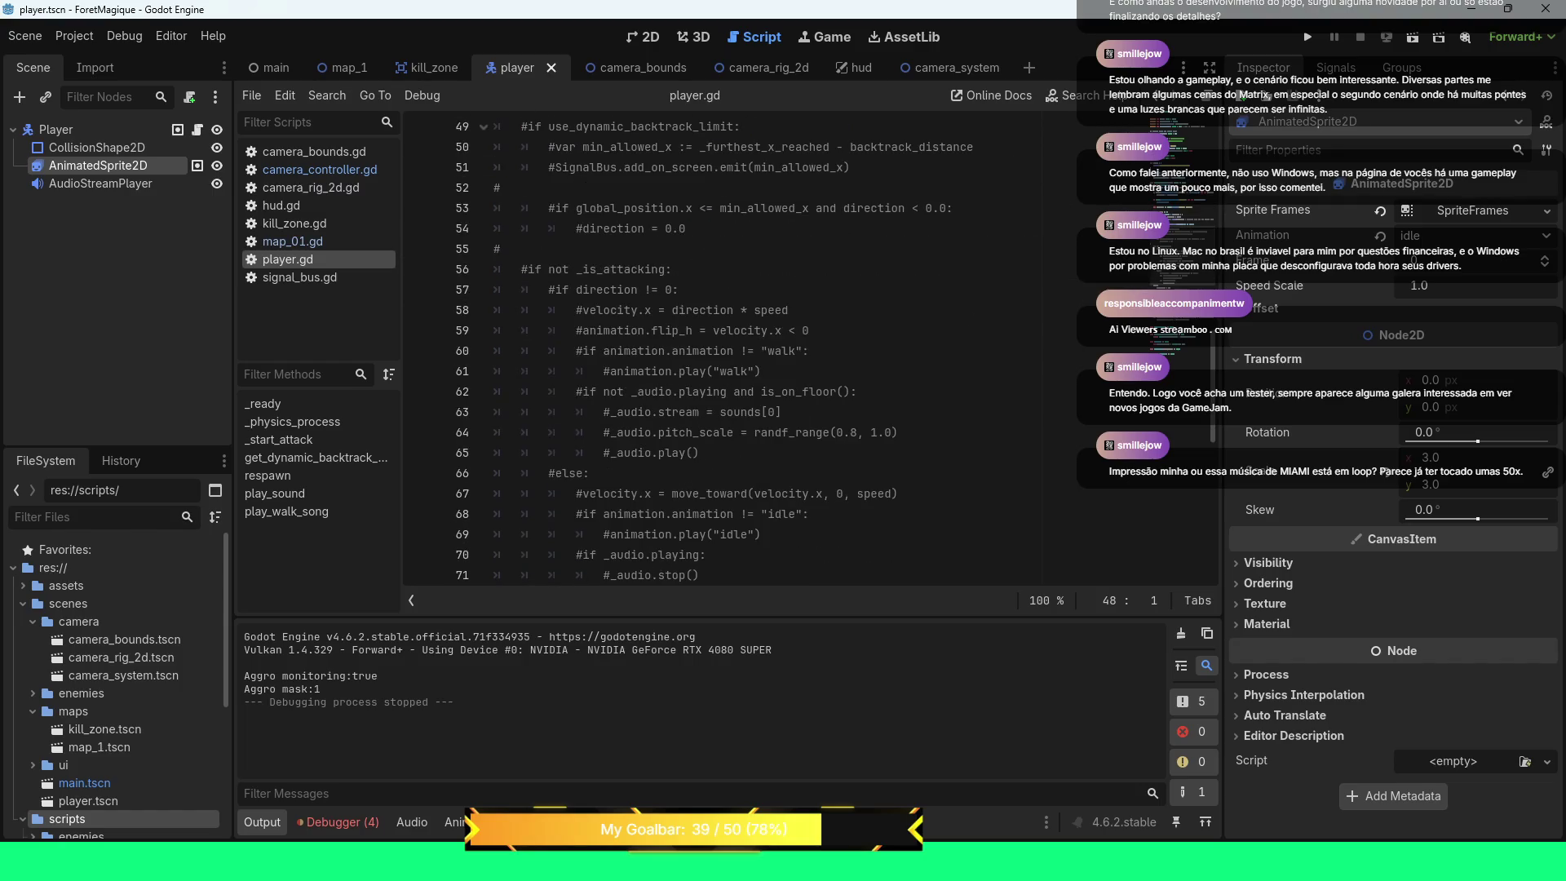
{"action": "scroll", "coordinate": [734, 350], "scroll_direction": "down", "scroll_amount": 3}
{"action": "scroll", "coordinate": [734, 351], "scroll_direction": "up", "scroll_amount": 6}
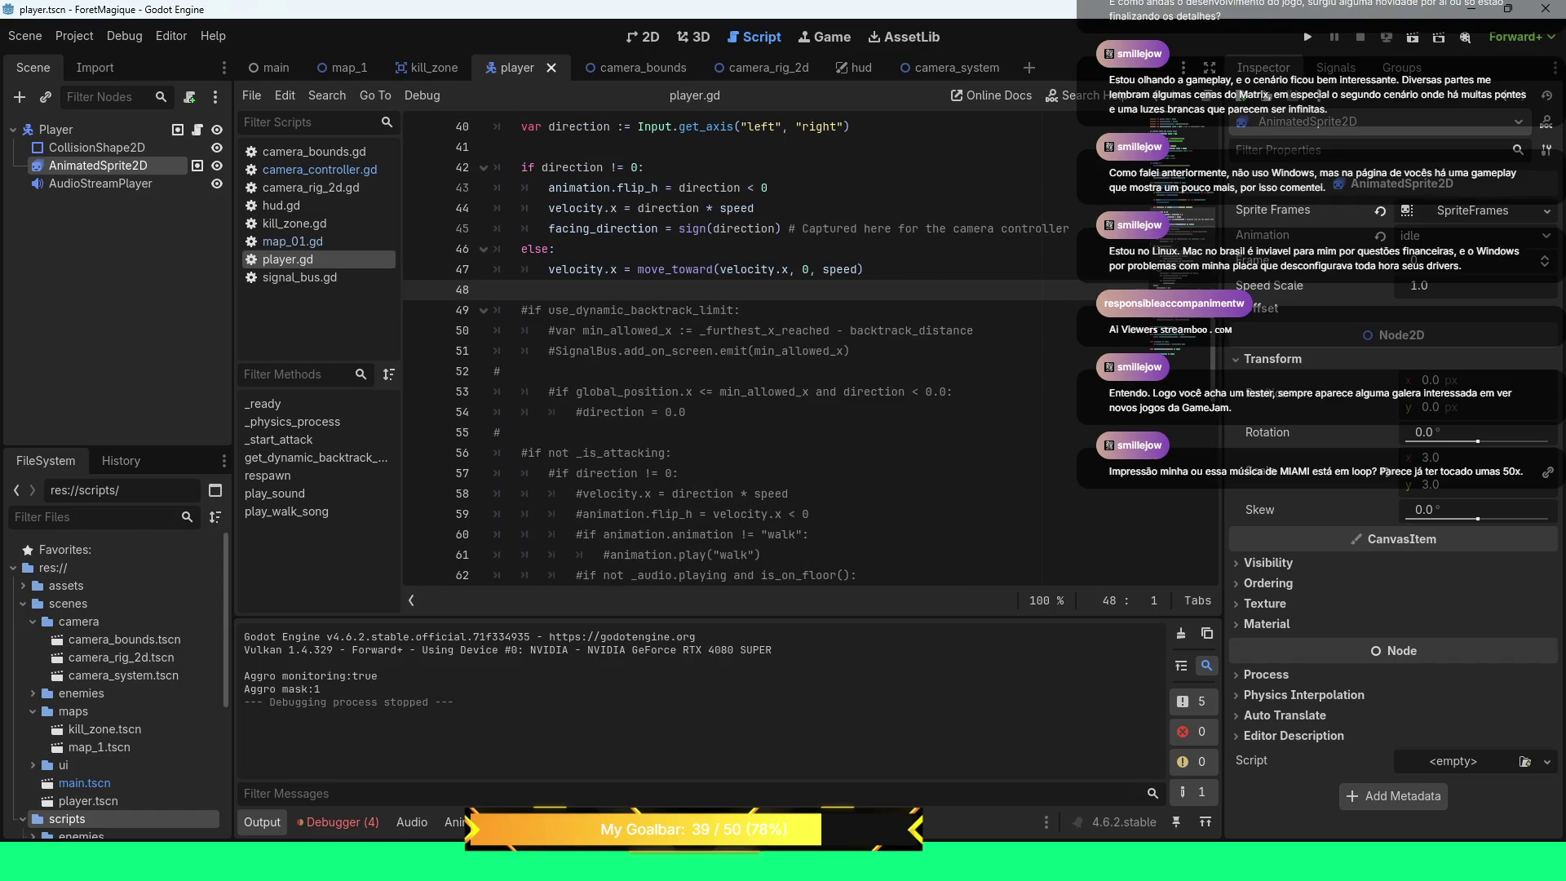
{"action": "scroll", "coordinate": [734, 351], "scroll_direction": "down", "scroll_amount": 5}
{"action": "mouse_move", "coordinate": [669, 494]}
{"action": "left_mouse_down"}
{"action": "mouse_move", "coordinate": [521, 351]}
{"action": "mouse_move", "coordinate": [522, 371]}
{"action": "mouse_move", "coordinate": [498, 252]}
{"action": "mouse_move", "coordinate": [495, 310]}
{"action": "left_mouse_up"}
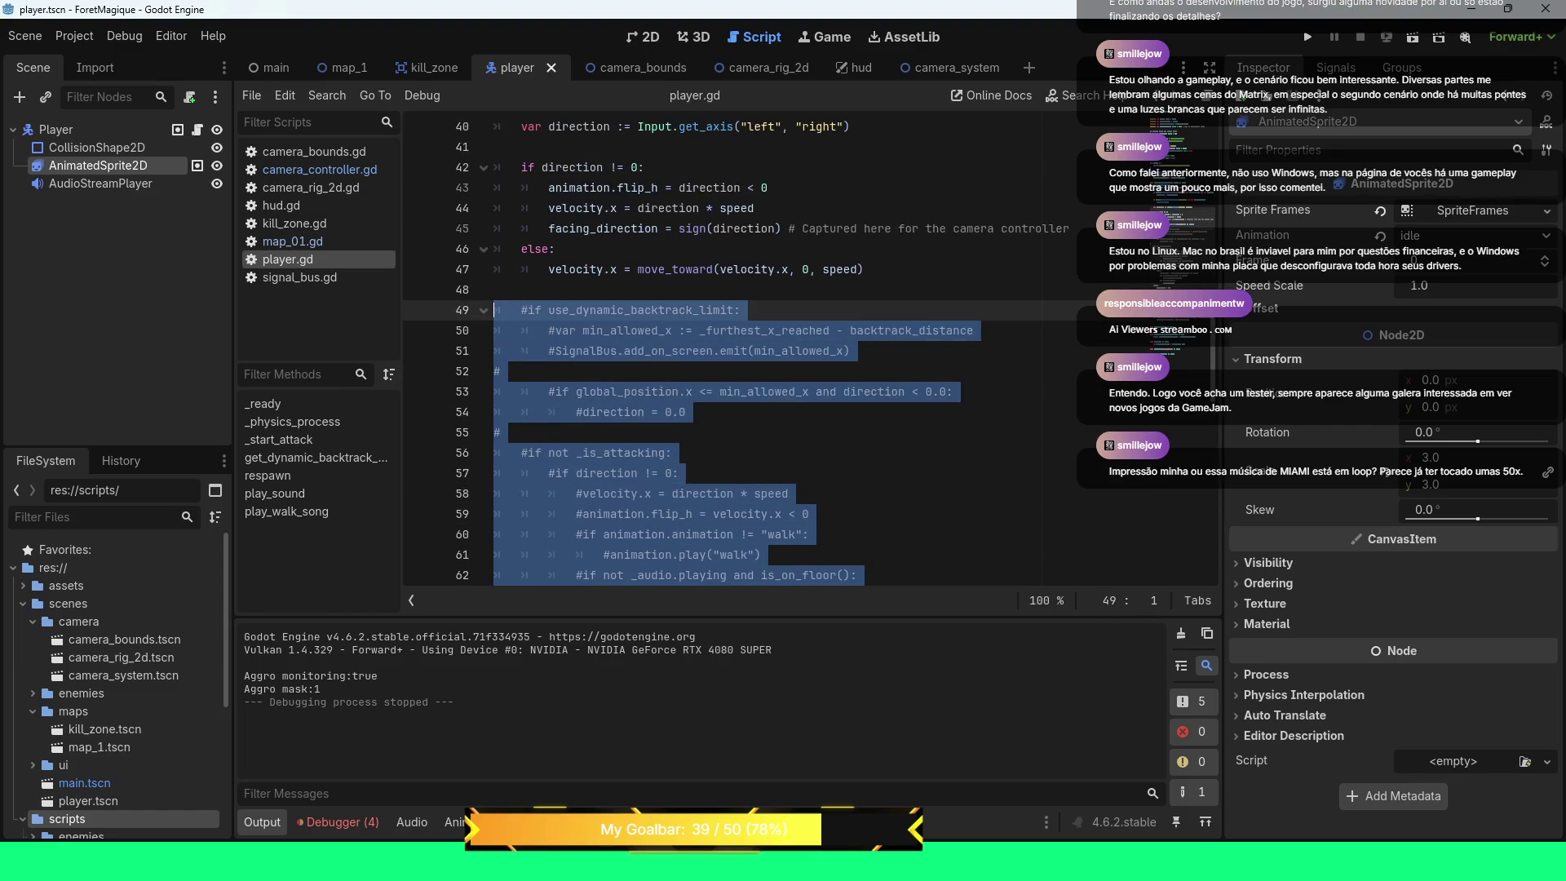
{"action": "key", "text": "Delete"}
{"action": "key", "text": "Up"}
{"action": "key", "text": "Up"}
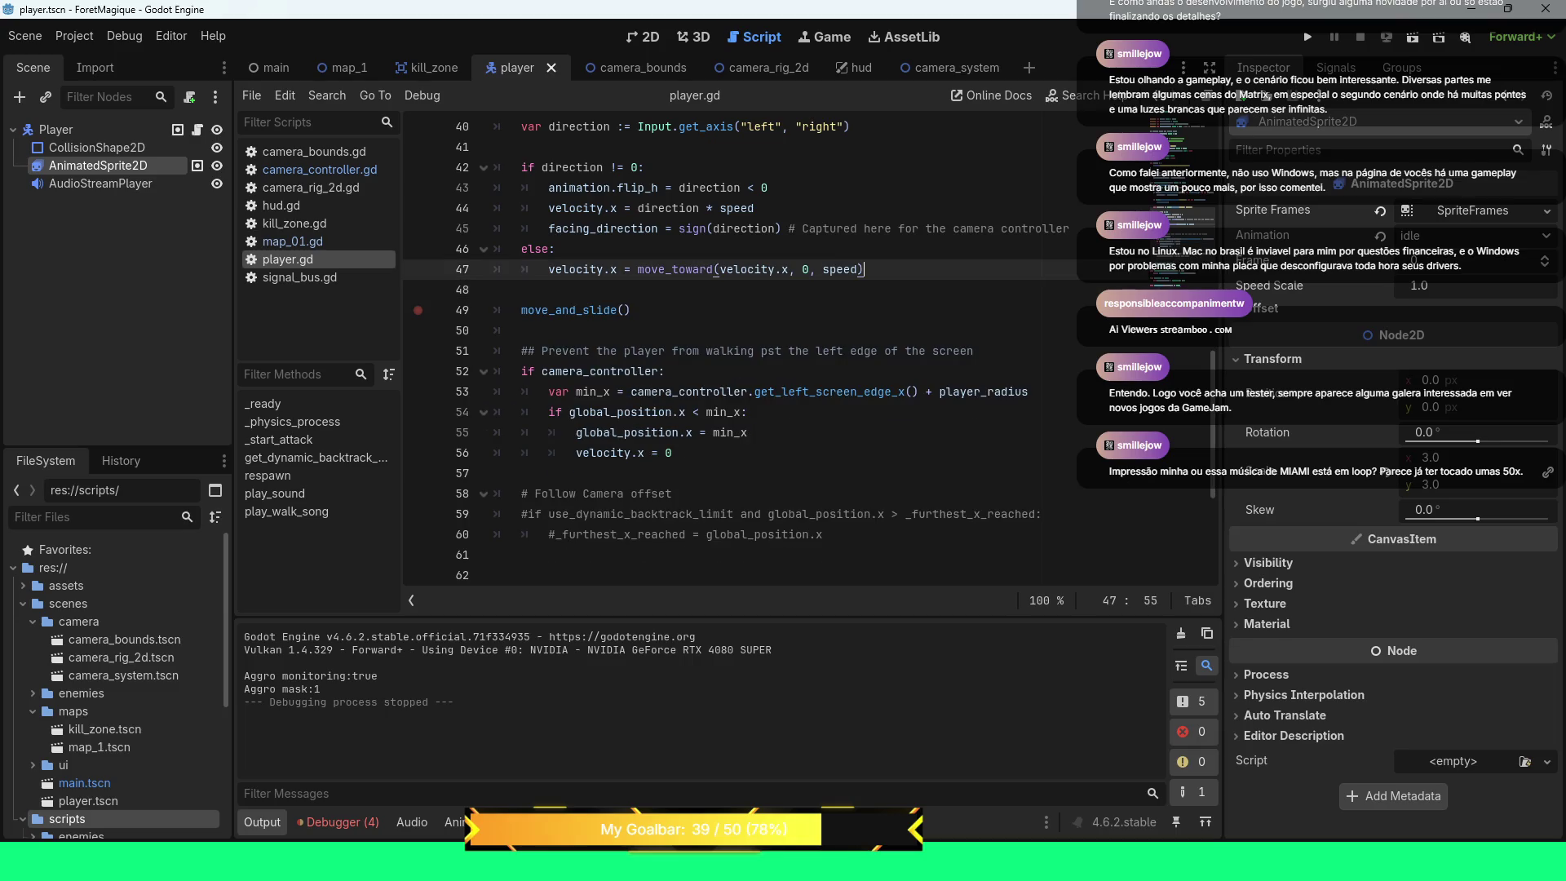
{"action": "key", "text": "ctrl+z"}
Delete the # Follow Camera offset comment lines
{"action": "mouse_move", "coordinate": [826, 350]}
{"action": "left_mouse_down"}
{"action": "mouse_move", "coordinate": [522, 330]}
{"action": "mouse_move", "coordinate": [495, 310]}
{"action": "left_mouse_up"}
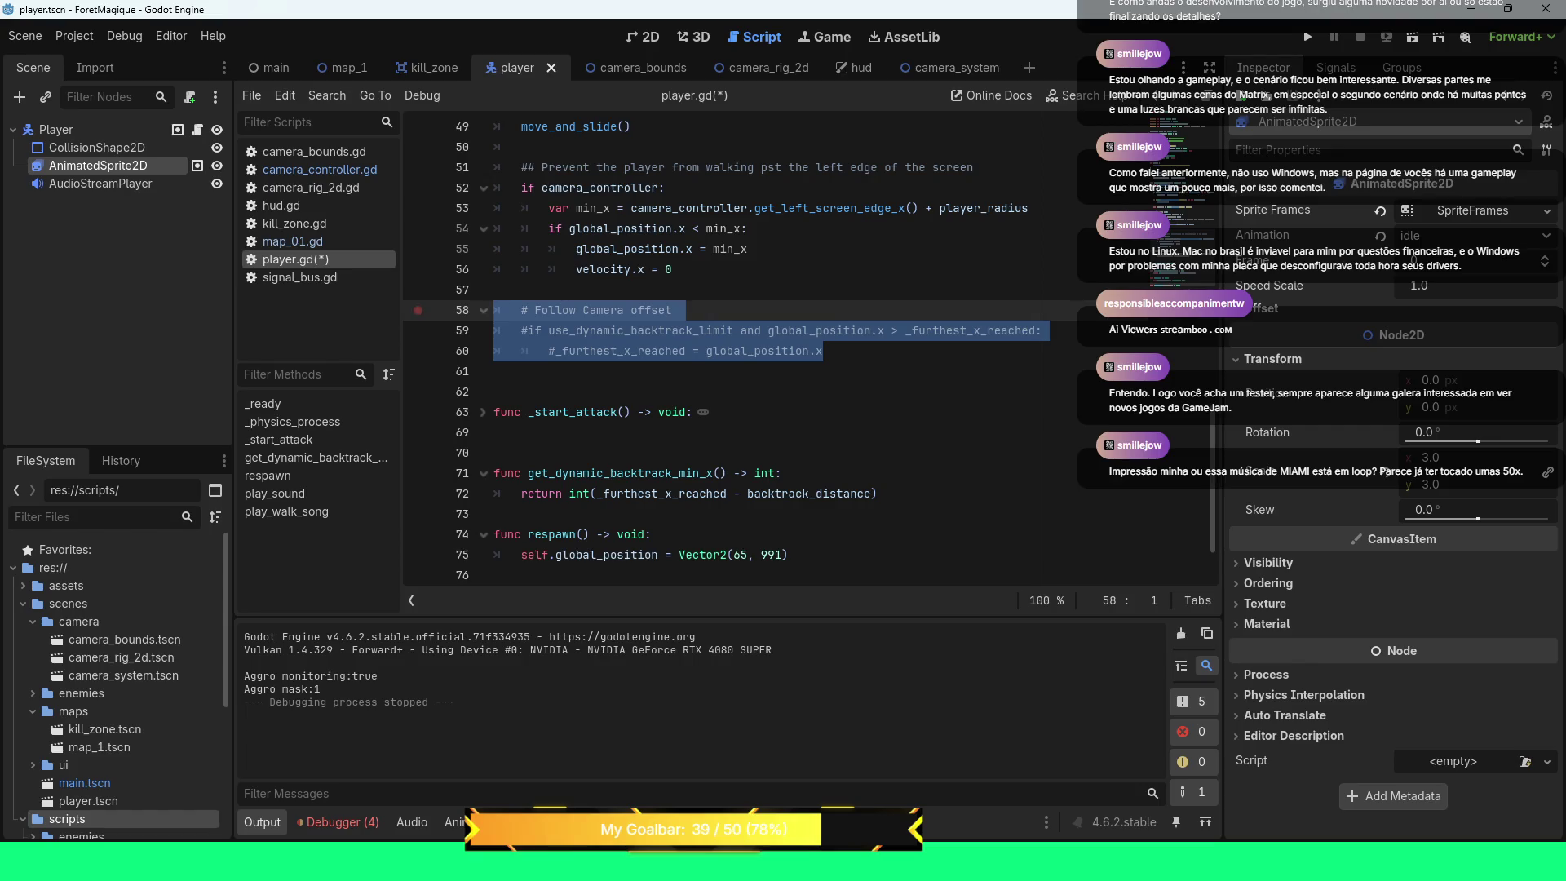
{"action": "key", "text": "BackSpace"}
{"action": "key", "text": "BackSpace"}
{"action": "key", "text": "BackSpace"}
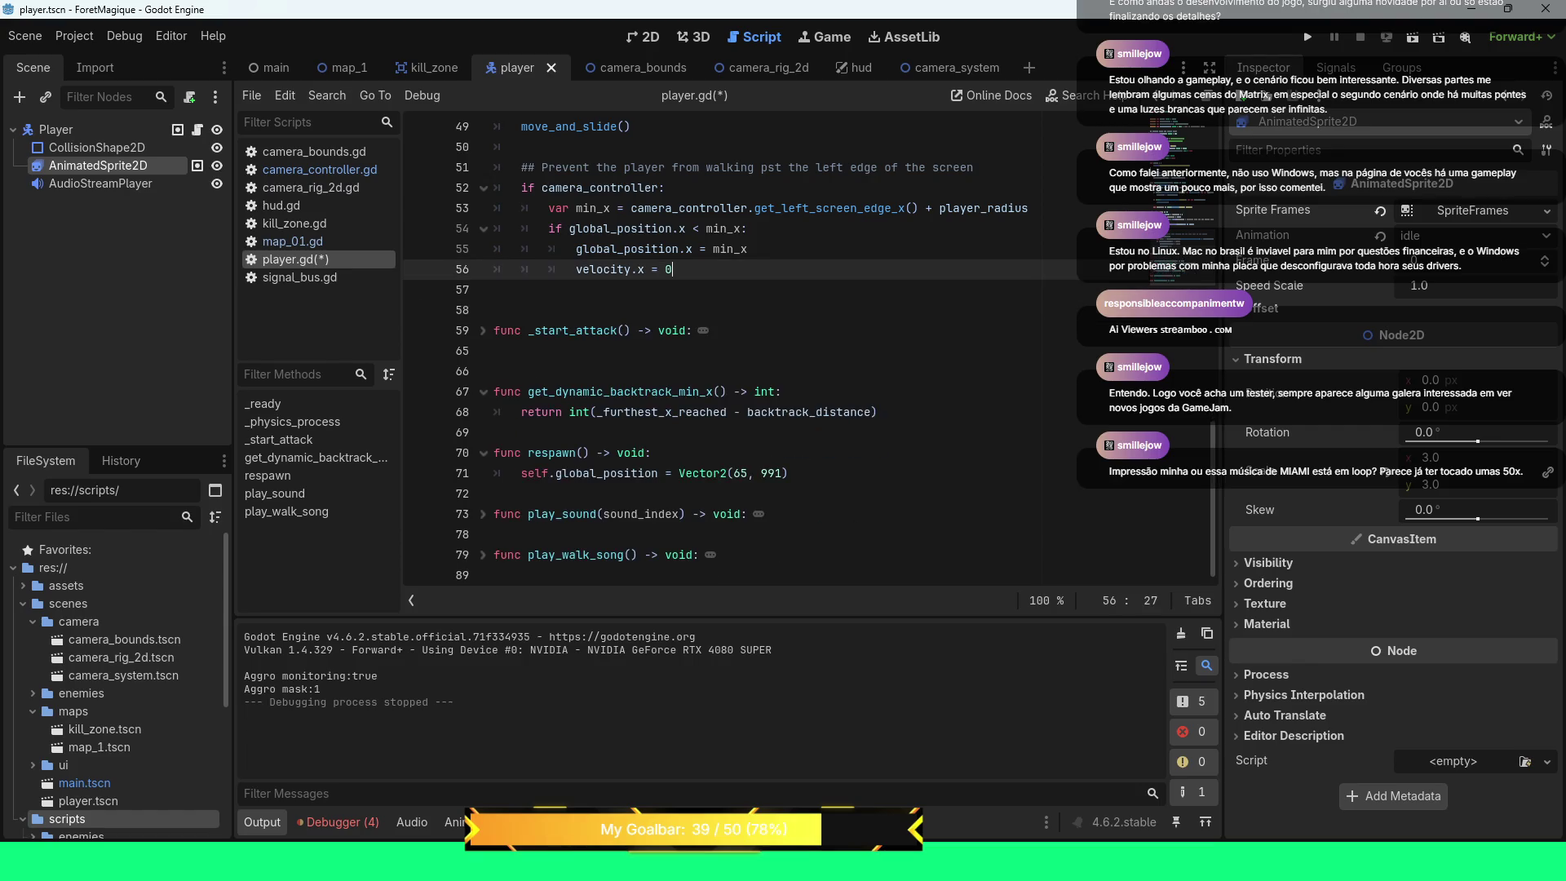
{"action": "scroll", "coordinate": [726, 351], "scroll_direction": "up", "scroll_amount": 3}
{"action": "scroll", "coordinate": [726, 350], "scroll_direction": "up", "scroll_amount": 3}
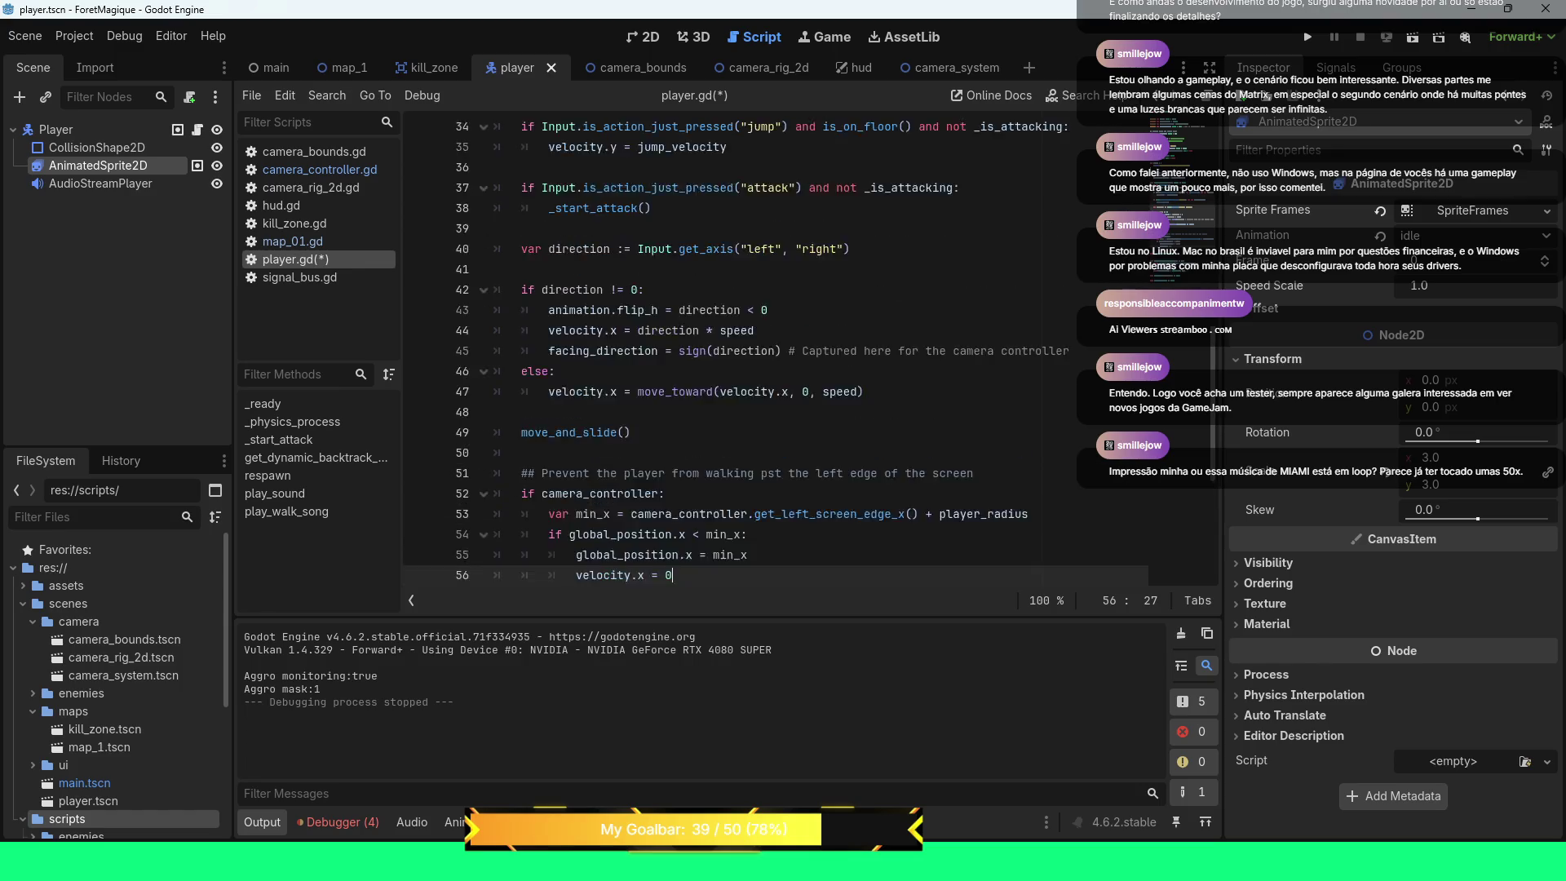
{"action": "scroll", "coordinate": [865, 490], "scroll_direction": "up", "scroll_amount": 5}
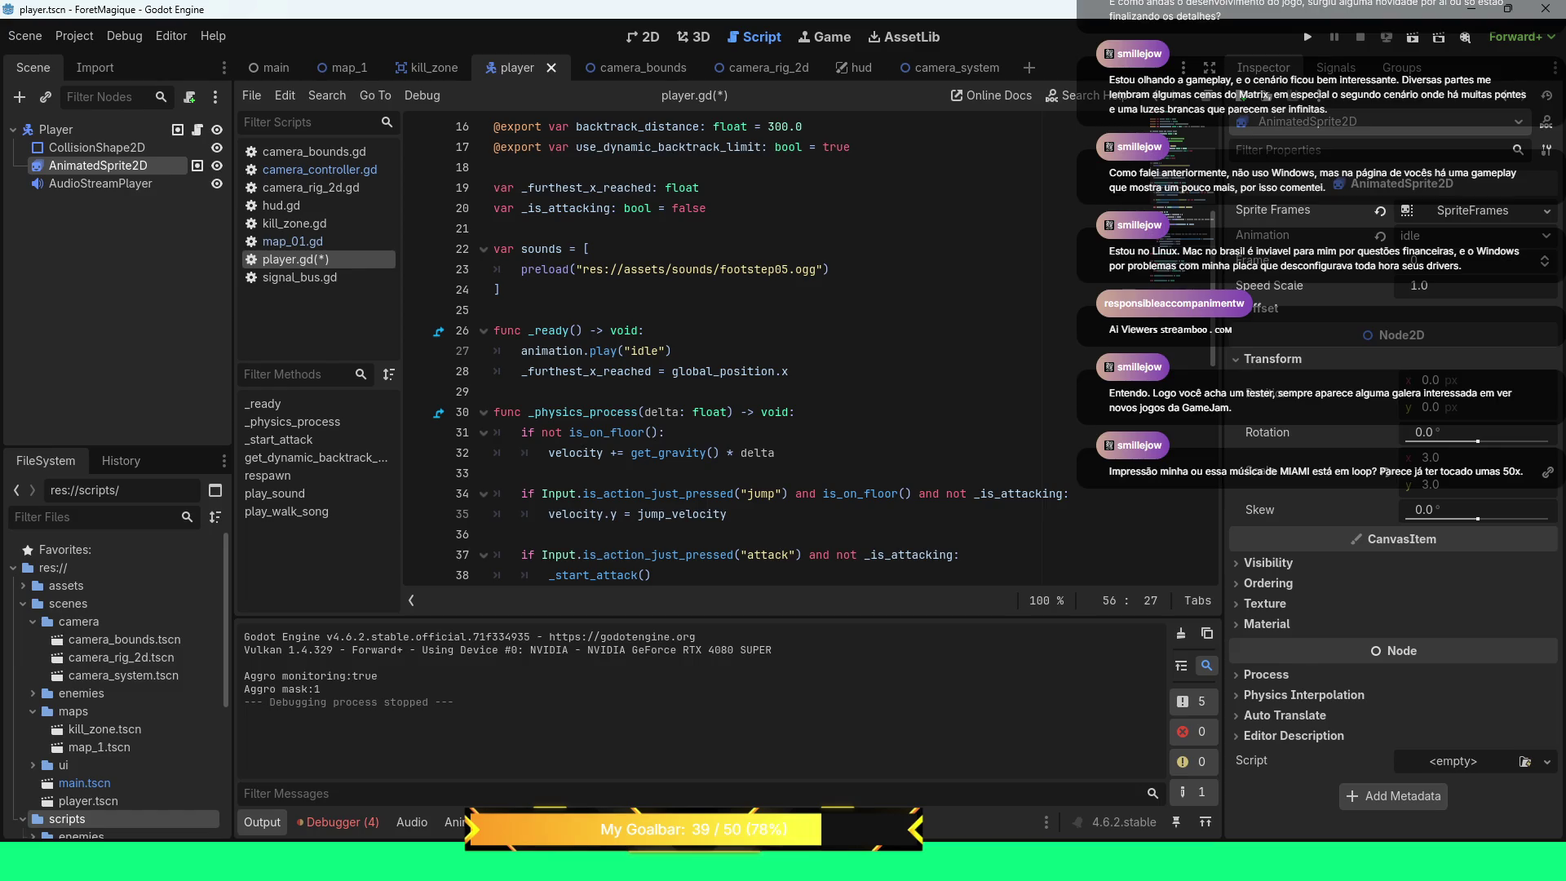
{"action": "scroll", "coordinate": [816, 351], "scroll_direction": "up", "scroll_amount": 4}
{"action": "scroll", "coordinate": [815, 351], "scroll_direction": "down", "scroll_amount": 5}
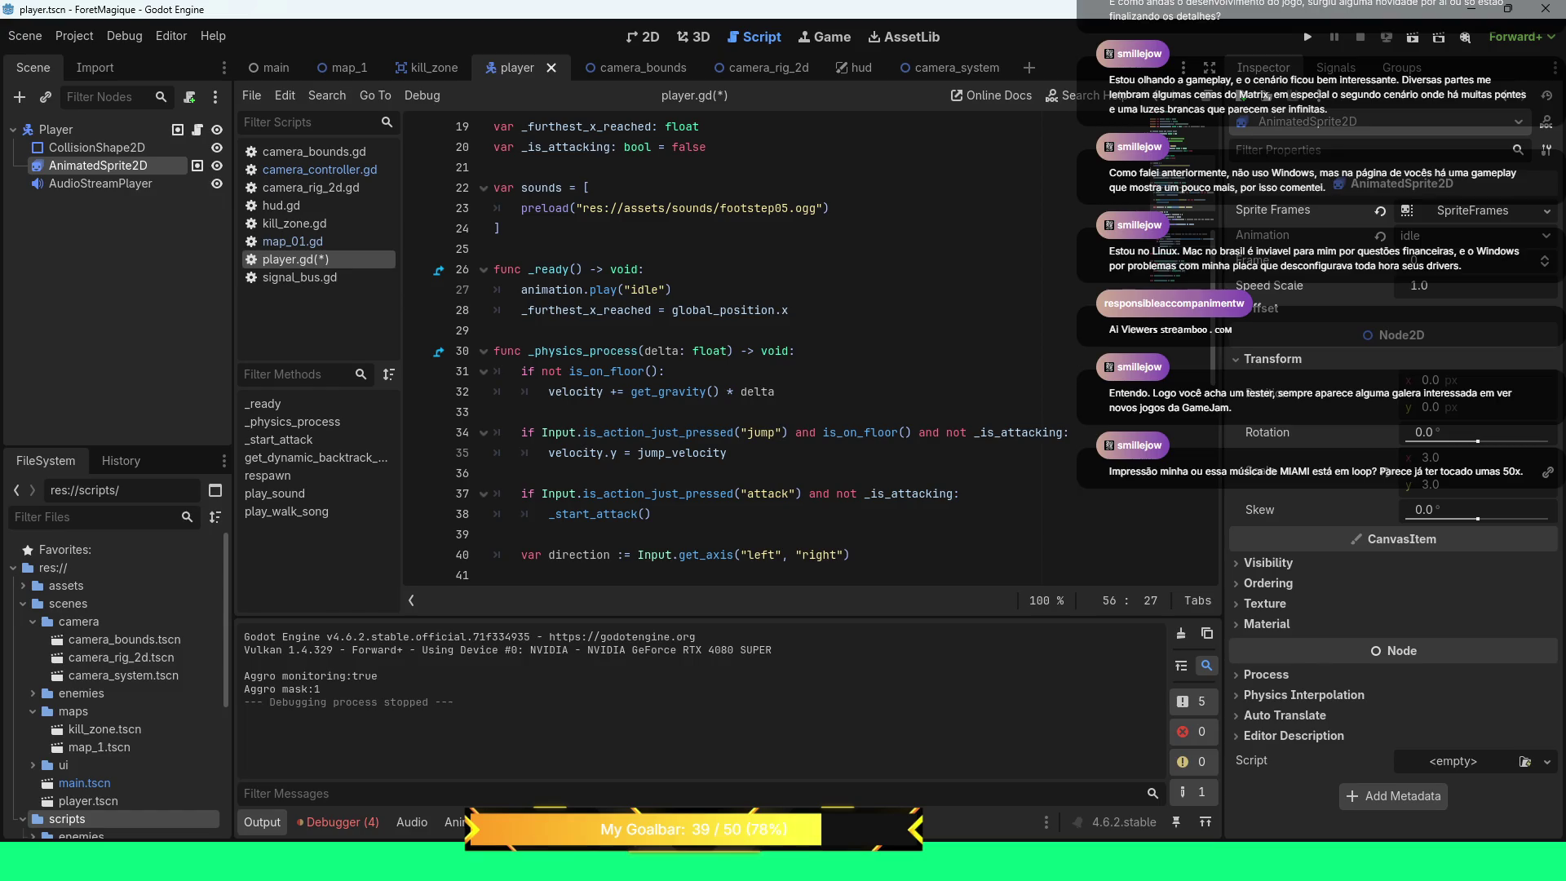